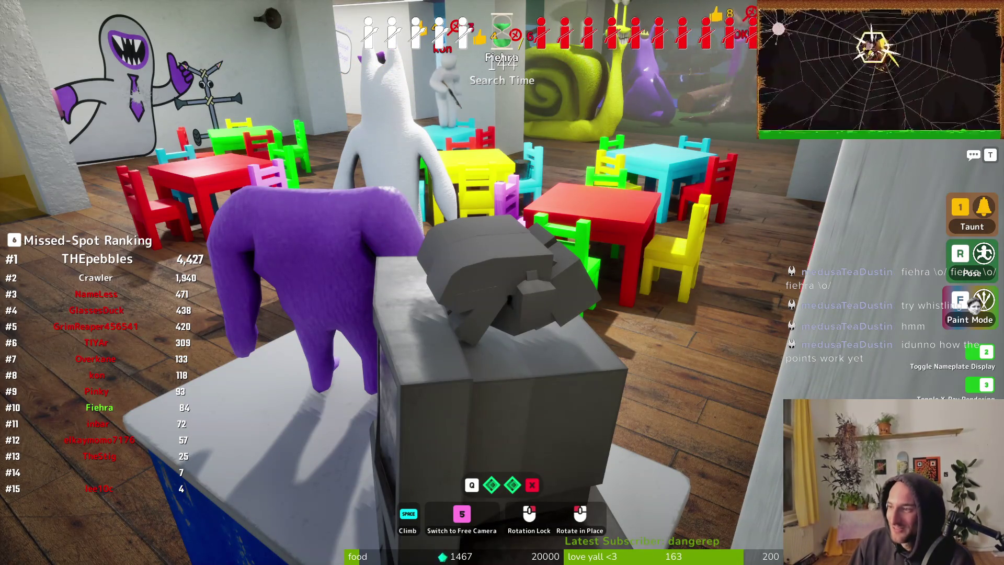
Search the kindergarten cafeteria, pink monster and trash cans for hiders until Hunters Win.
{"action": "mouse_move", "coordinate": [502, 282]}
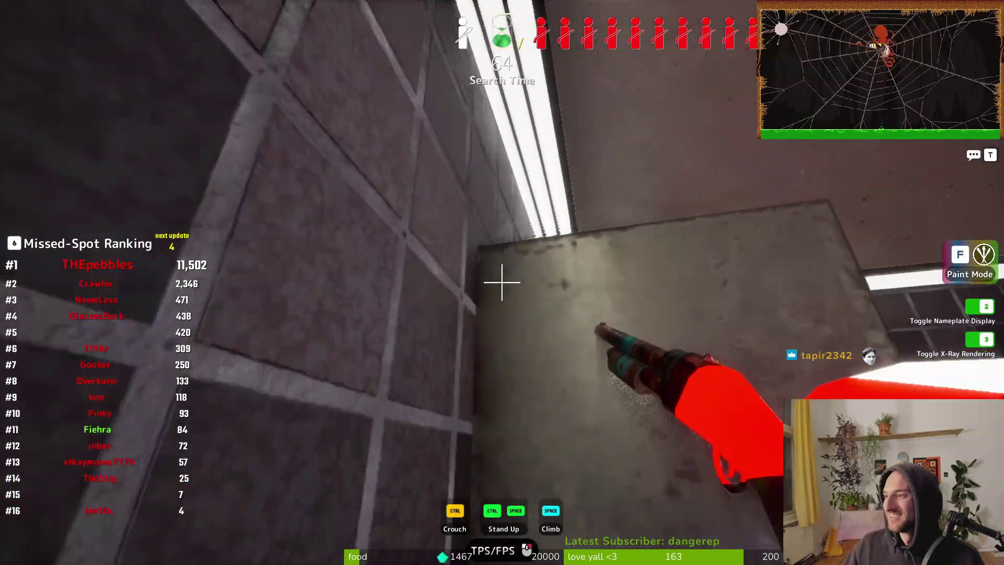
{"action": "key", "text": "w"}
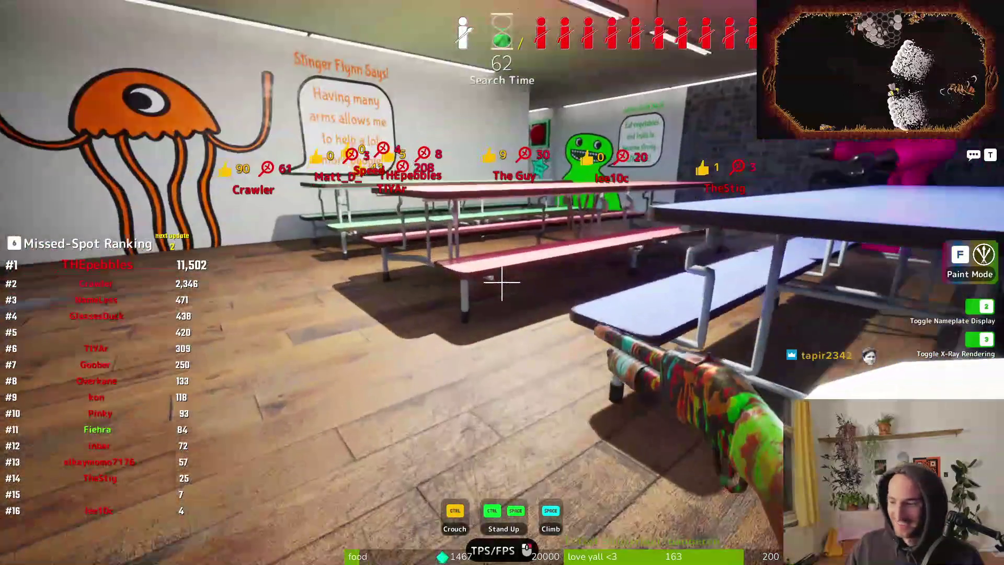
{"action": "key", "text": "w"}
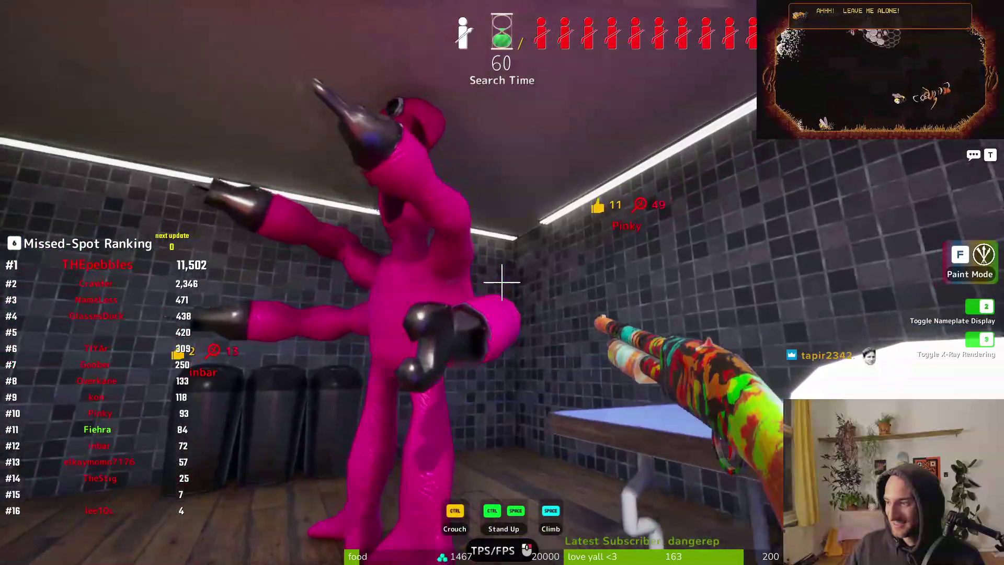
{"action": "key", "text": "w"}
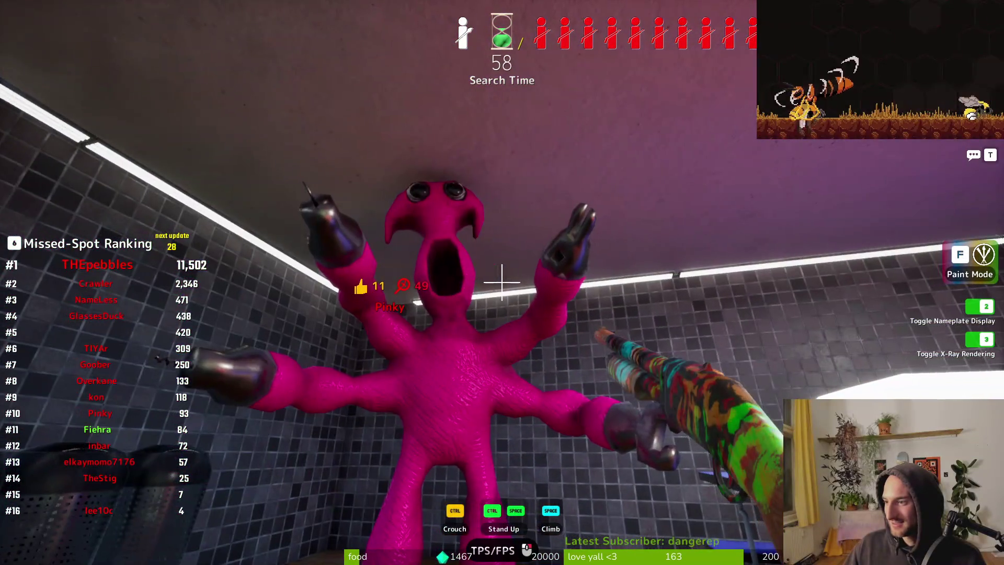
{"action": "key", "text": "w"}
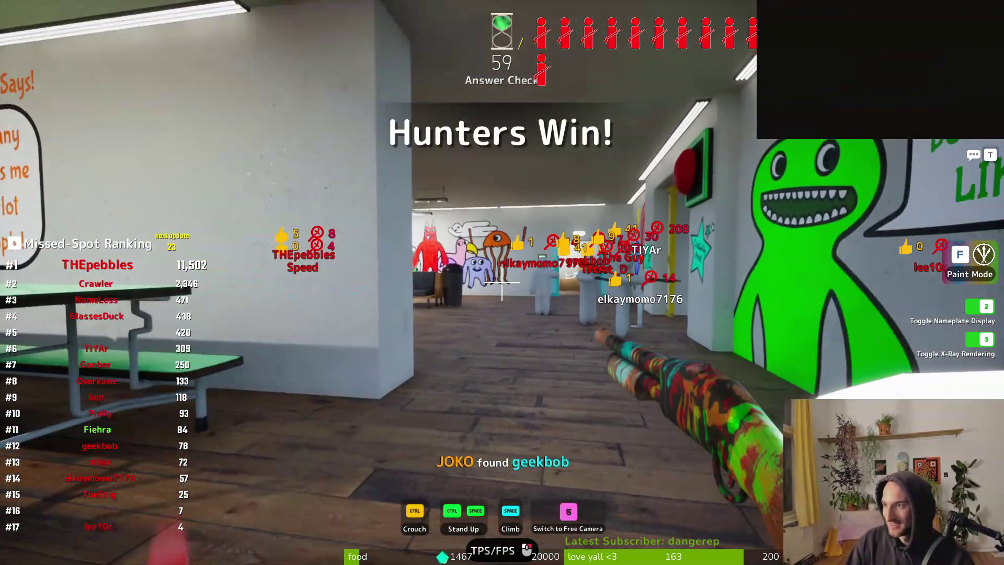
{"action": "mouse_move", "coordinate": [502, 282]}
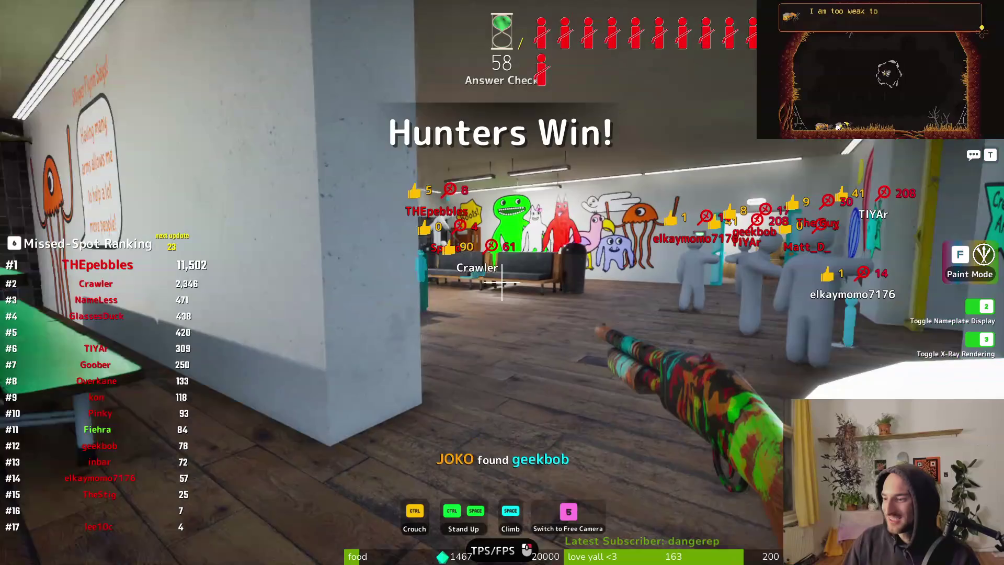
{"action": "key", "text": "w"}
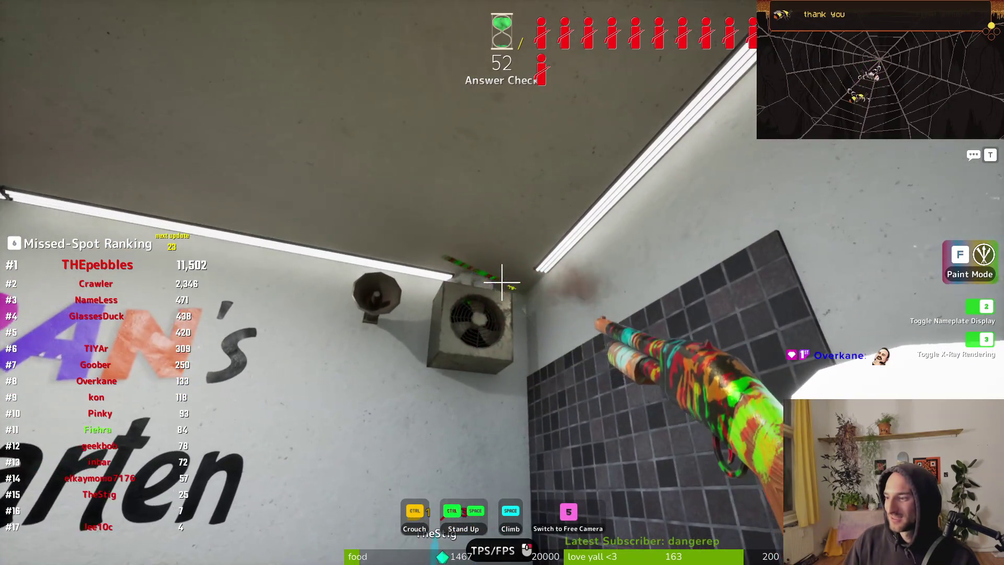
{"action": "key", "text": "w"}
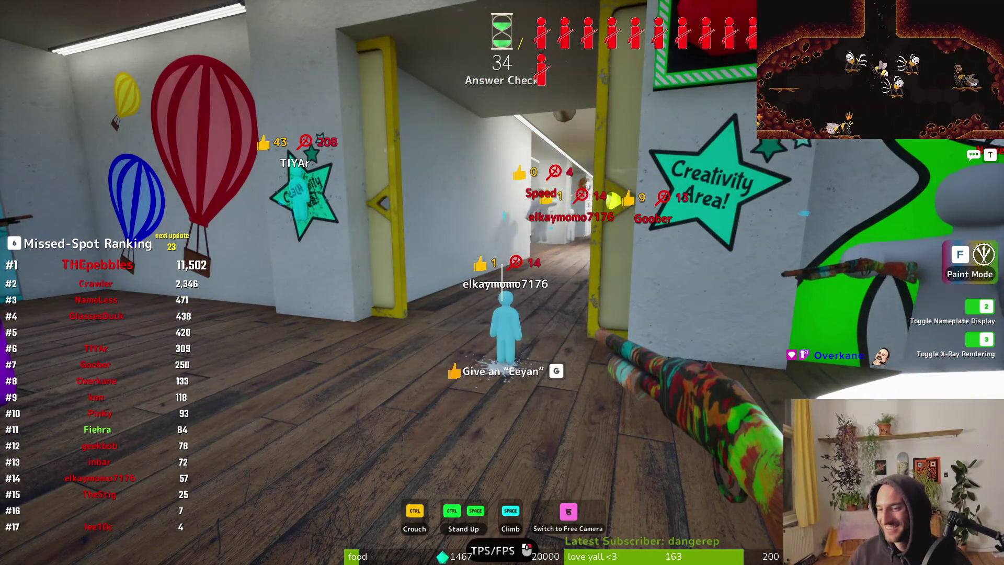
{"action": "key", "text": "w"}
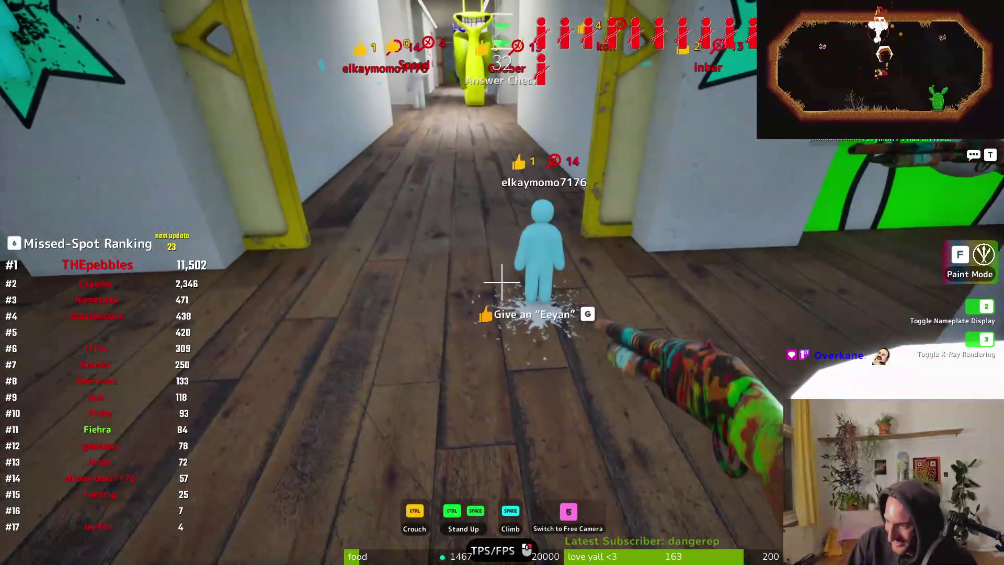
{"action": "key", "text": "w"}
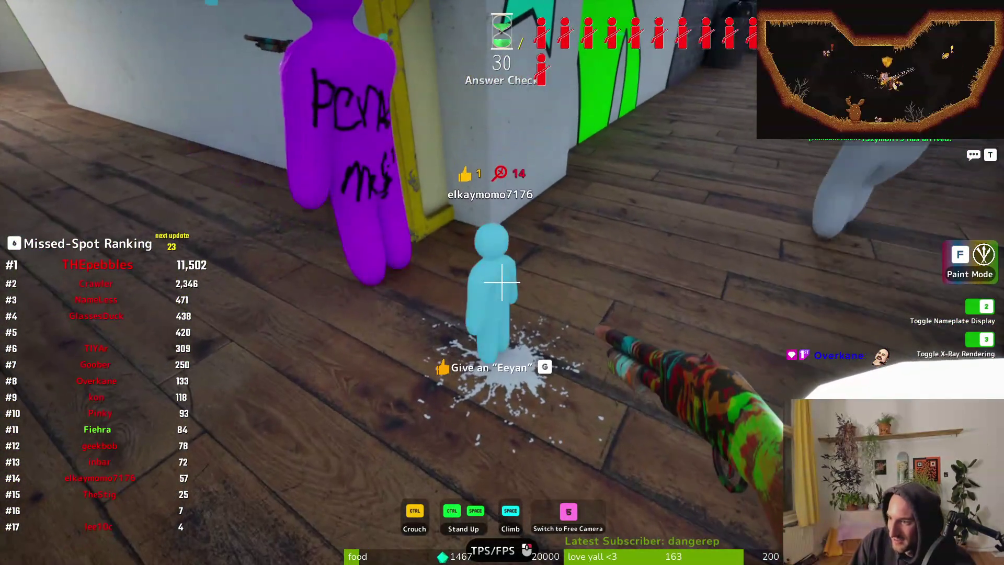
{"action": "key", "text": "w"}
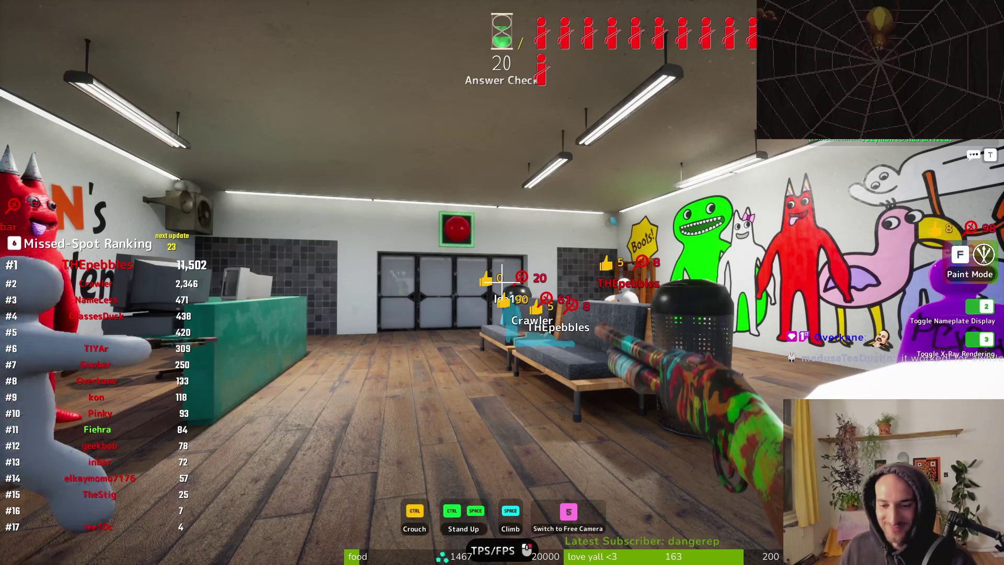
{"action": "key", "text": "w"}
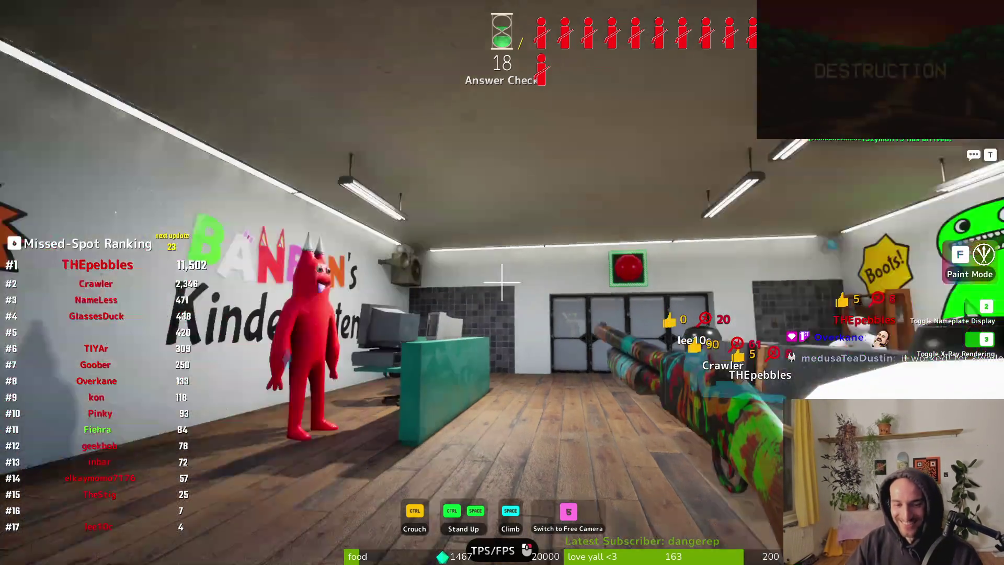
{"action": "key", "text": "w"}
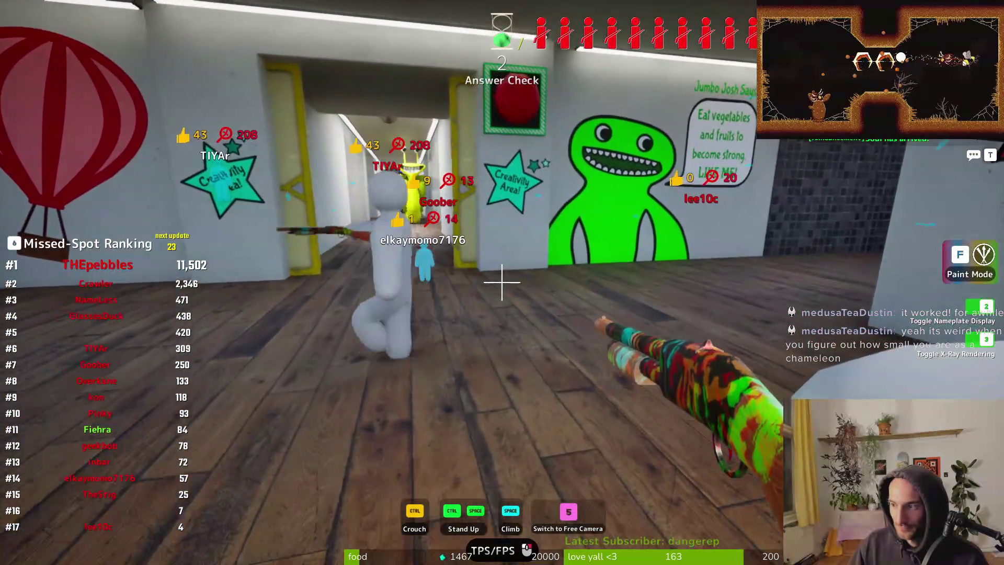
{"action": "key", "text": "w"}
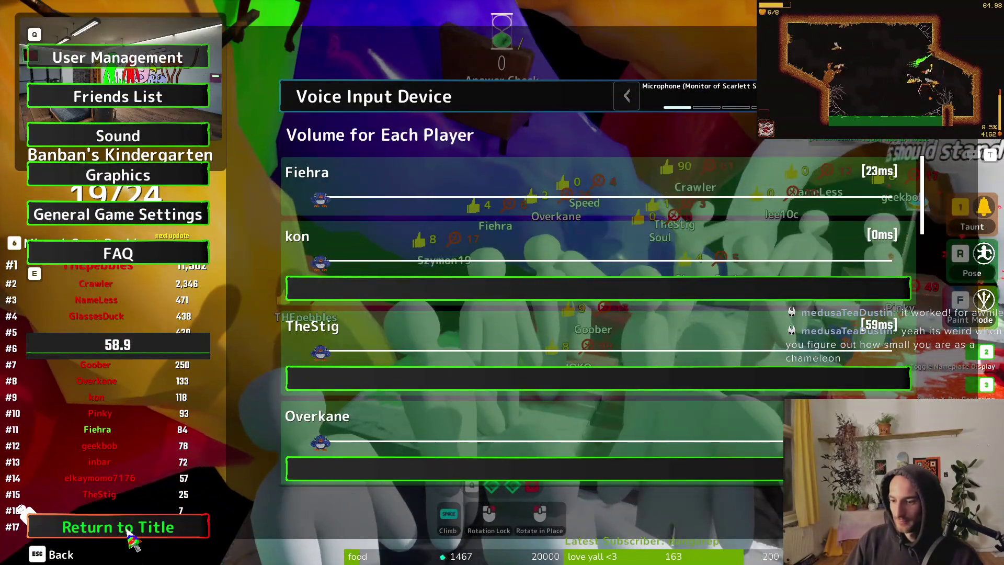
Return to the title screen and quit Meccha Chameleon.
{"action": "left_click", "coordinate": [129, 531]}
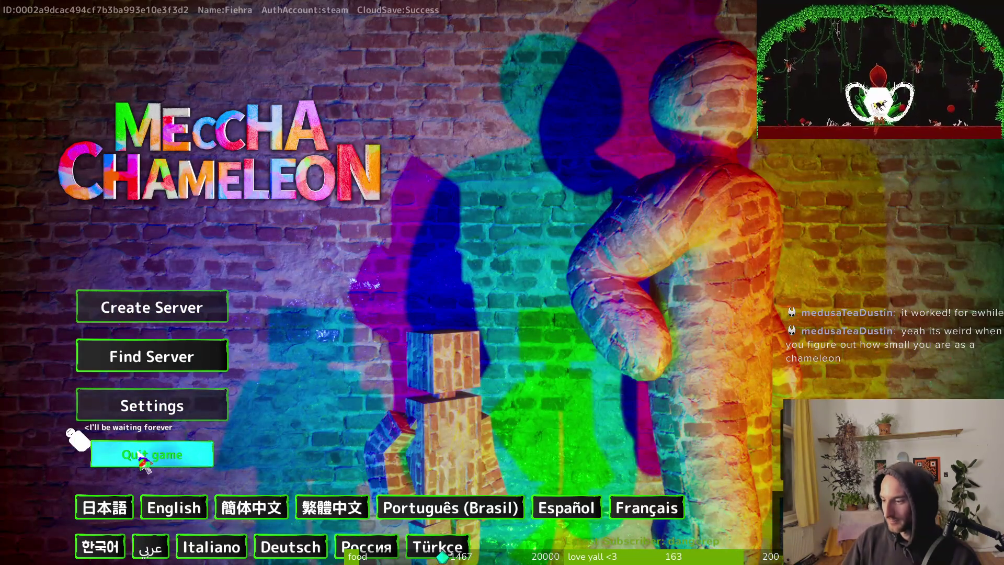
{"action": "left_click", "coordinate": [140, 457]}
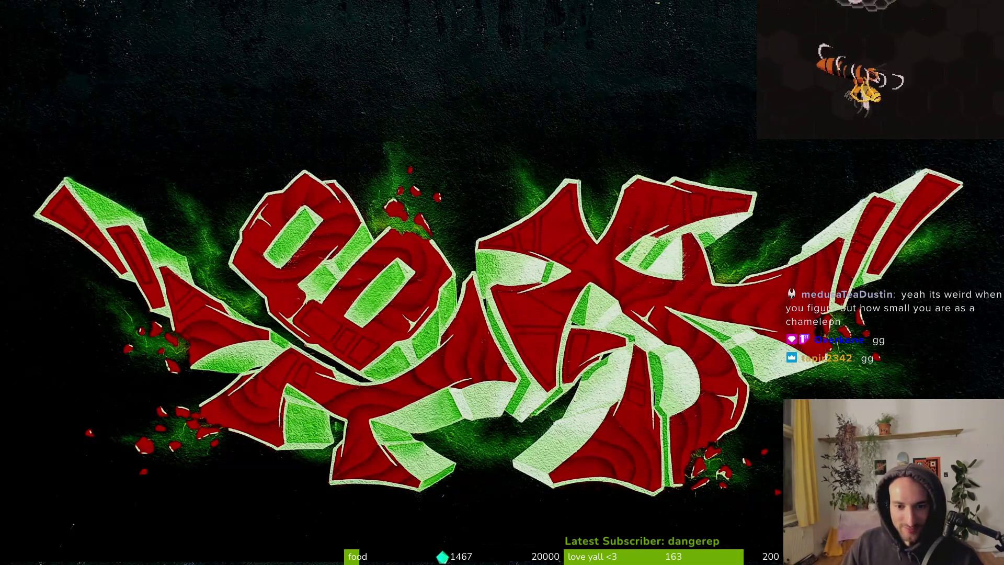
Cycle through the open windows, then bring up the Activities application search.
{"action": "key", "text": "alt+Tab"}
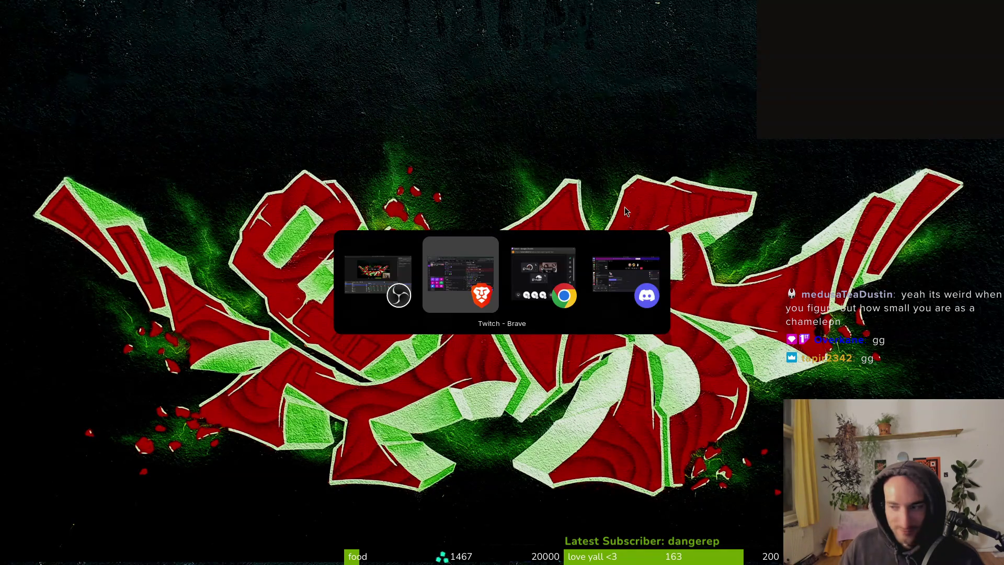
{"action": "key", "text": "alt+Tab"}
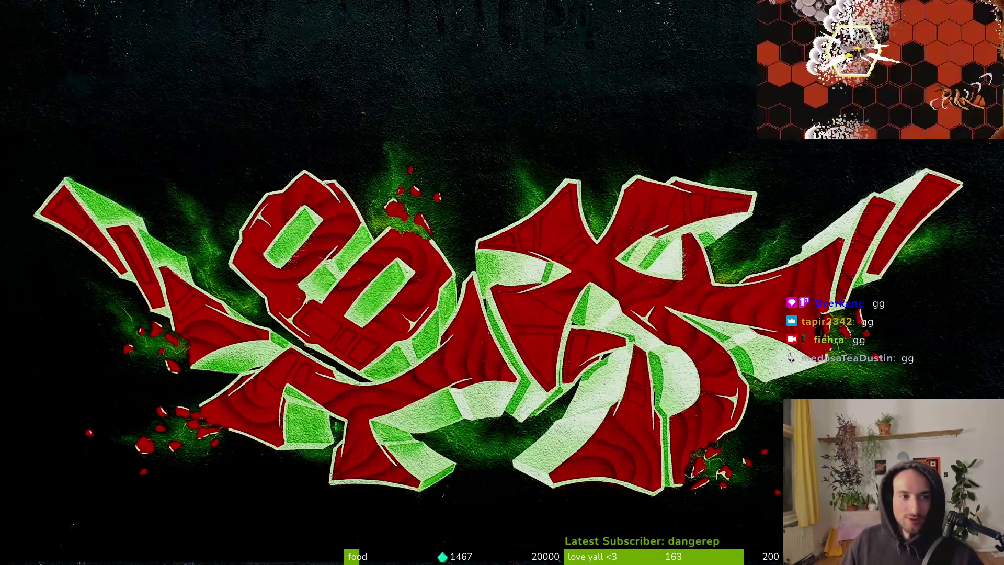
{"action": "key", "text": "alt+Tab"}
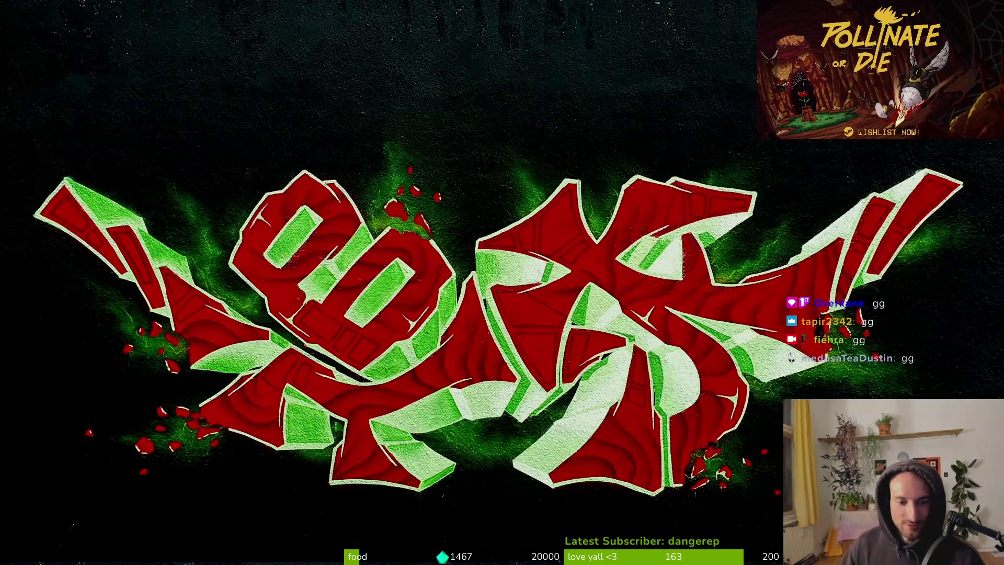
{"action": "key", "text": "alt+Tab"}
{"action": "key", "text": "alt+Tab"}
{"action": "key", "text": "alt+Tab"}
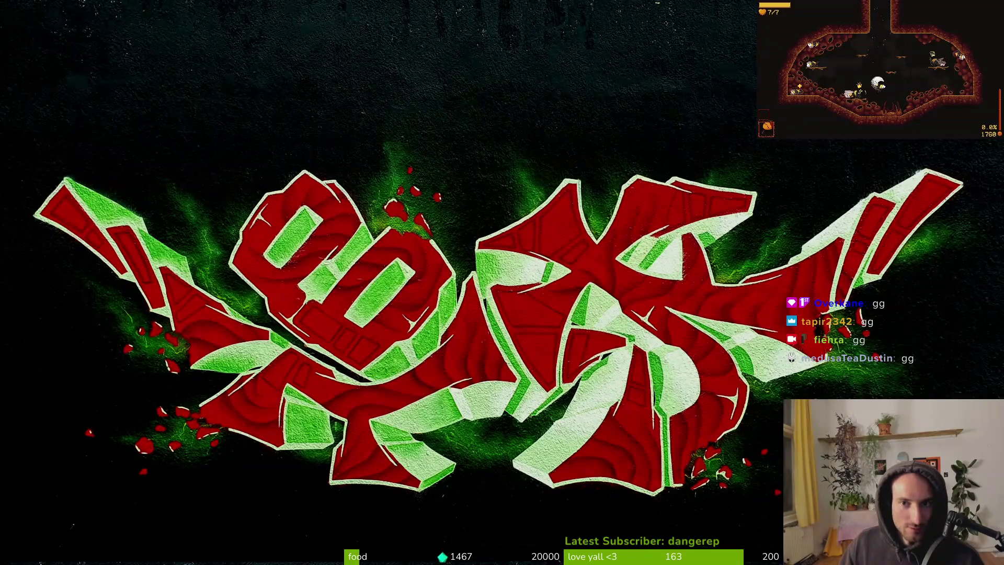
{"action": "key", "text": "super"}
Launch OBS Studio, close the mainScreen properties, and toggle the mainScreen capture source.
{"action": "type", "text": "obs"}
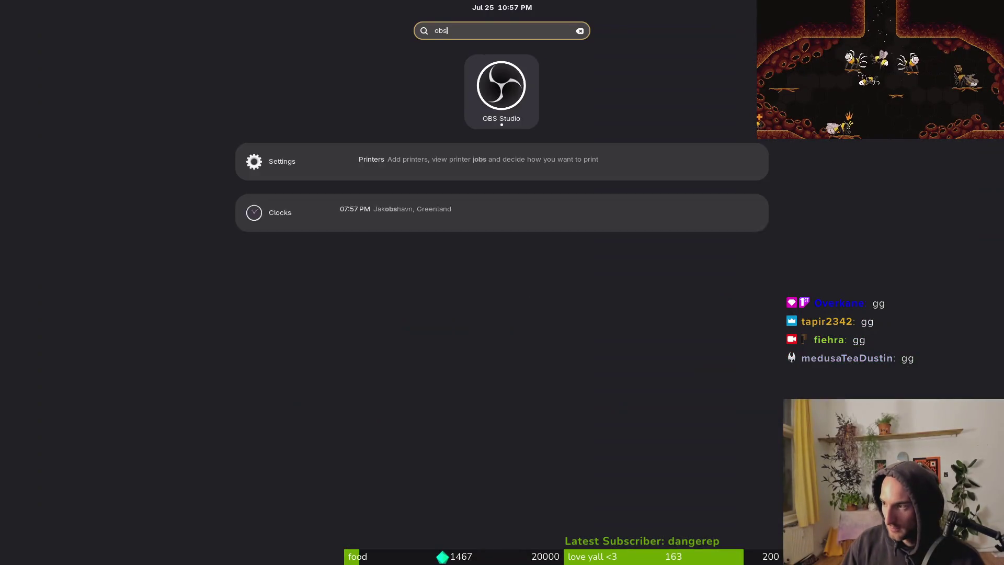
{"action": "key", "text": "Return"}
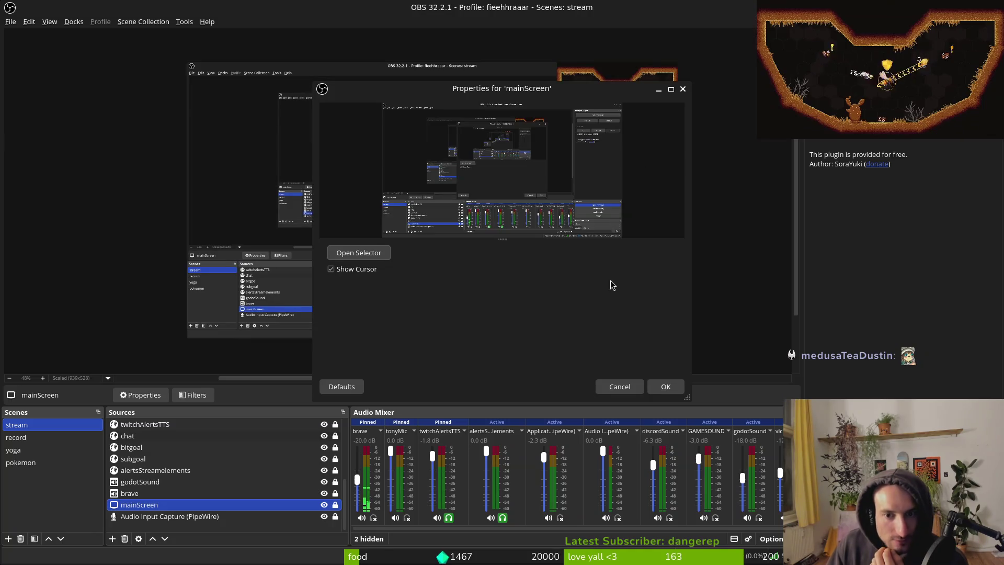
{"action": "left_click", "coordinate": [665, 387]}
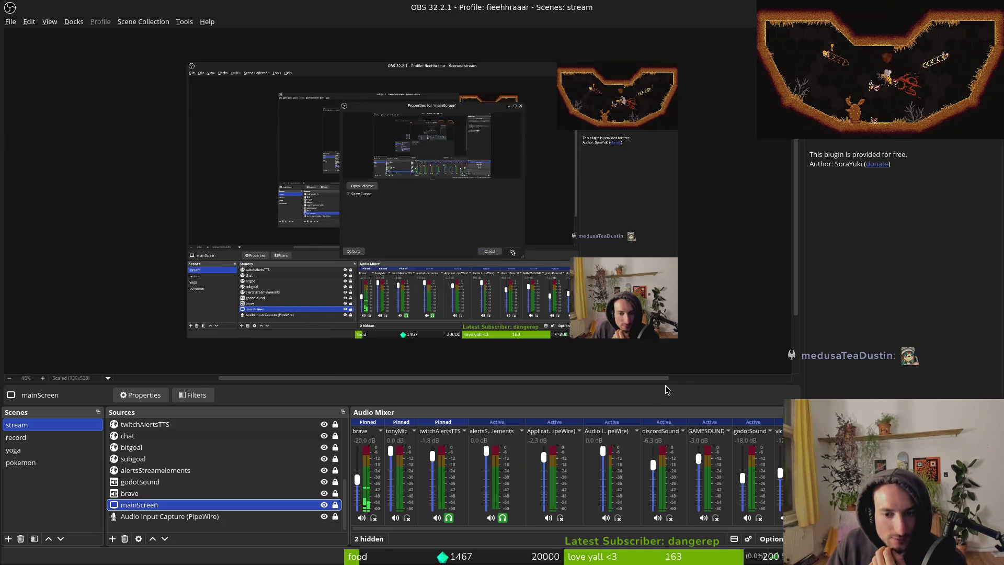
{"action": "left_click", "coordinate": [324, 504]}
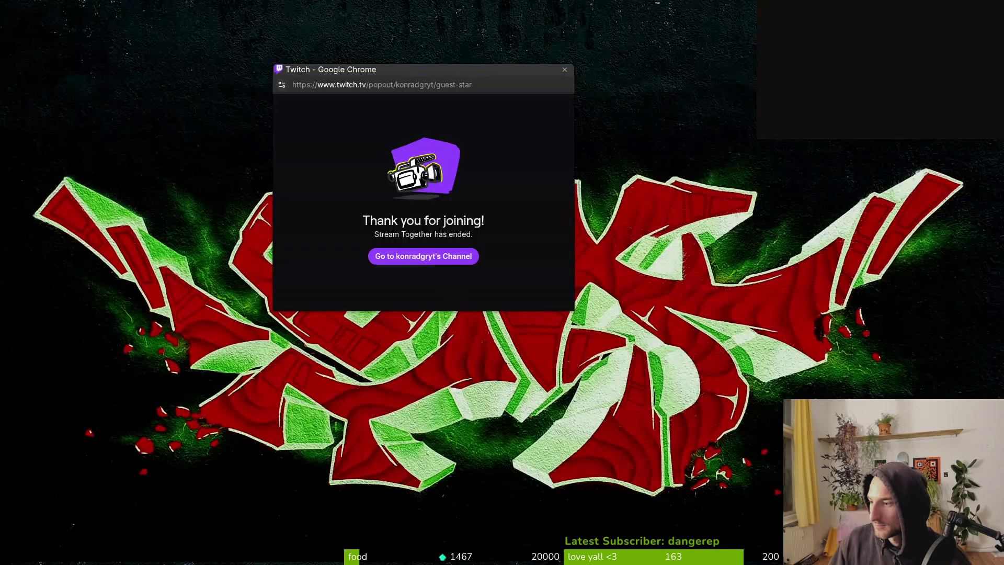
Move the Twitch pop-out window aside and close it.
{"action": "left_click_drag", "start_coordinate": [371, 79], "coordinate": [636, 85]}
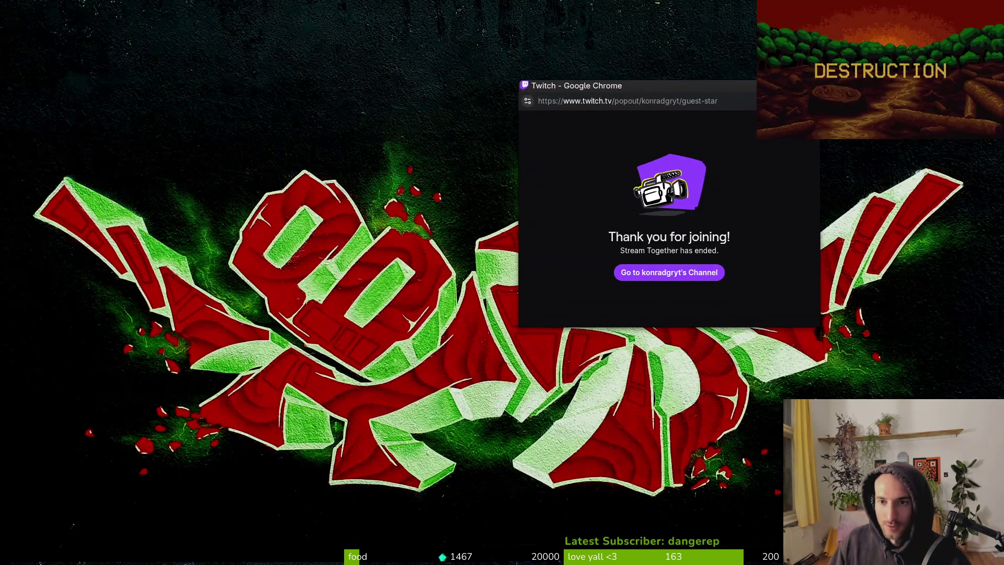
{"action": "left_click", "coordinate": [754, 80]}
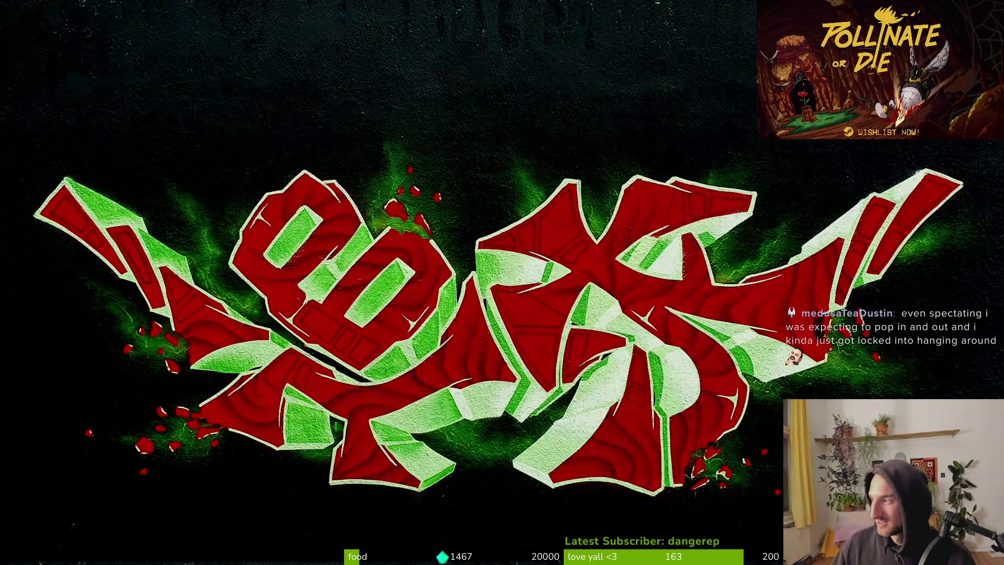
Exit the fullscreen image and cd into gamedev/pollinate-or-die in the terminal.
{"action": "key", "text": "f"}
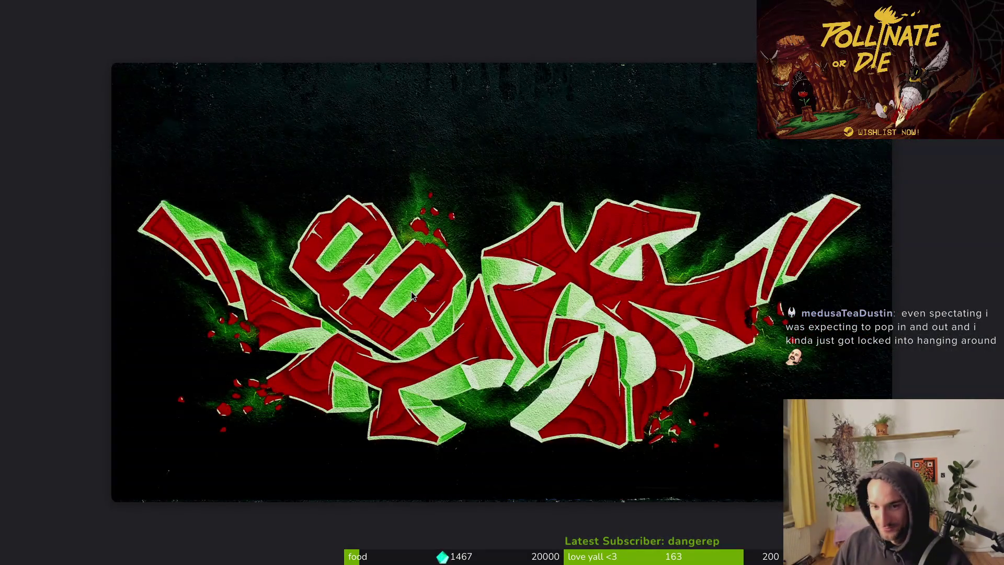
{"action": "type", "text": "qcd ga"}
{"action": "key", "text": "Tab"}
{"action": "type", "text": "po"}
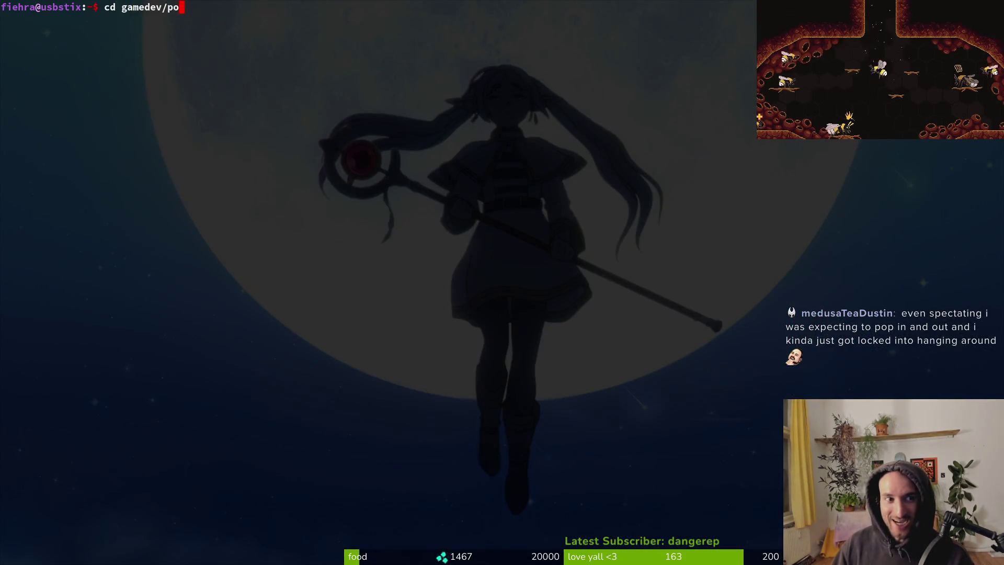
{"action": "key", "text": "Tab"}
{"action": "key", "text": "Return"}
{"action": "type", "text": "vim"}
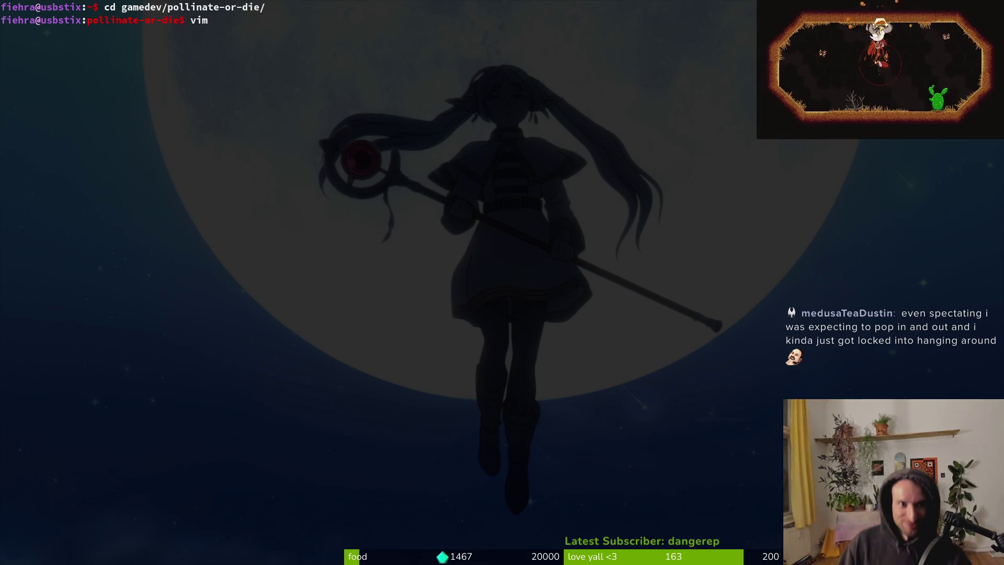
{"action": "key", "text": "BackSpace"}
{"action": "key", "text": "BackSpace"}
{"action": "key", "text": "BackSpace"}
Run tig, browse the changed files around level.manager.gd, then quit back to the shell.
{"action": "type", "text": "tig"}
{"action": "key", "text": "Return"}
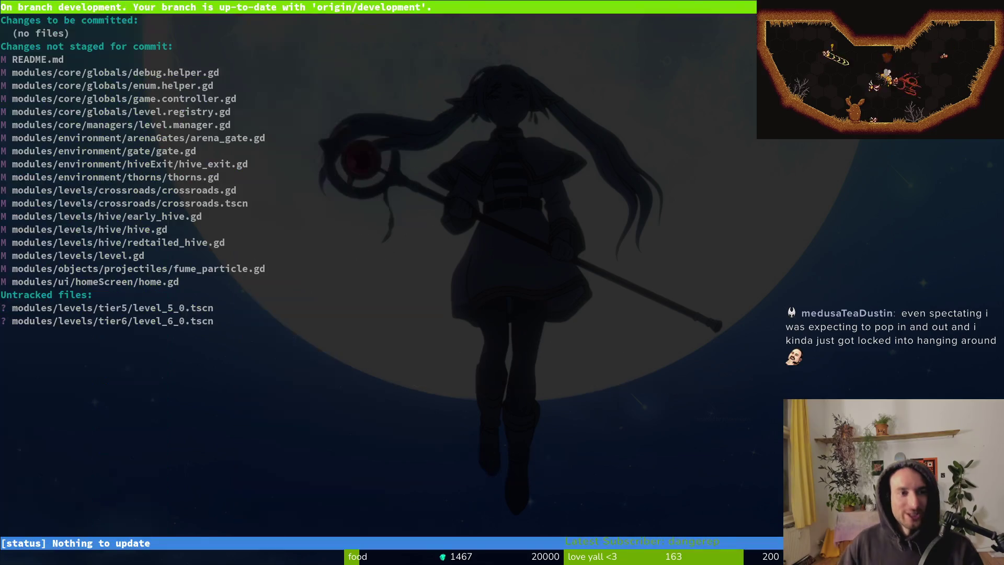
{"action": "key", "text": "Down"}
{"action": "key", "text": "Down"}
{"action": "key", "text": "Down"}
{"action": "key", "text": "Down"}
{"action": "key", "text": "Down"}
{"action": "key", "text": "Down"}
{"action": "key", "text": "Down"}
{"action": "key", "text": "Down"}
{"action": "key", "text": "Down"}
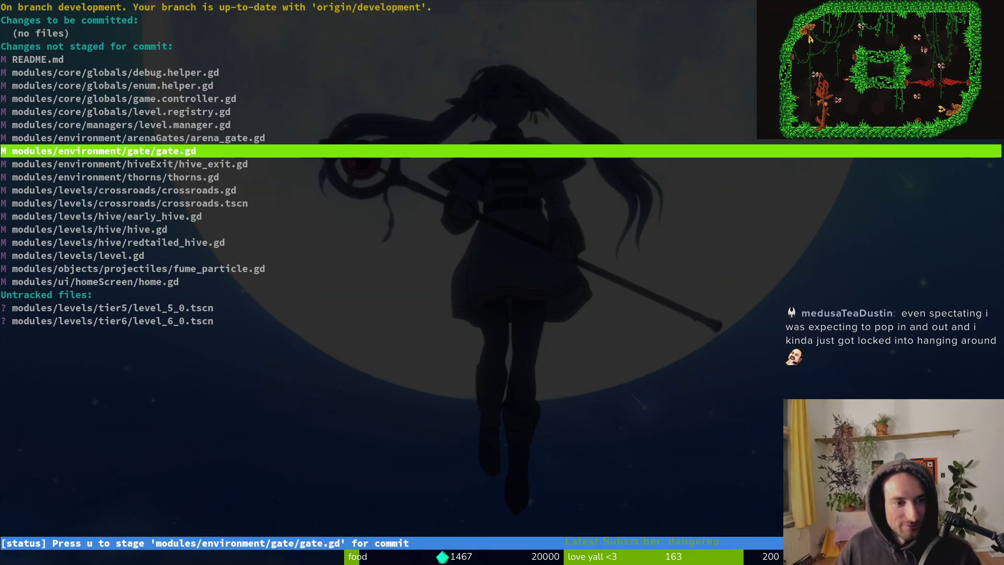
{"action": "key", "text": "Up"}
{"action": "key", "text": "Up"}
{"action": "key", "text": "Down"}
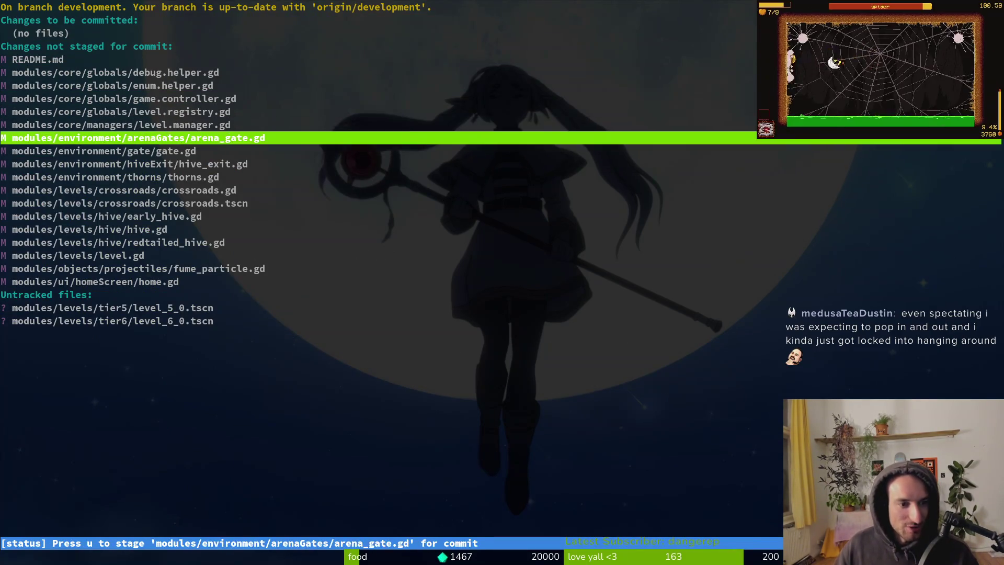
{"action": "key", "text": "q"}
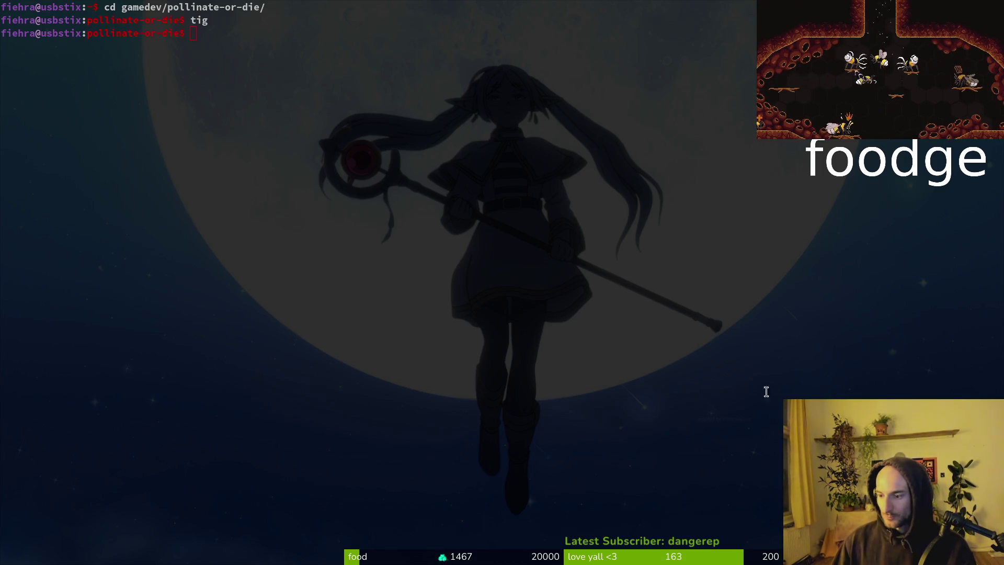
Launch nvim in the project, open crossroads.gd via 'cros', and scroll through its gate code.
{"action": "left_click", "coordinate": [454, 218]}
{"action": "type", "text": "nvim ."}
{"action": "key", "text": "Return"}
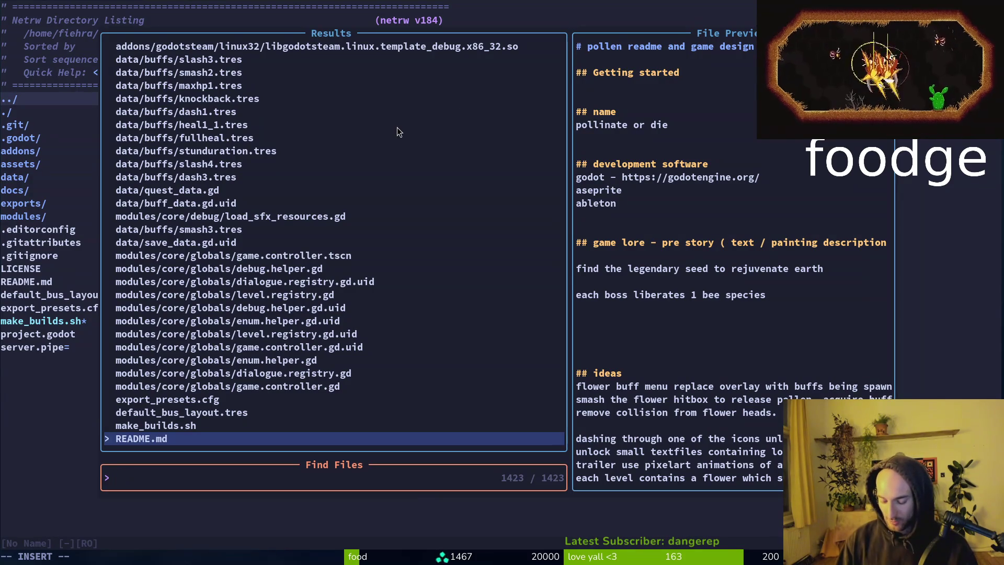
{"action": "type", "text": "cros"}
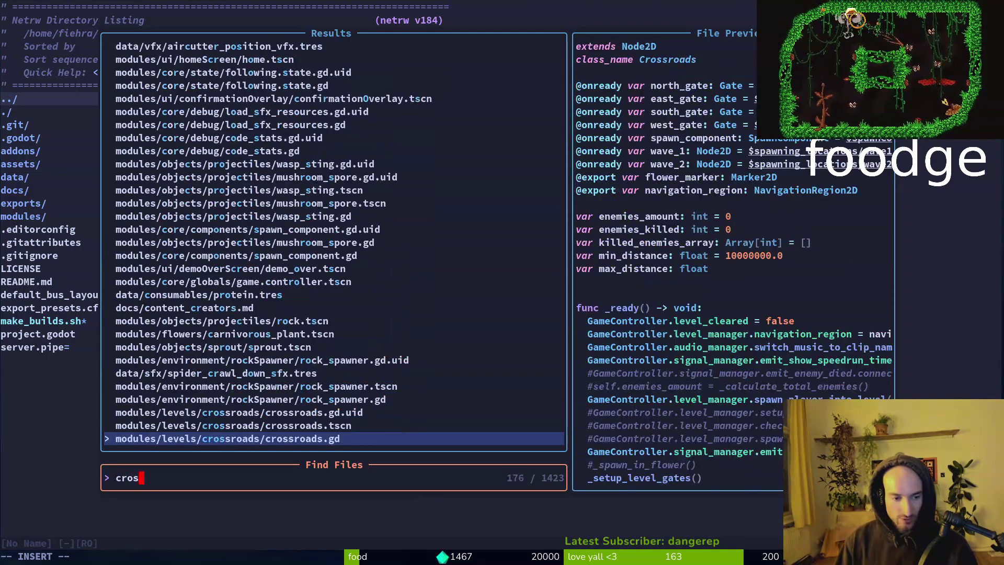
{"action": "key", "text": "Return"}
{"action": "key", "text": "ctrl+s"}
{"action": "key", "text": "ctrl+d"}
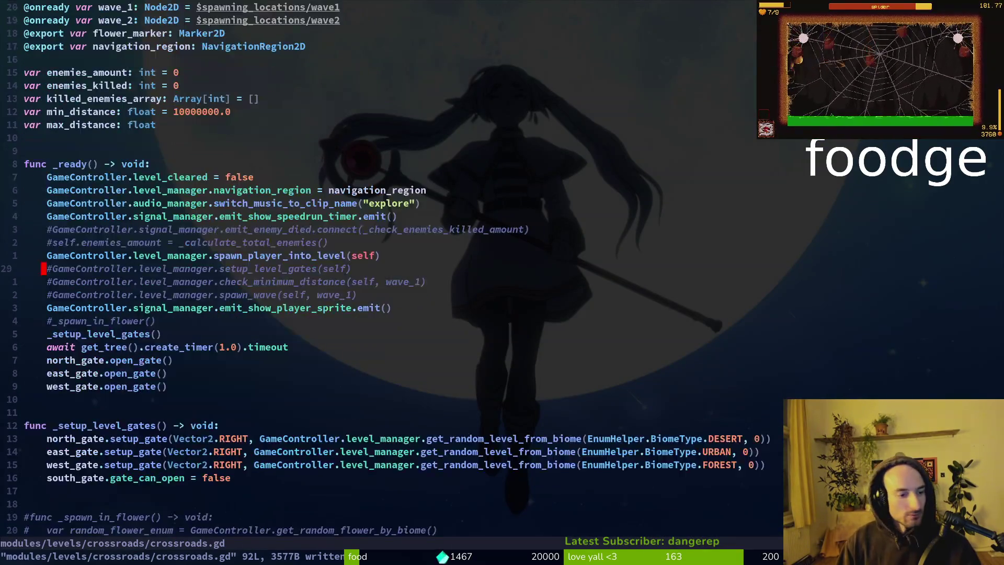
{"action": "key", "text": "ctrl+d"}
{"action": "key", "text": "ctrl+d"}
{"action": "key", "text": "ctrl+d"}
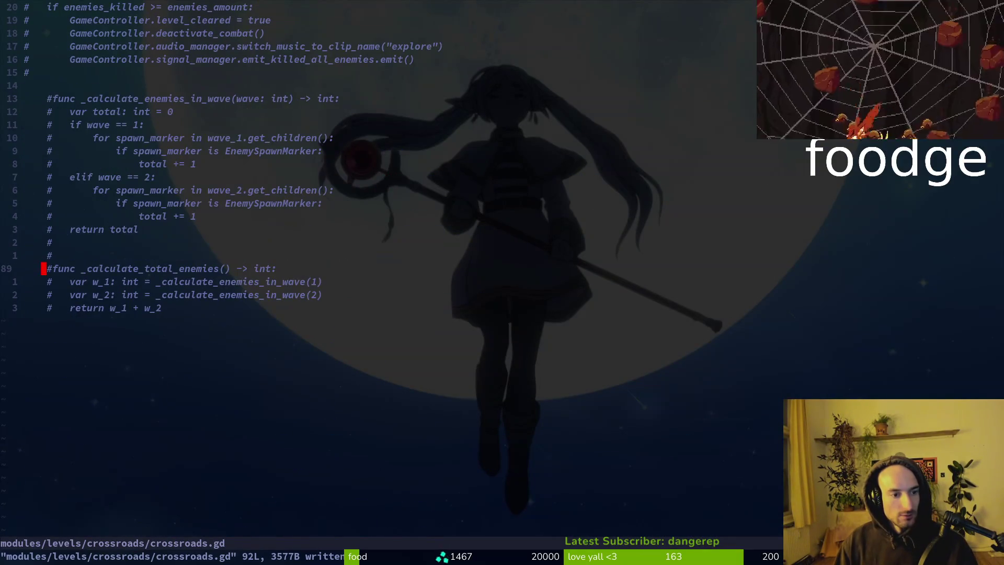
{"action": "key", "text": "ctrl+u"}
{"action": "key", "text": "ctrl+u"}
{"action": "key", "text": "ctrl+u"}
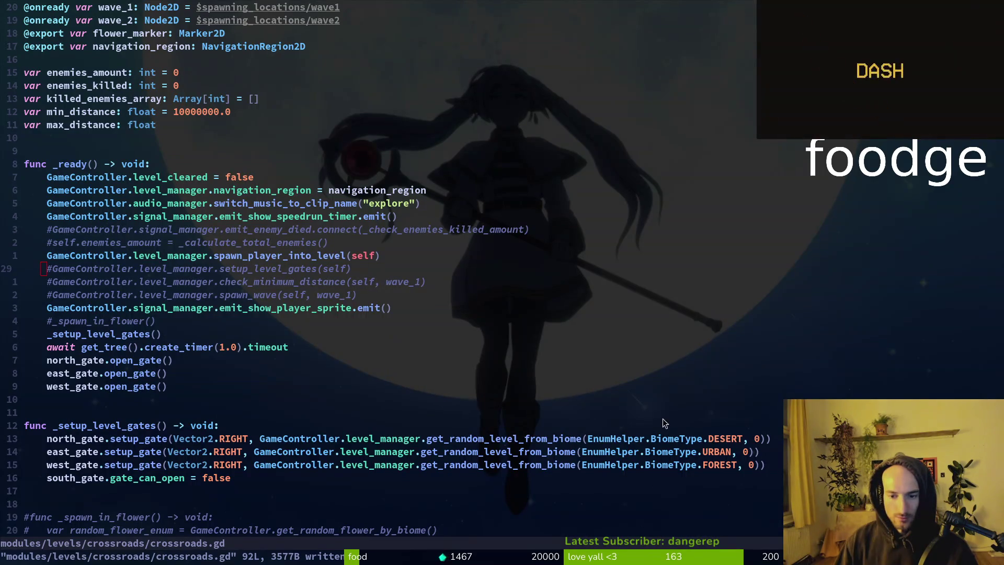
Change the east_gate direction from Vector2.RIGHT to Vector2.LEFT.
{"action": "left_click", "coordinate": [224, 452]}
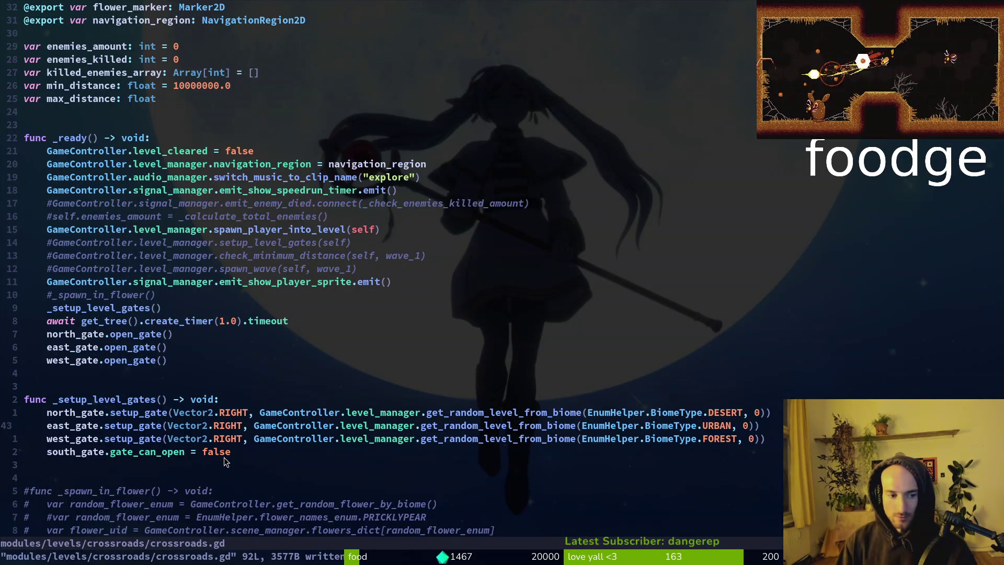
{"action": "key", "text": "c"}
{"action": "key", "text": "i"}
{"action": "key", "text": "w"}
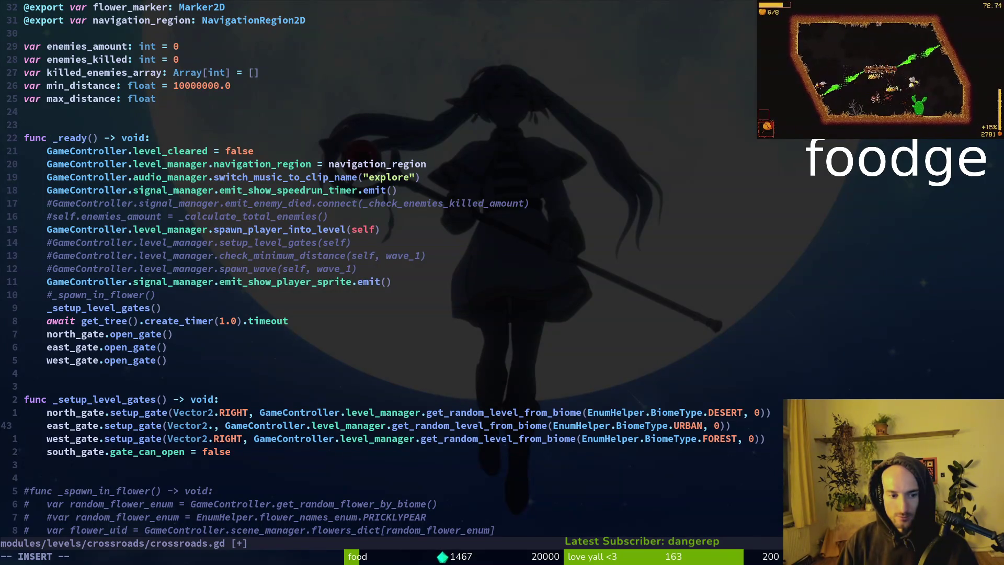
{"action": "type", "text": "LEFT"}
{"action": "key", "text": "Escape"}
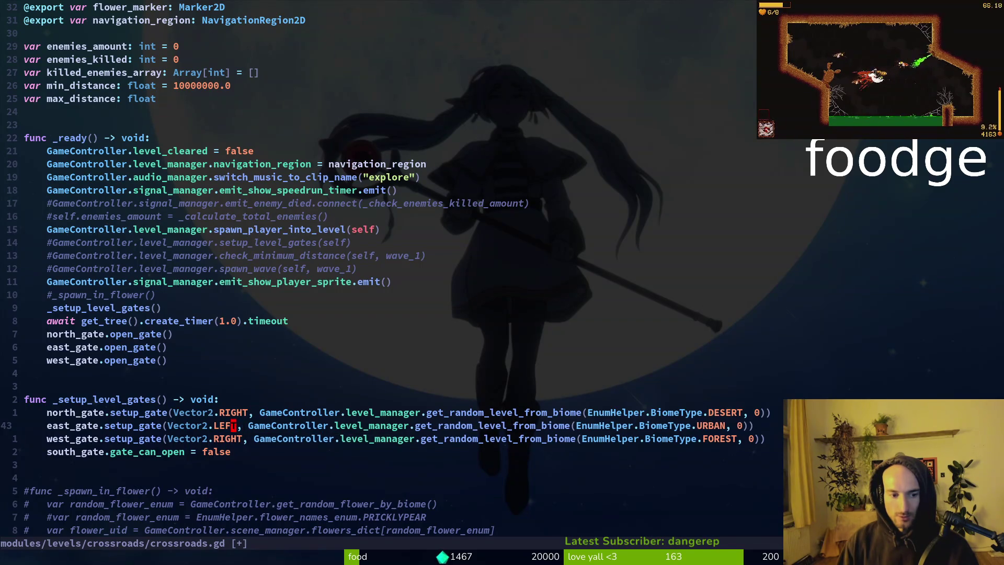
Set the north_gate direction to Vector2.DOWN, then save and quit crossroads.gd.
{"action": "key", "text": "k"}
{"action": "type", "text": "ciw"}
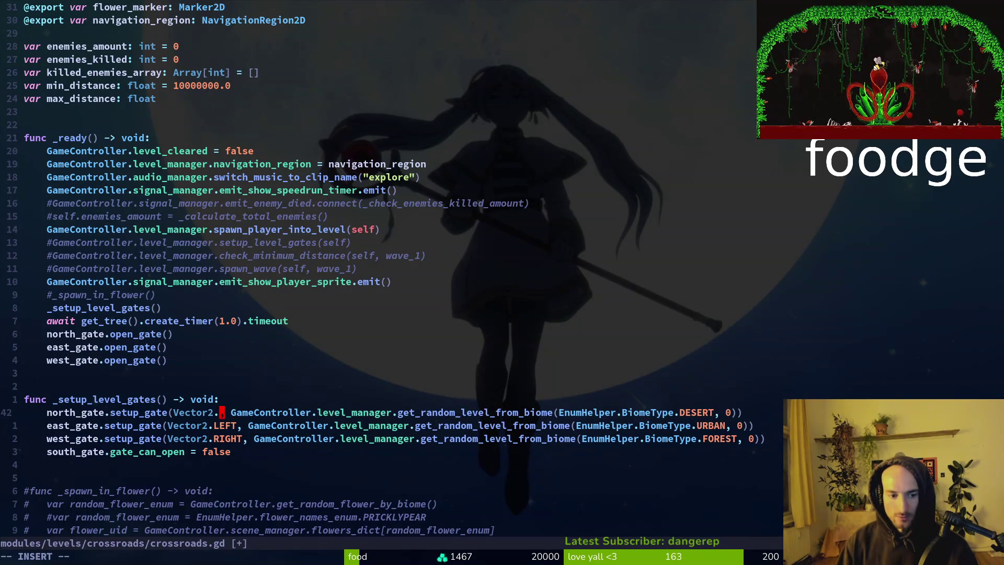
{"action": "type", "text": "DOWN"}
{"action": "key", "text": "Escape"}
{"action": "type", "text": ":w"}
{"action": "key", "text": "Return"}
{"action": "type", "text": ":wq"}
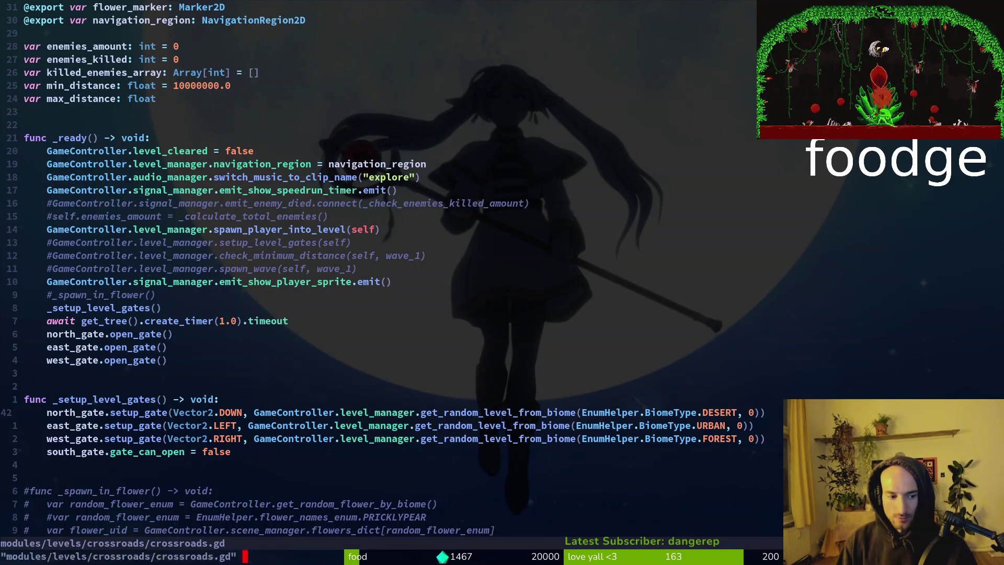
{"action": "key", "text": "Return"}
Launch Godot from the shell with the godot command.
{"action": "type", "text": "ti"}
{"action": "key", "text": "BackSpace"}
{"action": "key", "text": "BackSpace"}
{"action": "key", "text": "super"}
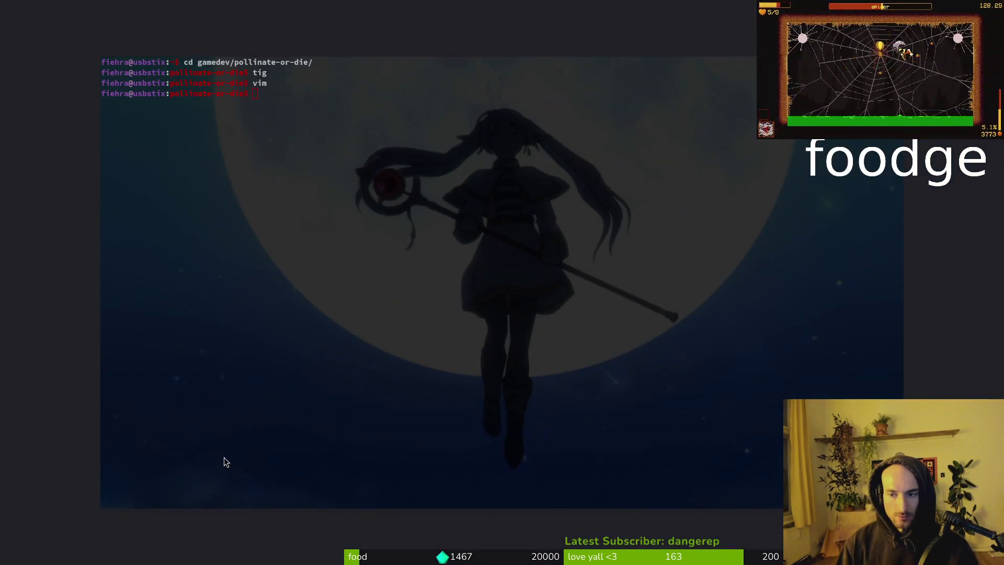
{"action": "type", "text": "godot"}
{"action": "key", "text": "Return"}
Open the pollinateOrDie project and inspect level_5_0, briefly editing the concreteTileset tiles.
{"action": "double_click", "coordinate": [633, 153]}
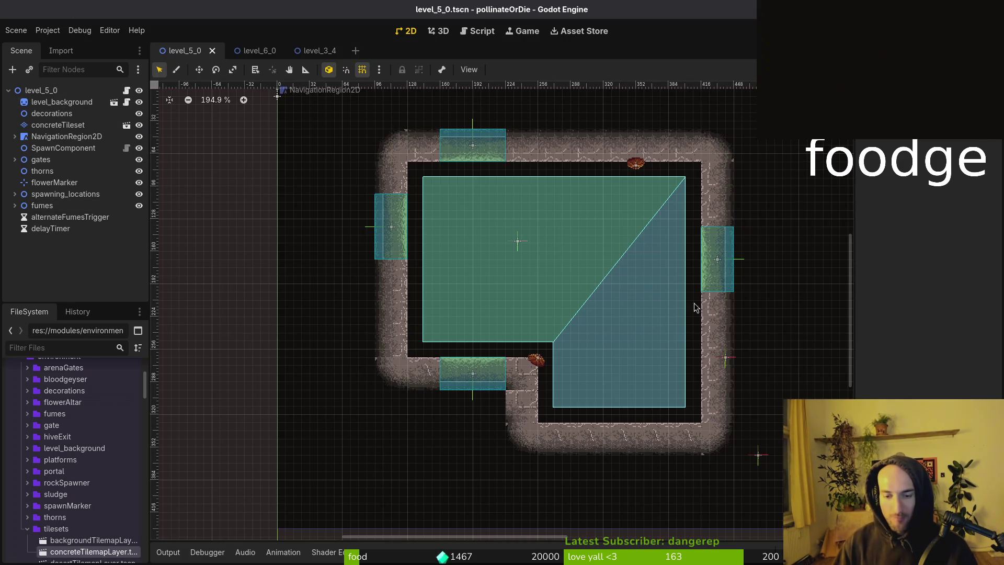
{"action": "scroll", "coordinate": [671, 361], "scroll_direction": "right", "scroll_amount": 1}
{"action": "scroll", "coordinate": [532, 401], "scroll_direction": "up", "scroll_amount": 4}
{"action": "scroll", "coordinate": [531, 397], "scroll_direction": "down", "scroll_amount": 3}
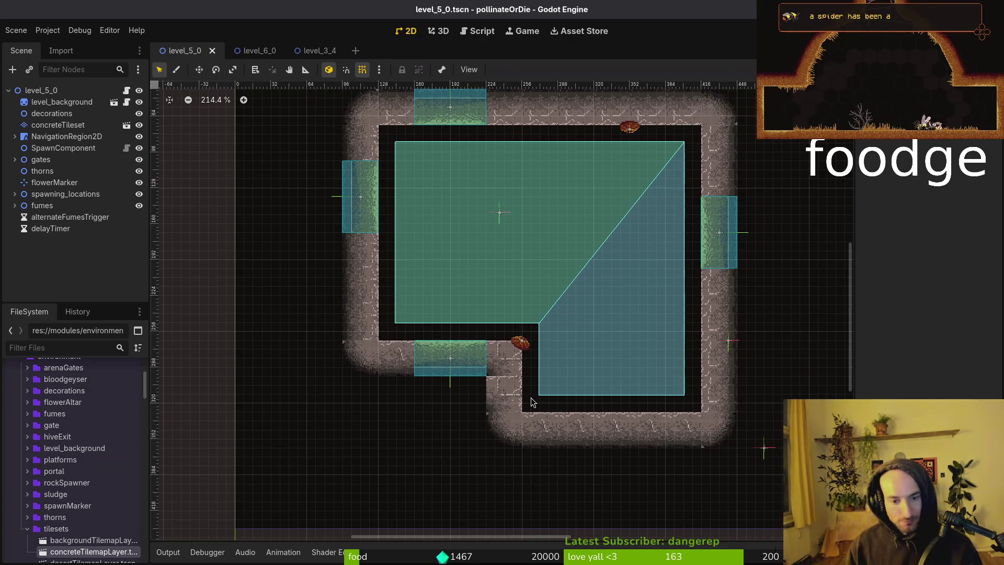
{"action": "left_click", "coordinate": [70, 129]}
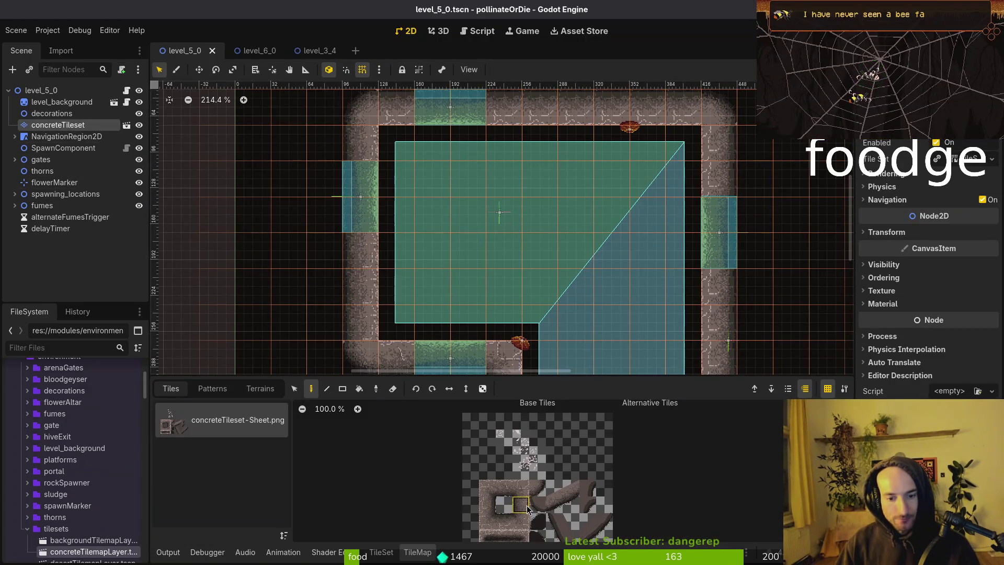
{"action": "scroll", "coordinate": [527, 218], "scroll_direction": "down", "scroll_amount": 3}
{"action": "left_click", "coordinate": [526, 218]}
{"action": "key", "text": "Escape"}
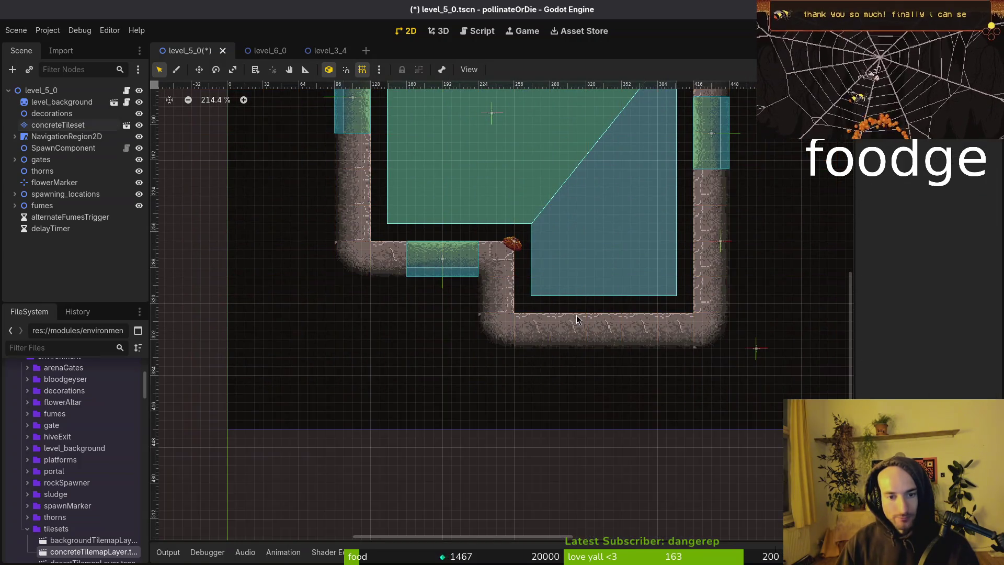
Review the level_5_0 room layout, collapse the tilesets folder and save the scene.
{"action": "scroll", "coordinate": [582, 269], "scroll_direction": "down", "scroll_amount": 3}
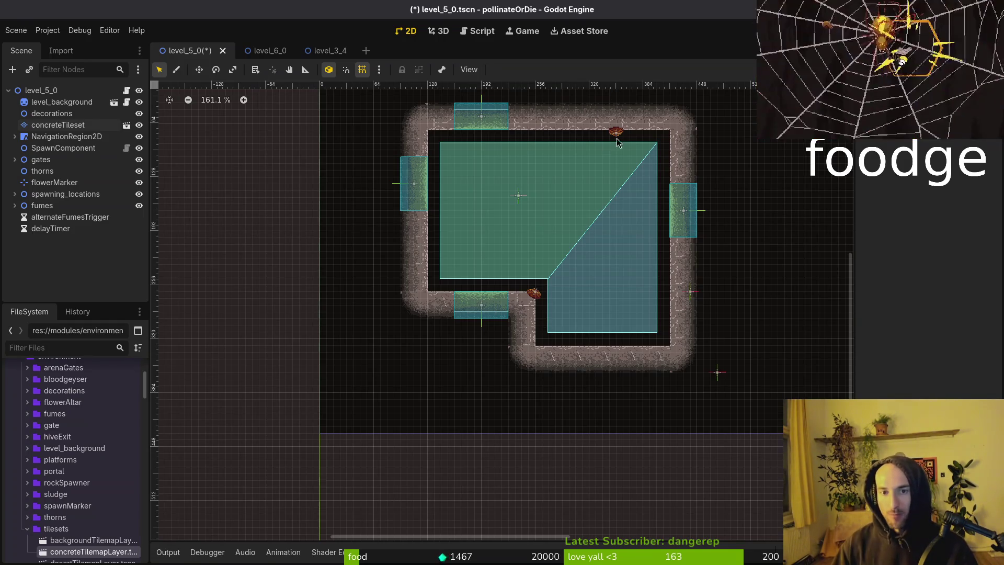
{"action": "scroll", "coordinate": [583, 225], "scroll_direction": "up", "scroll_amount": 6}
{"action": "scroll", "coordinate": [615, 274], "scroll_direction": "down", "scroll_amount": 5}
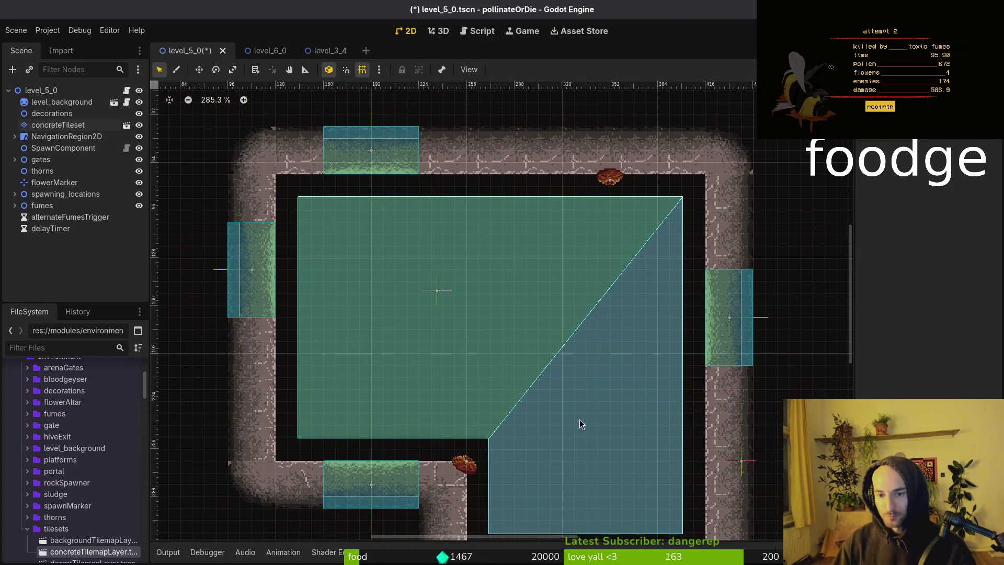
{"action": "scroll", "coordinate": [583, 329], "scroll_direction": "down", "scroll_amount": 2}
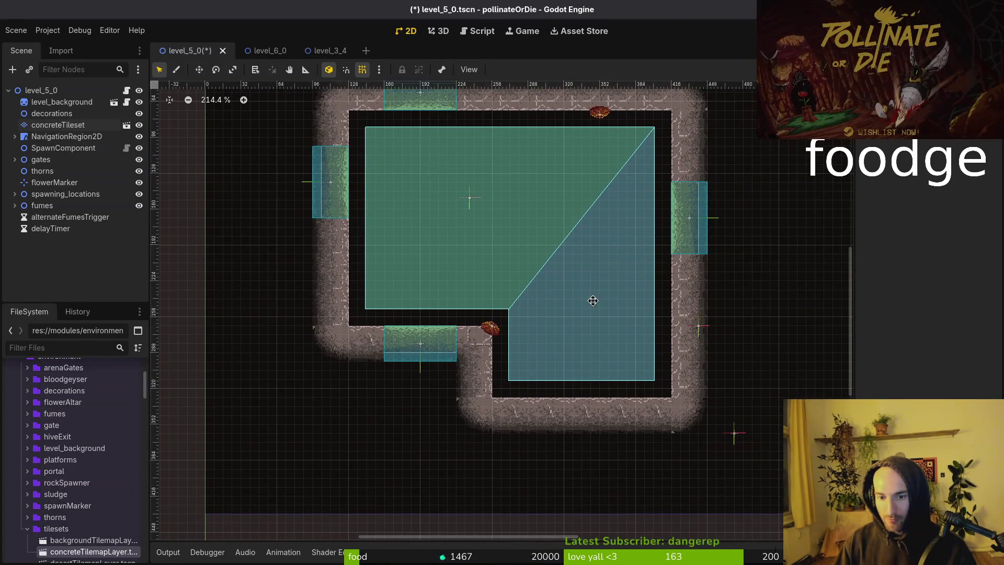
{"action": "left_click", "coordinate": [27, 529]}
{"action": "key", "text": "ctrl+s"}
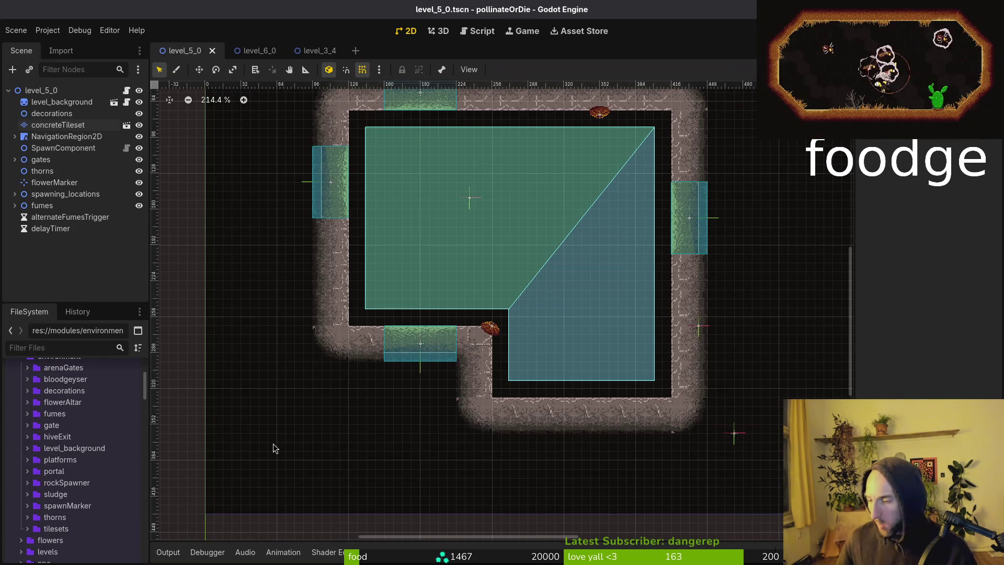
{"action": "scroll", "coordinate": [625, 316], "scroll_direction": "up", "scroll_amount": 3}
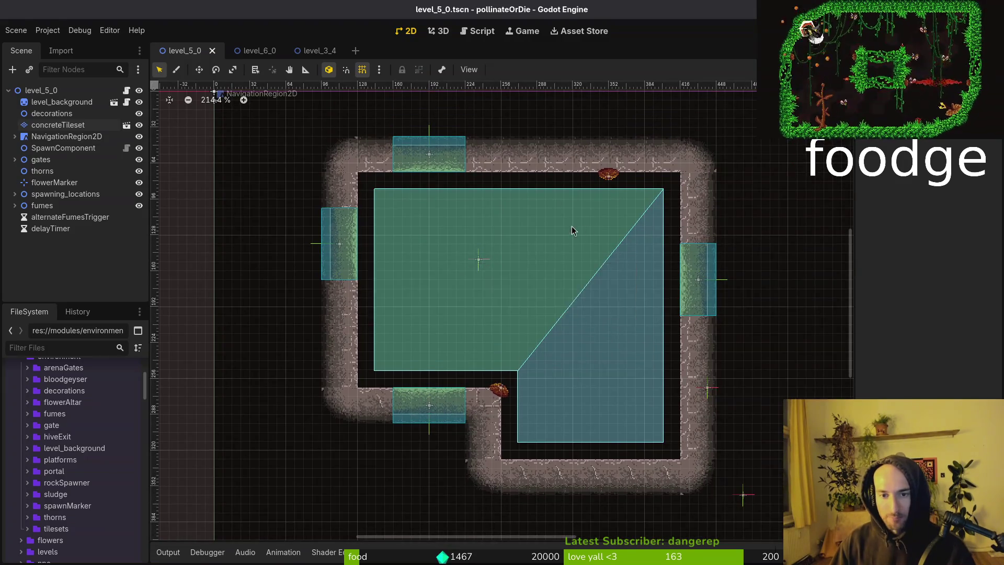
{"action": "scroll", "coordinate": [572, 226], "scroll_direction": "down", "scroll_amount": 2}
Compare level_5_0 with level_6_0, collapse level_6_0's node branches and save it.
{"action": "left_click", "coordinate": [247, 53]}
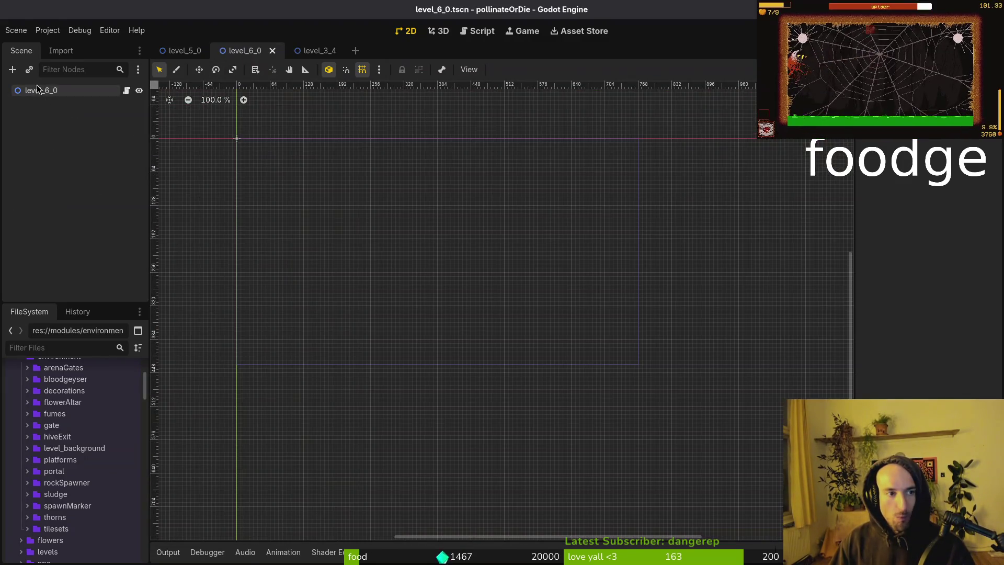
{"action": "left_click", "coordinate": [181, 50]}
{"action": "left_click", "coordinate": [61, 101]}
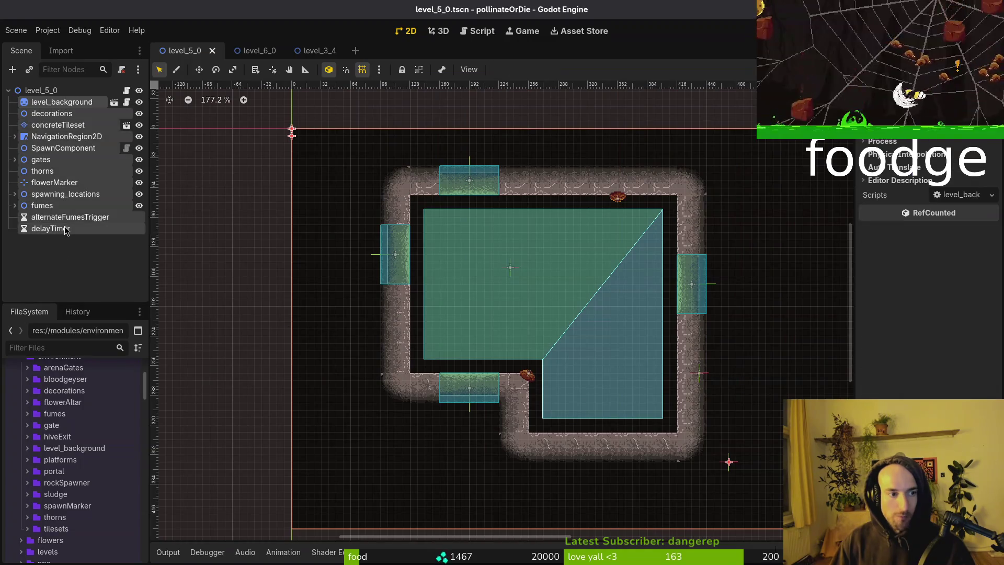
{"action": "left_click", "coordinate": [252, 50]}
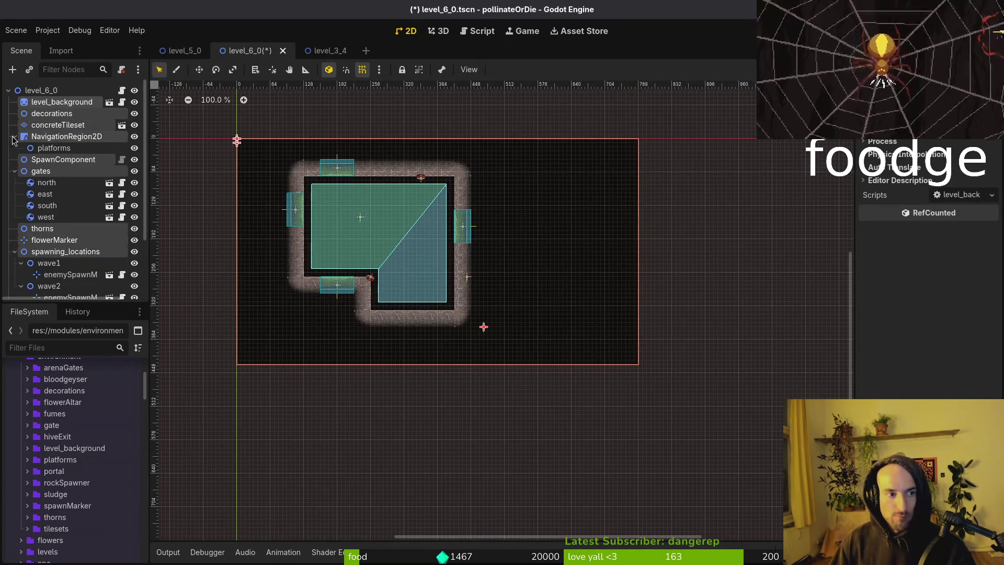
{"action": "left_click", "coordinate": [14, 135]}
{"action": "left_click", "coordinate": [15, 159]}
{"action": "key", "text": "ctrl+s"}
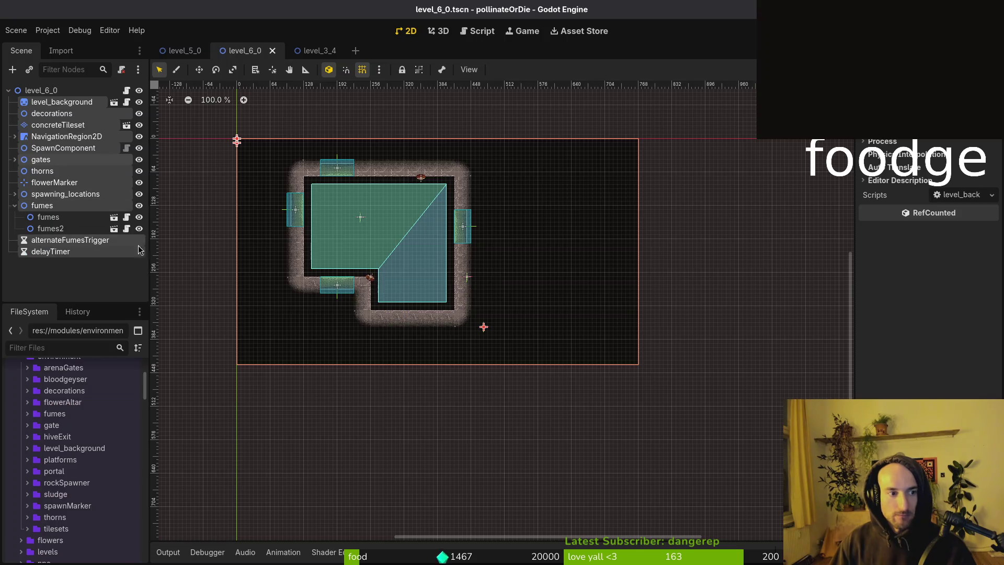
{"action": "left_click", "coordinate": [15, 193]}
{"action": "left_click", "coordinate": [14, 206]}
On level_6_0's root, assign flowerMarker as Flower Marker and NavigationRegion2D as Navigation Region.
{"action": "left_click", "coordinate": [42, 90]}
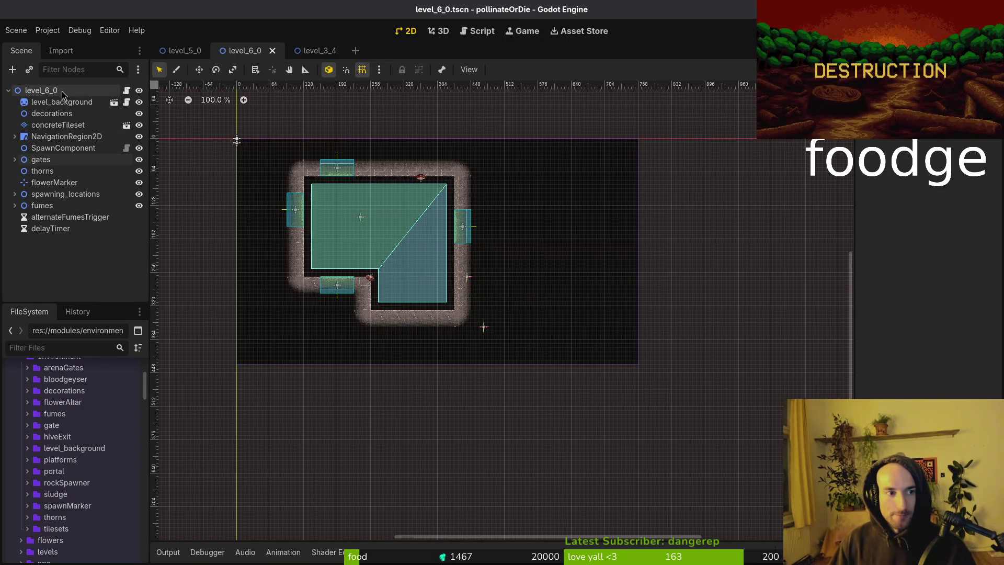
{"action": "left_click", "coordinate": [957, 146]}
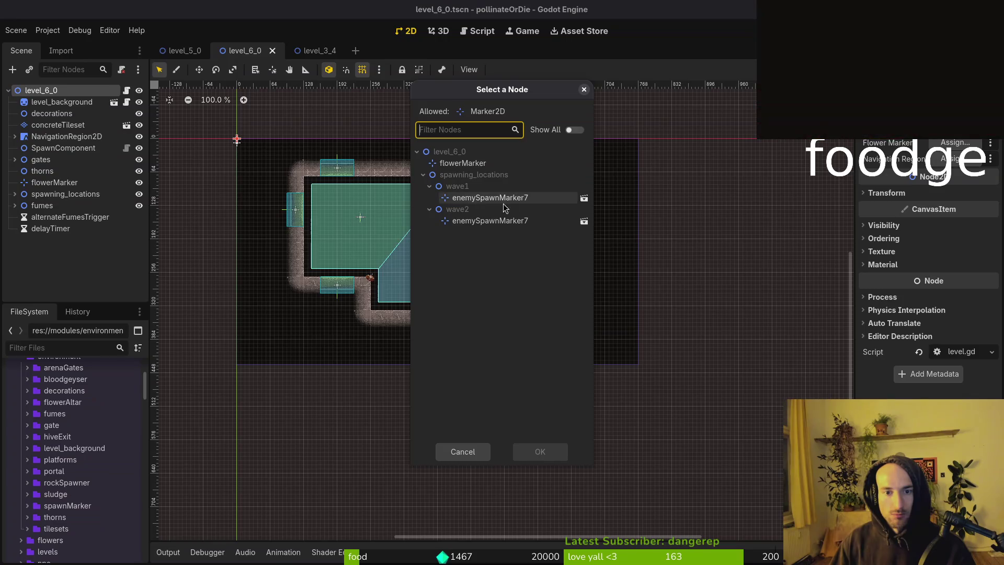
{"action": "left_click", "coordinate": [463, 163]}
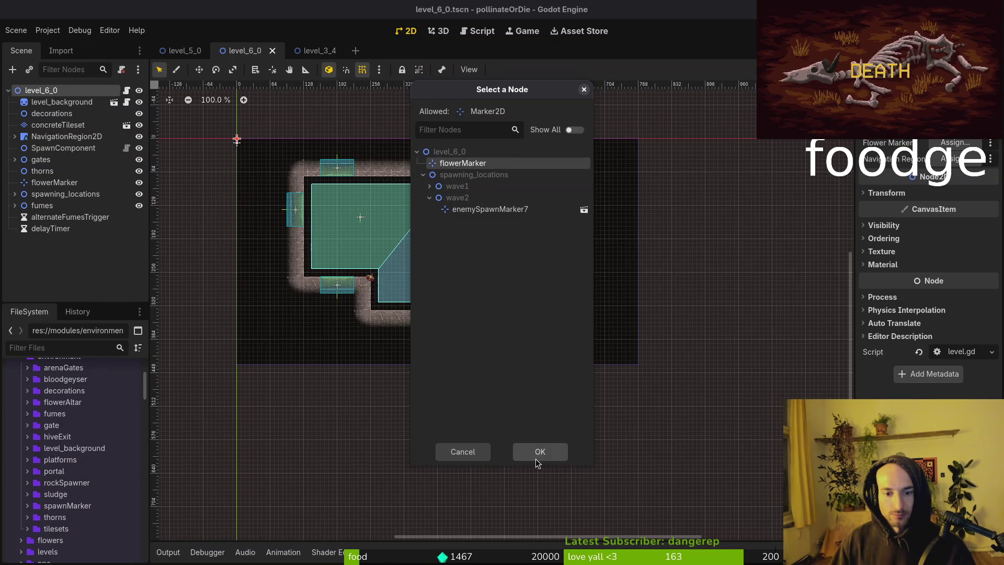
{"action": "left_click", "coordinate": [540, 452]}
{"action": "left_click", "coordinate": [938, 158]}
{"action": "left_click", "coordinate": [475, 162]}
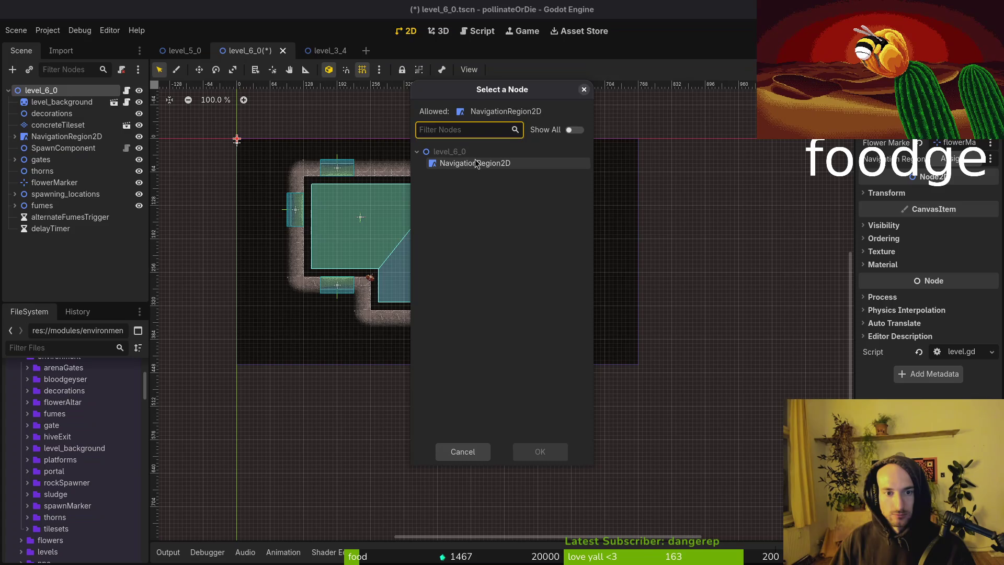
{"action": "left_click", "coordinate": [532, 453]}
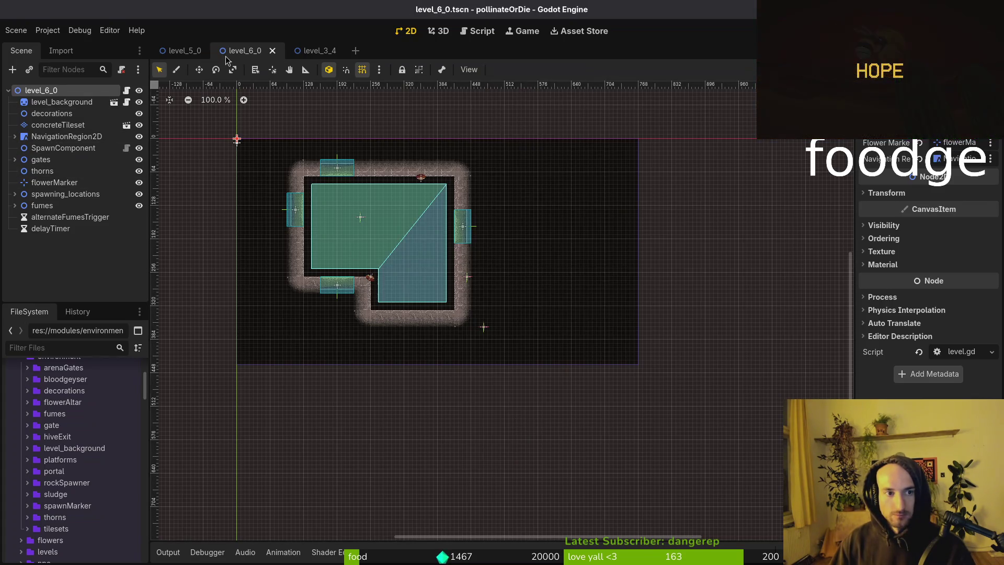
Assign NavigationRegion2D and flowerMarker on level_5_0's root, save, and run the game.
{"action": "left_click", "coordinate": [180, 51]}
{"action": "left_click", "coordinate": [951, 159]}
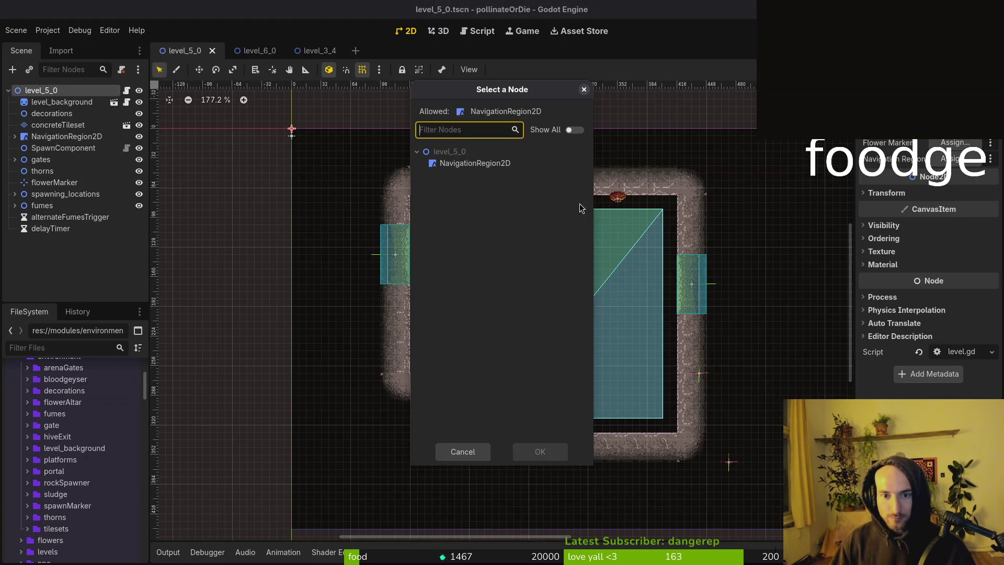
{"action": "left_click", "coordinate": [557, 459]}
{"action": "left_click", "coordinate": [954, 142]}
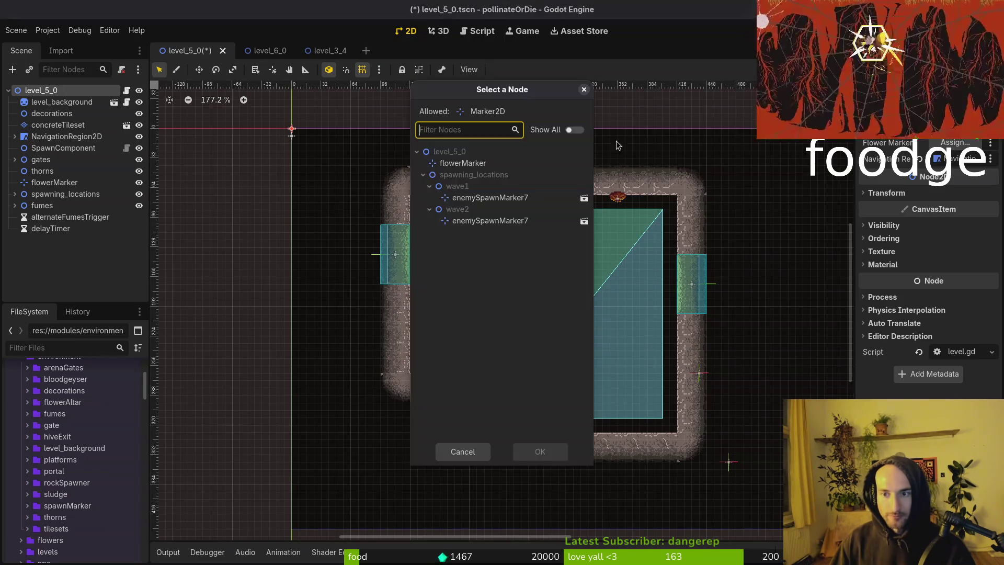
{"action": "left_click", "coordinate": [549, 451]}
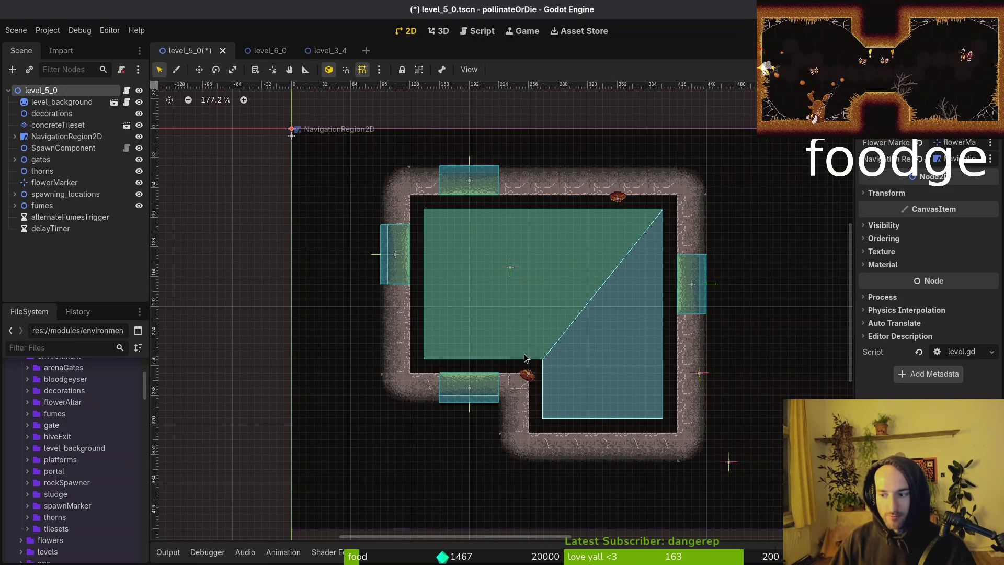
{"action": "left_click", "coordinate": [119, 261]}
{"action": "key", "text": "ctrl+s"}
{"action": "key", "text": "F6"}
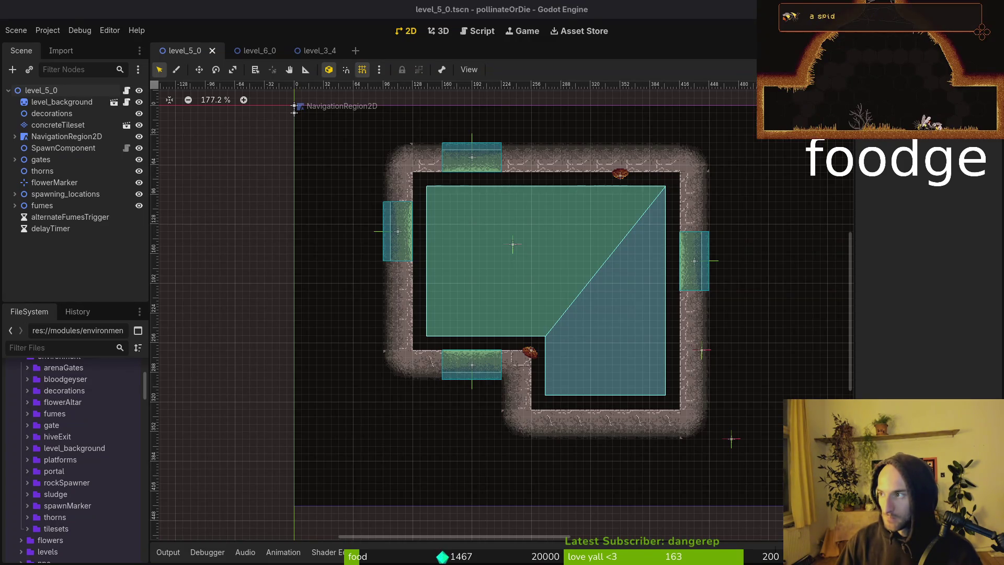
Close the level_6_0 and level_3_4 scene tabs.
{"action": "left_click", "coordinate": [591, 312]}
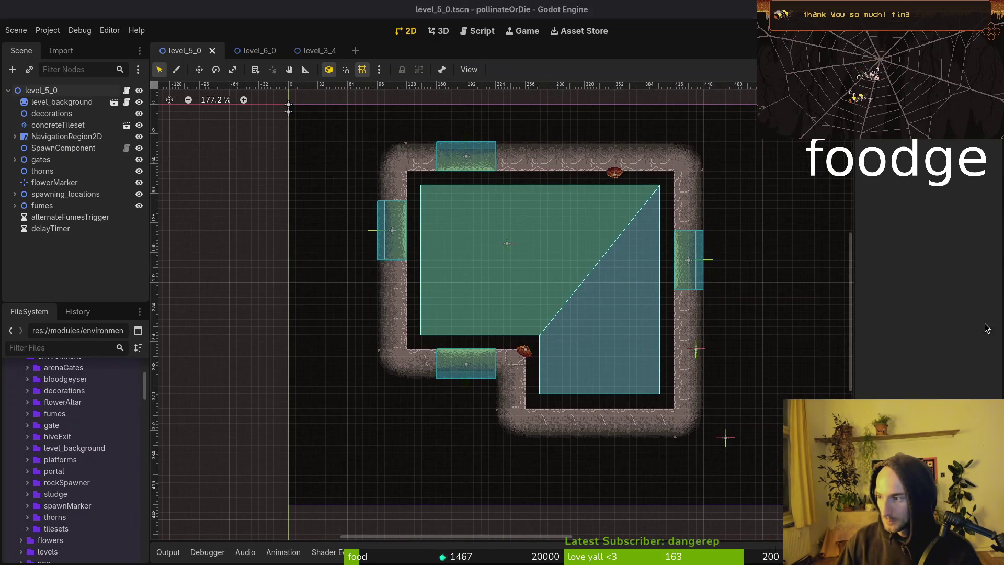
{"action": "left_click", "coordinate": [243, 72]}
{"action": "left_click", "coordinate": [284, 51]}
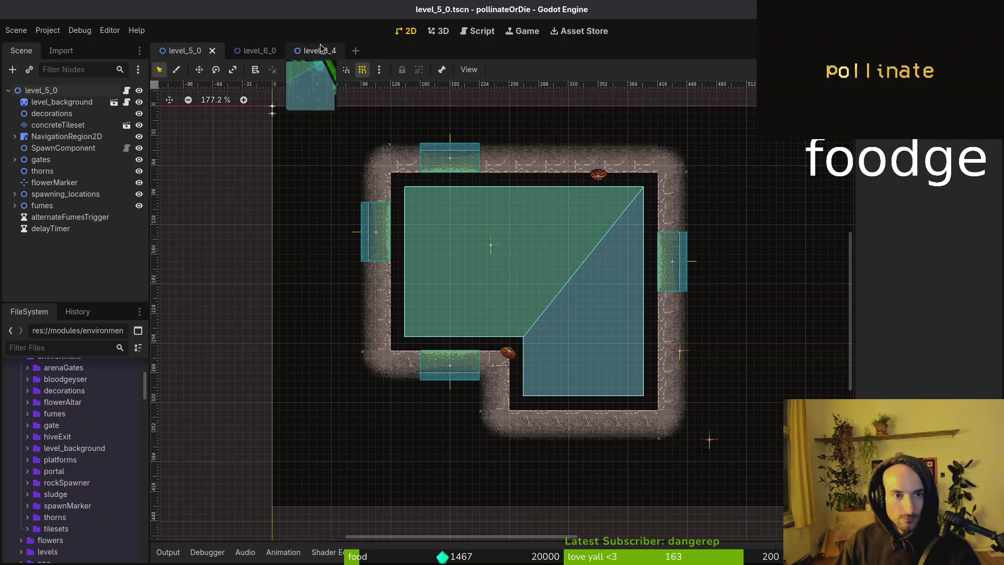
{"action": "left_click", "coordinate": [283, 51]}
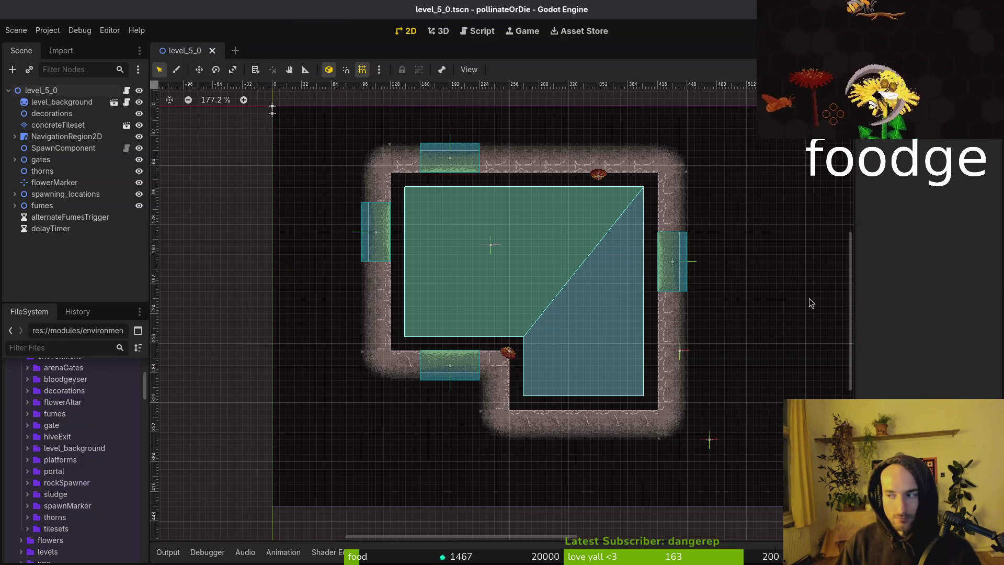
Check the git status with tig in the terminal, then collapse and save level_5_0.
{"action": "key", "text": "alt+Tab"}
{"action": "type", "text": "tig"}
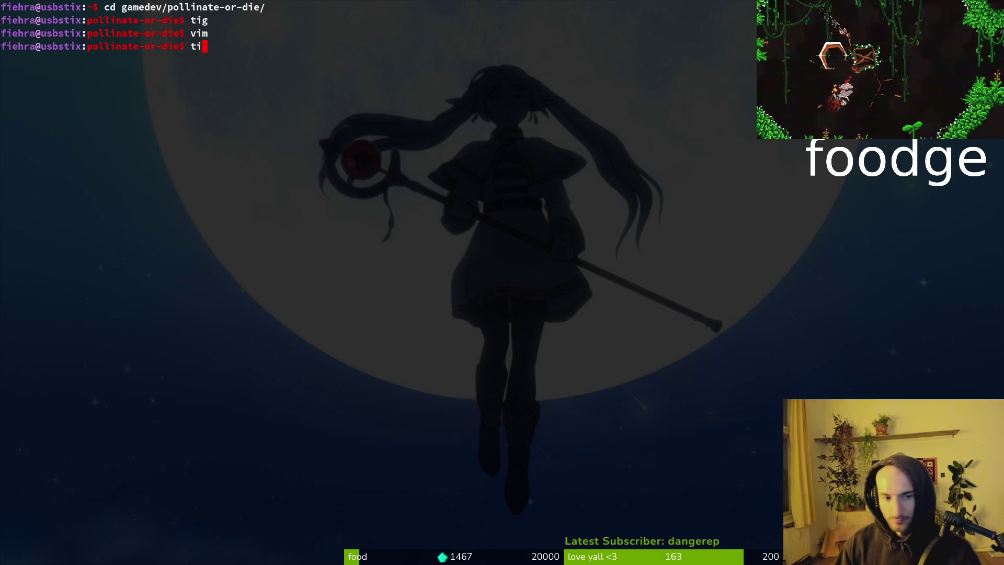
{"action": "key", "text": "Return"}
{"action": "key", "text": "q"}
{"action": "key", "text": "alt+Tab"}
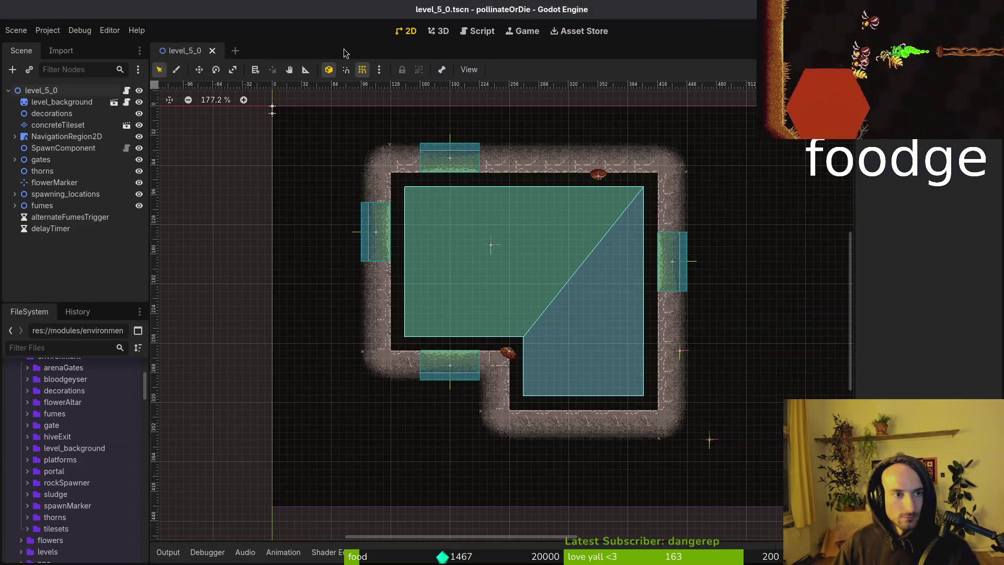
{"action": "left_click", "coordinate": [8, 92]}
{"action": "key", "text": "ctrl+s"}
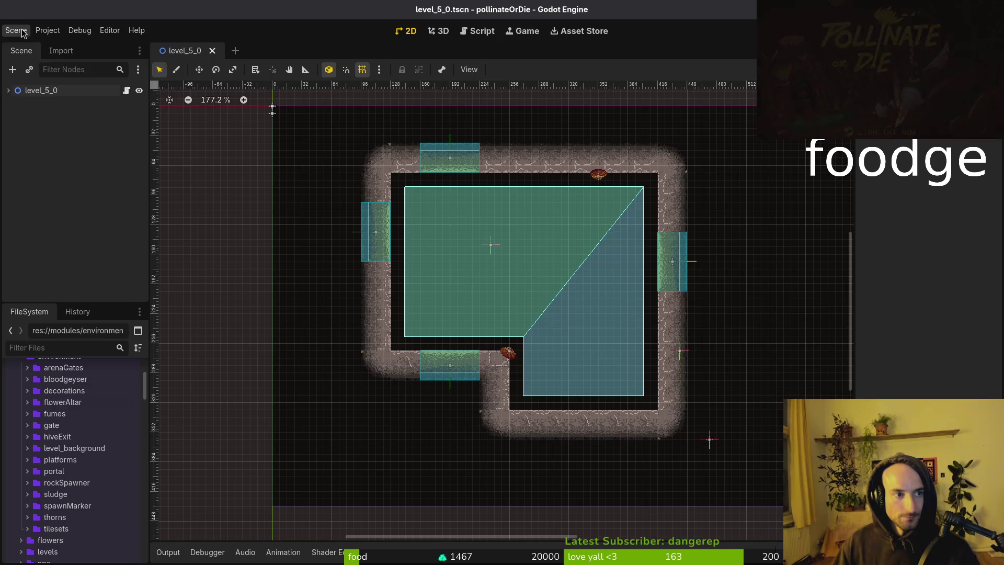
Create an empty 2D scene rooted level_5_1 and save it as level_5_1.tscn in modules/levels/tier5.
{"action": "left_click", "coordinate": [16, 30]}
{"action": "left_click", "coordinate": [21, 40]}
{"action": "left_click", "coordinate": [78, 100]}
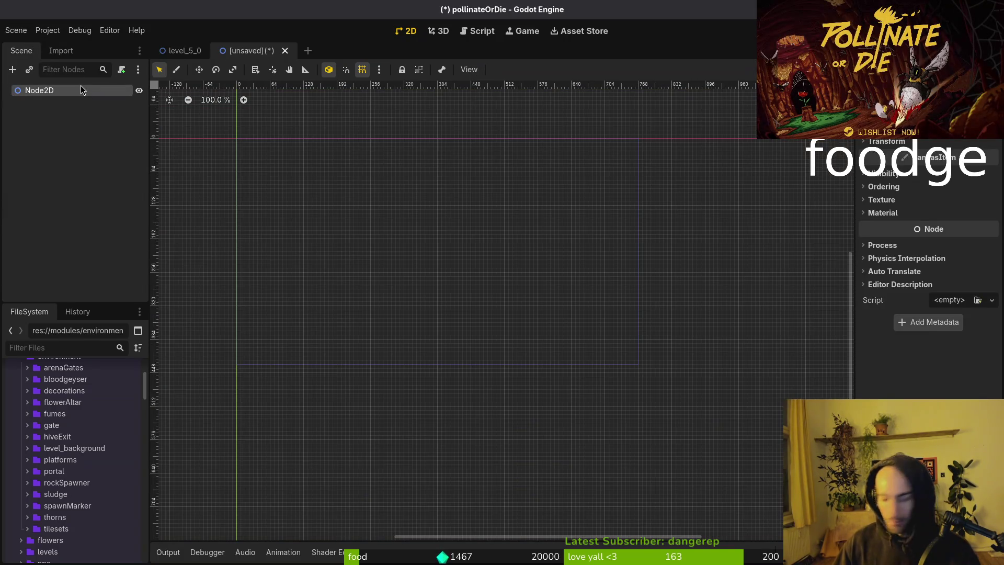
{"action": "double_click", "coordinate": [81, 86]}
{"action": "type", "text": "level_5_1"}
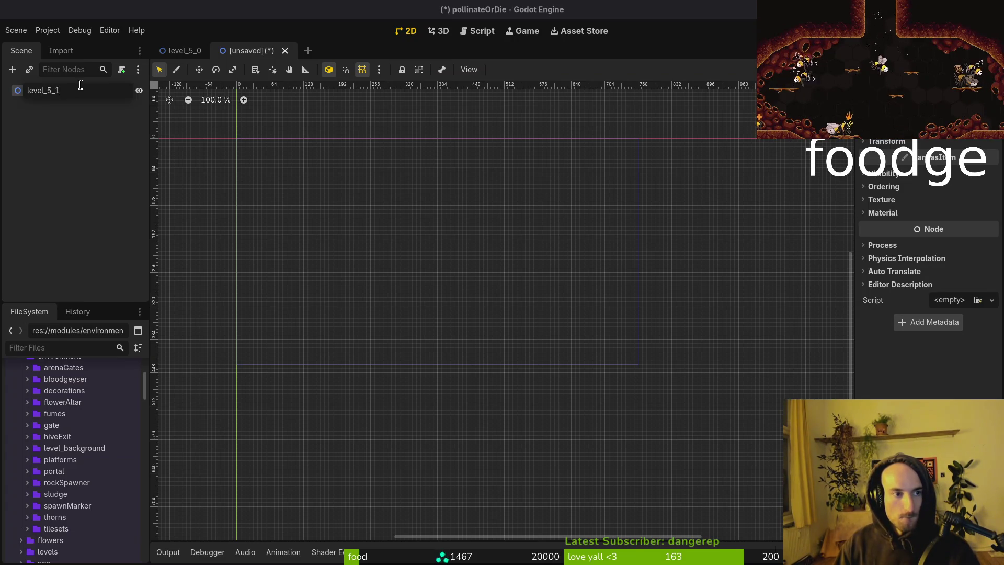
{"action": "key", "text": "Return"}
{"action": "key", "text": "ctrl+s"}
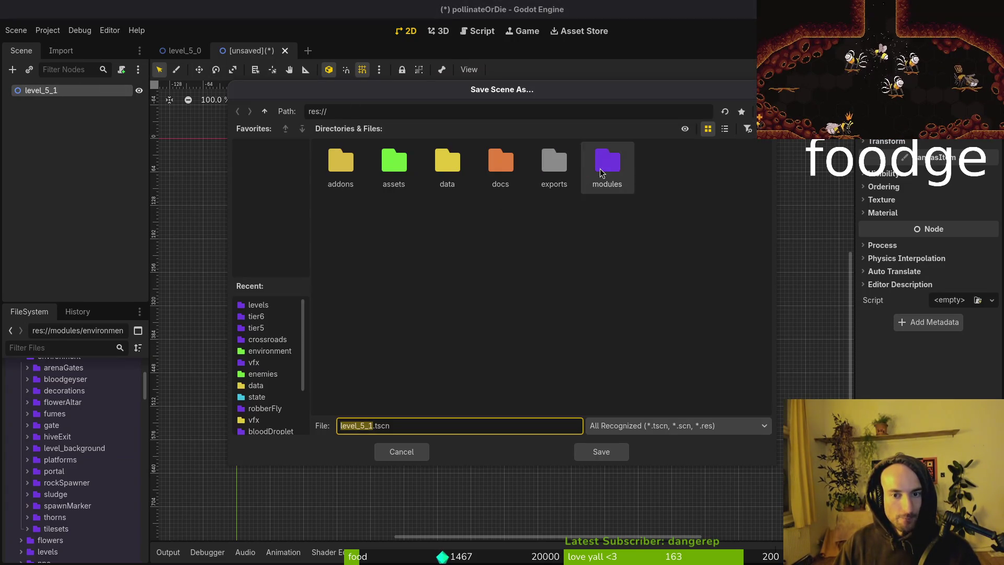
{"action": "double_click", "coordinate": [601, 173]}
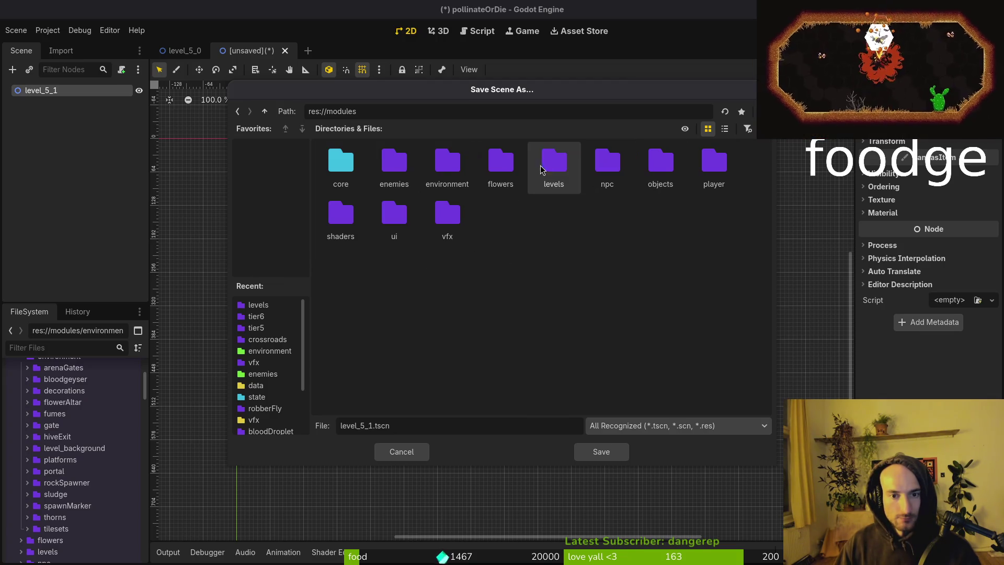
{"action": "double_click", "coordinate": [553, 162]}
{"action": "double_click", "coordinate": [452, 217]}
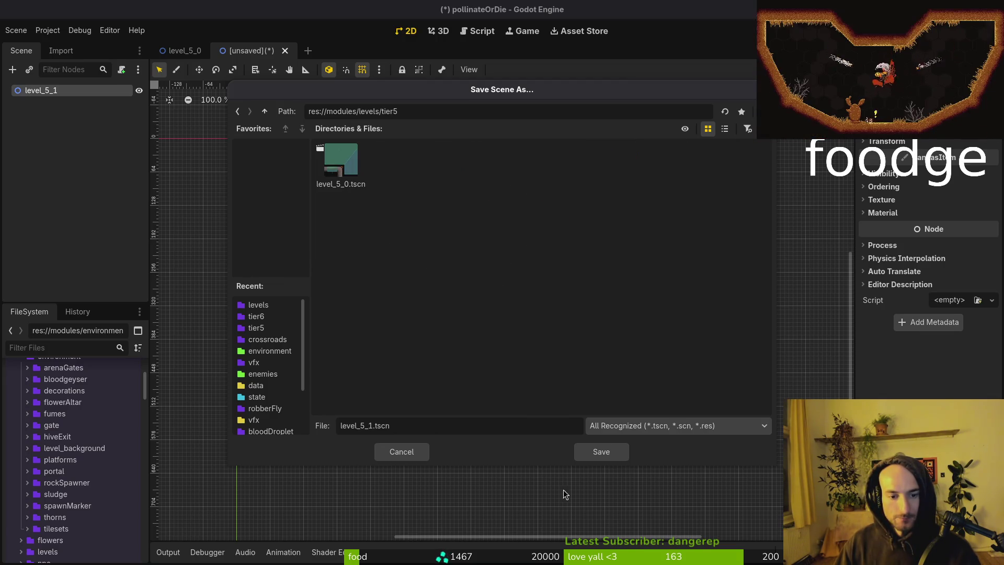
{"action": "left_click", "coordinate": [622, 456]}
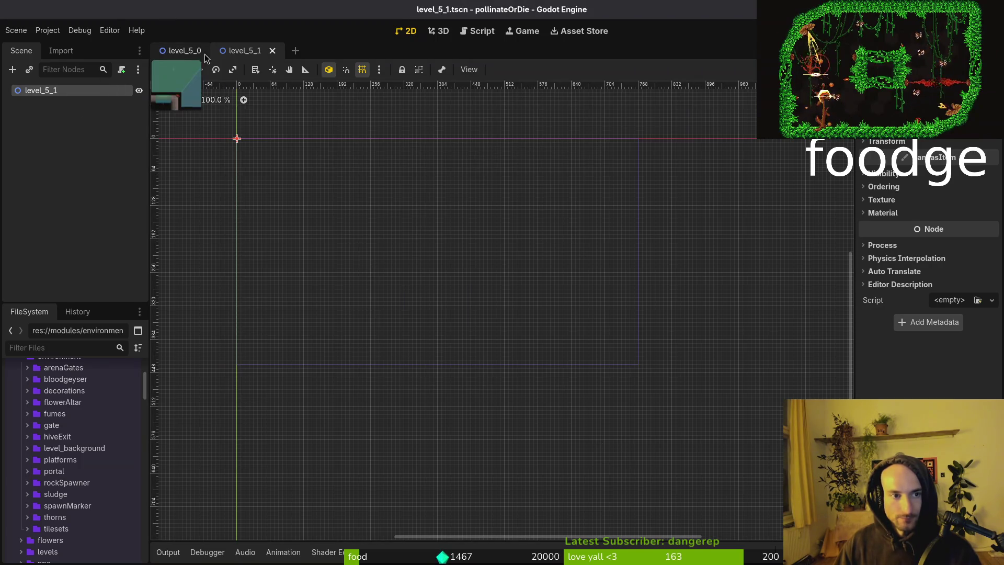
Create an empty 2D scene rooted level_5_2 and save it as level_5_2.tscn.
{"action": "left_click", "coordinate": [15, 30]}
{"action": "left_click", "coordinate": [33, 49]}
{"action": "left_click", "coordinate": [68, 105]}
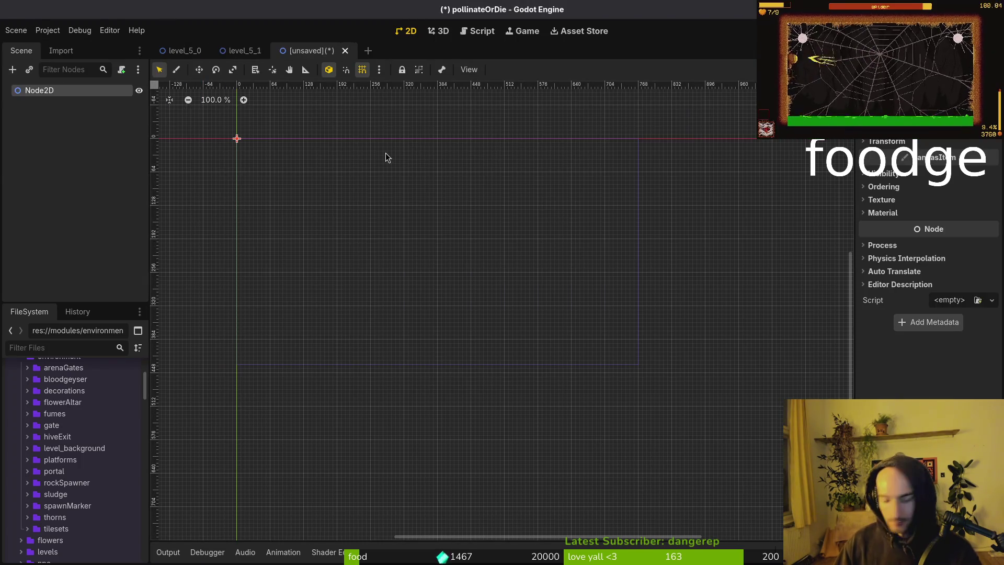
{"action": "key", "text": "F2"}
{"action": "type", "text": "level_5_"}
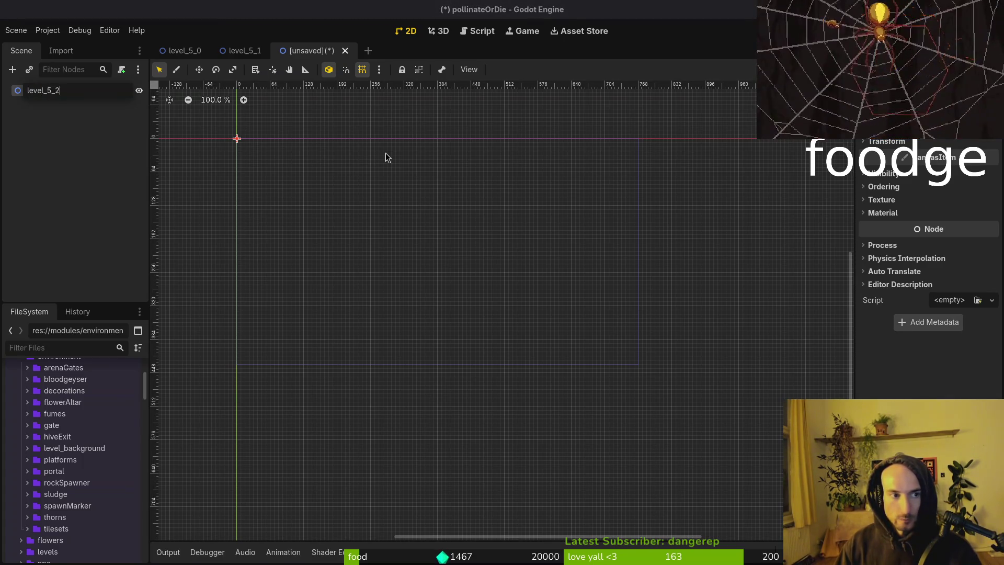
{"action": "type", "text": "2"}
{"action": "key", "text": "Return"}
{"action": "key", "text": "ctrl+s"}
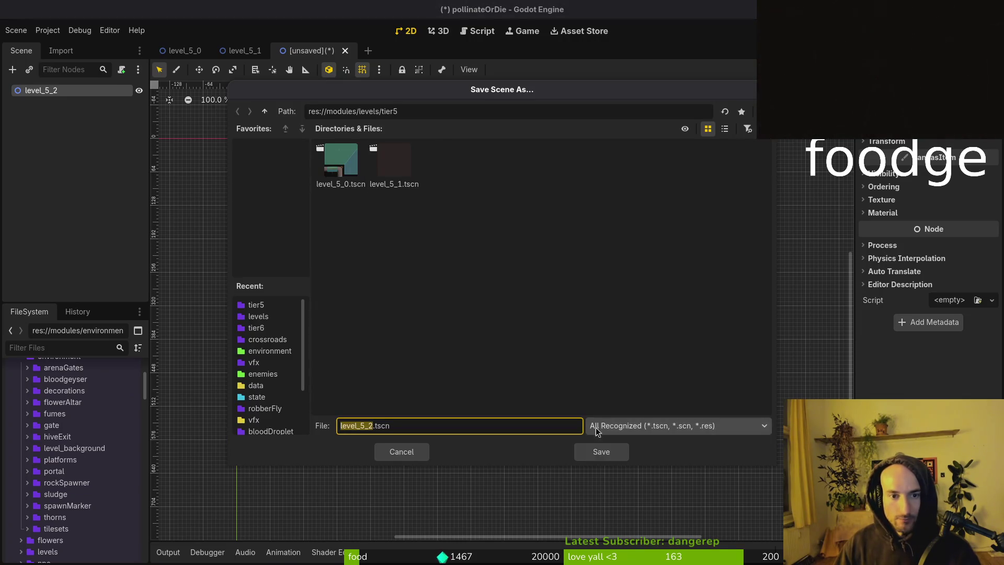
{"action": "left_click", "coordinate": [601, 451]}
Create an empty 2D scene rooted level_5_3 and save it as level_5_3.tscn.
{"action": "key", "text": "ctrl+shift+o"}
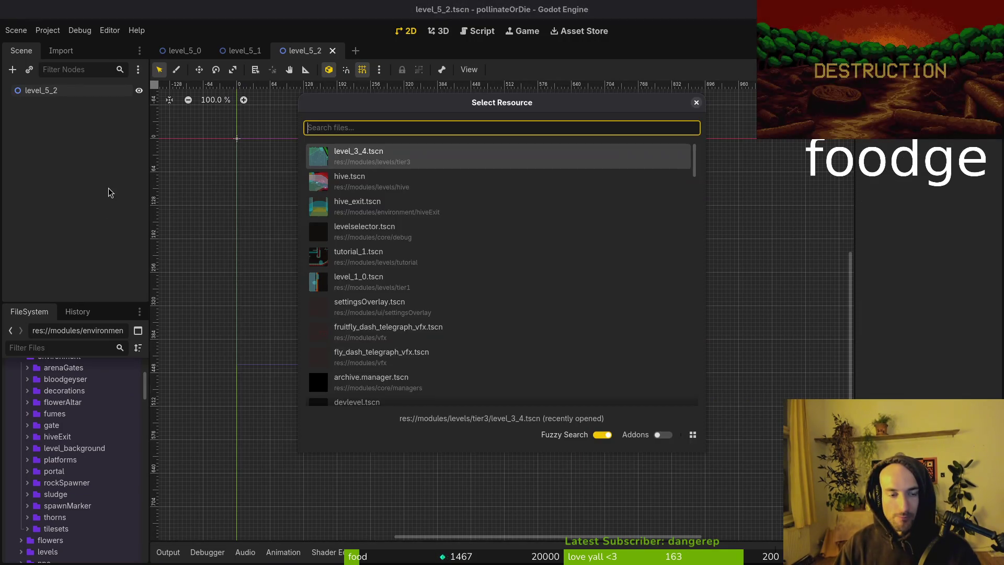
{"action": "key", "text": "Escape"}
{"action": "left_click", "coordinate": [16, 30]}
{"action": "left_click", "coordinate": [19, 47]}
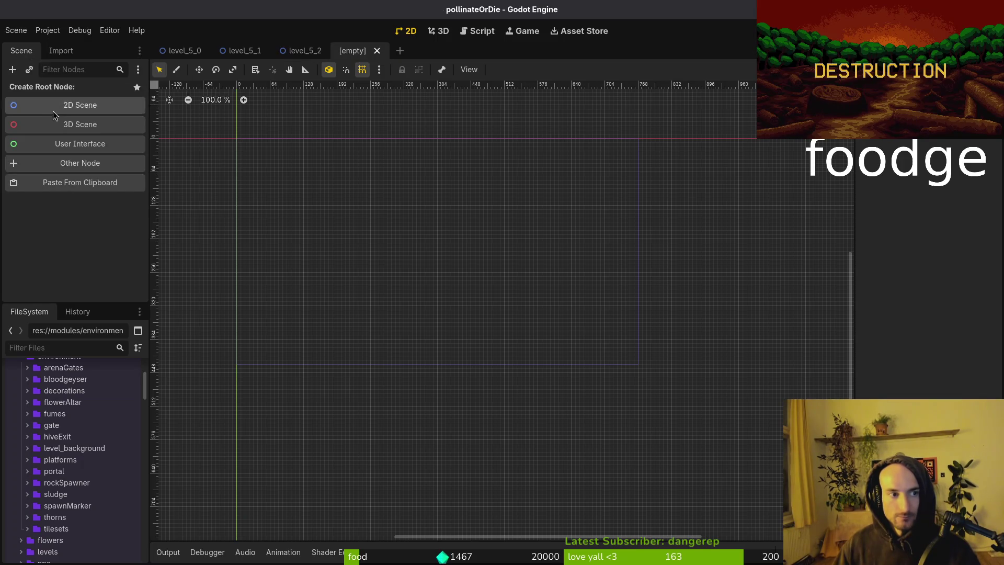
{"action": "left_click", "coordinate": [52, 107]}
{"action": "double_click", "coordinate": [66, 93]}
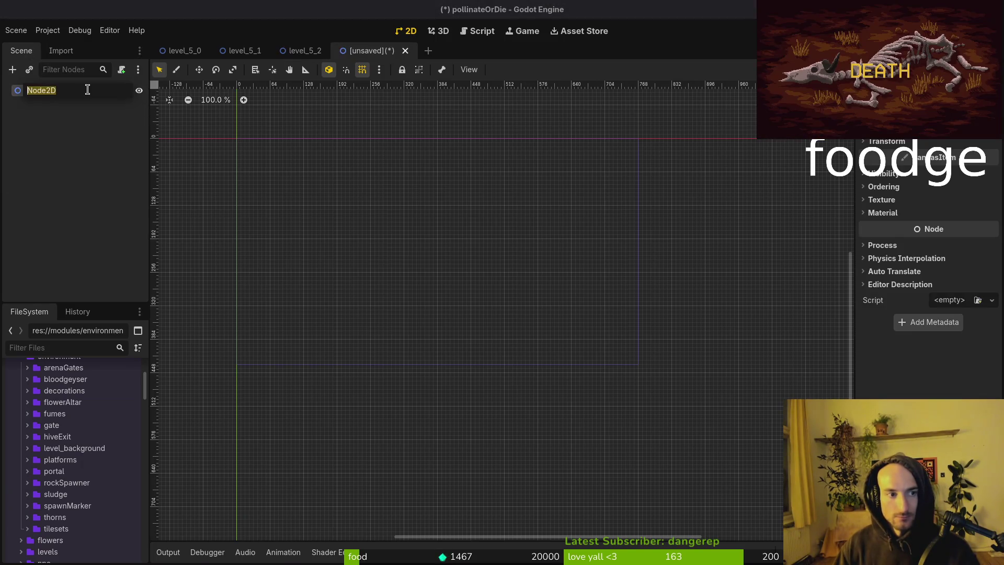
{"action": "type", "text": "level_5_3"}
{"action": "key", "text": "Return"}
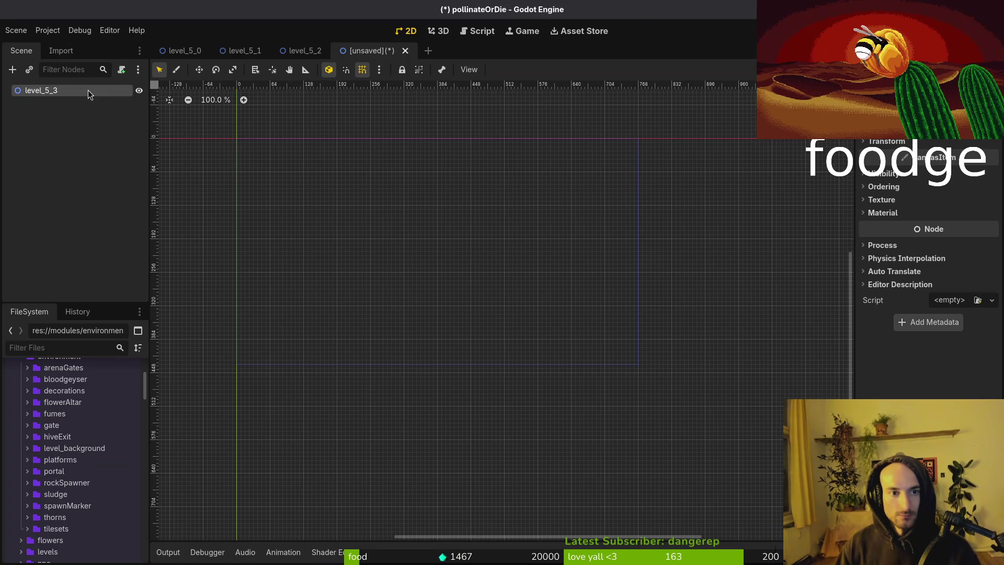
{"action": "key", "text": "ctrl+s"}
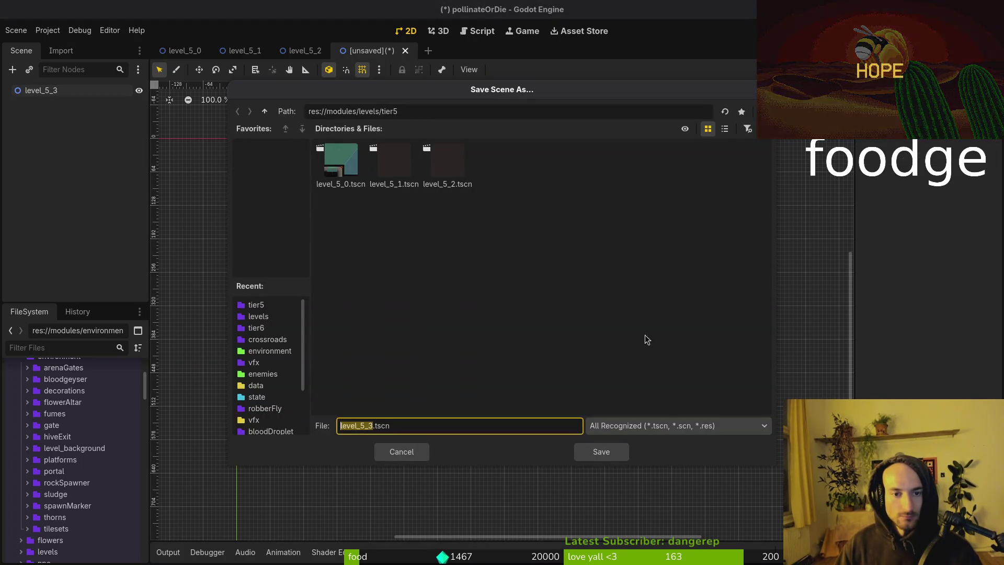
{"action": "left_click", "coordinate": [613, 449]}
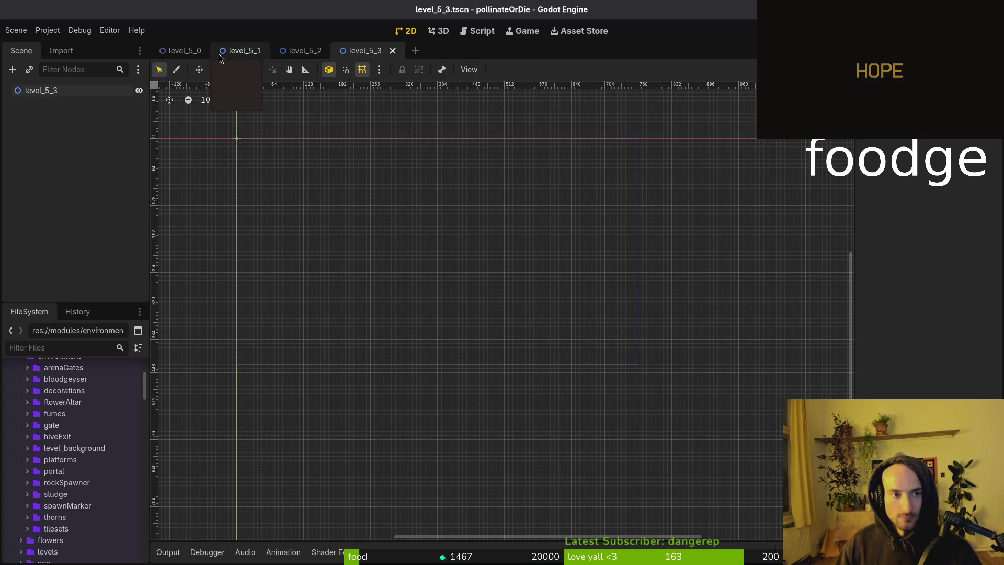
{"action": "key", "text": "ctrl+shift+o"}
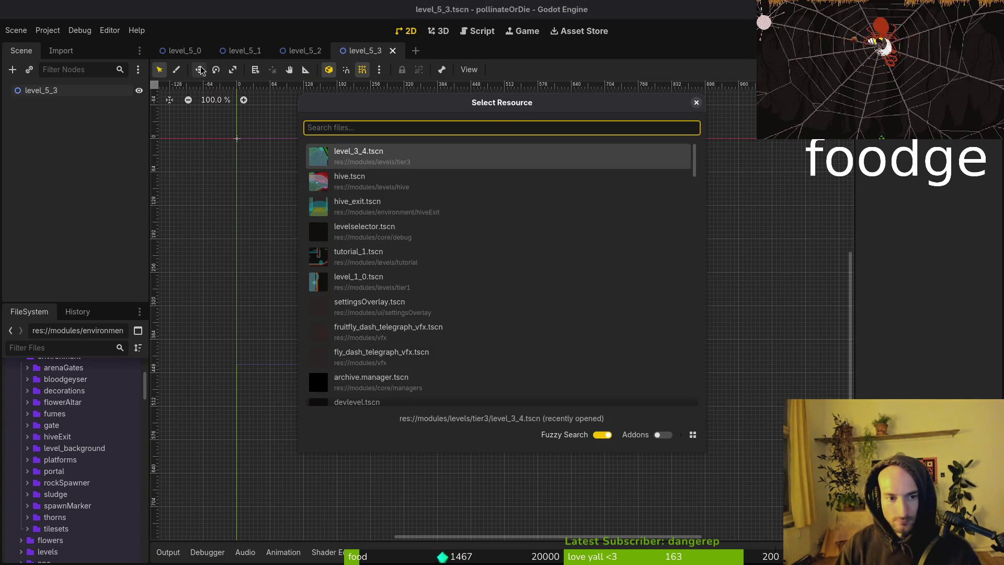
Create an empty 2D scene rooted level_6_1 and save it as level_6_1.tscn in tier6.
{"action": "key", "text": "Escape"}
{"action": "left_click", "coordinate": [14, 31]}
{"action": "left_click", "coordinate": [38, 49]}
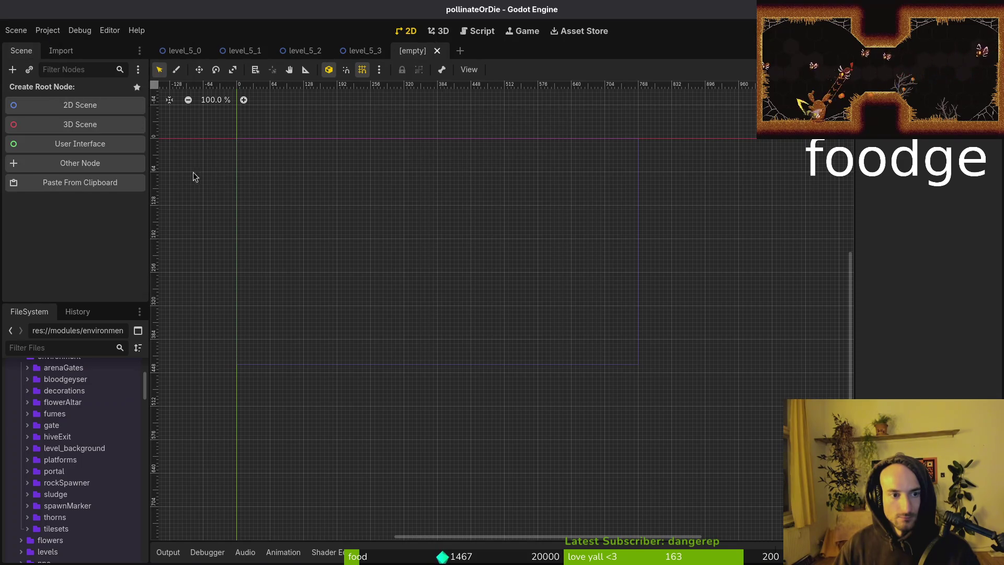
{"action": "left_click", "coordinate": [91, 107]}
{"action": "key", "text": "F2"}
{"action": "type", "text": "level_5"}
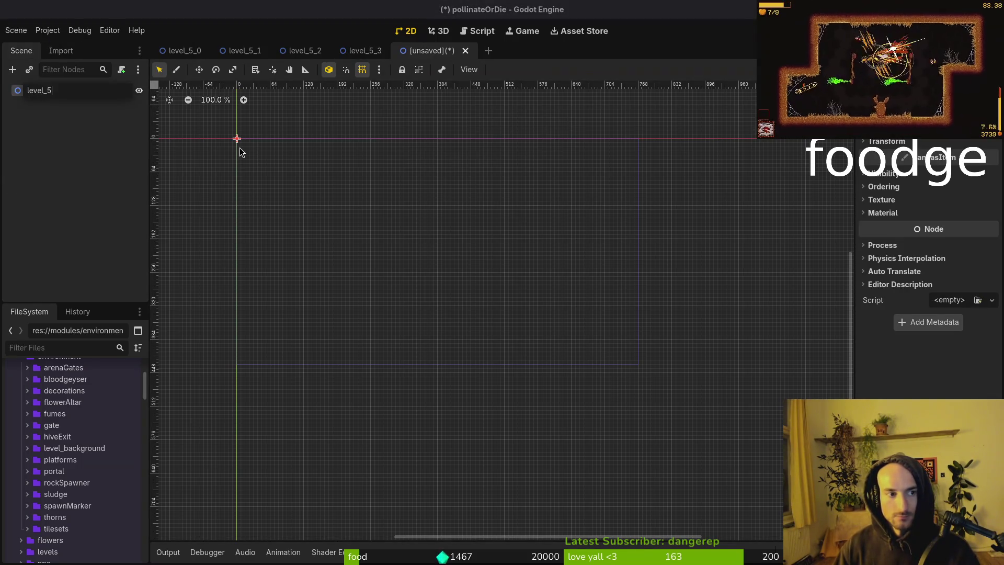
{"action": "key", "text": "BackSpace"}
{"action": "type", "text": "6-"}
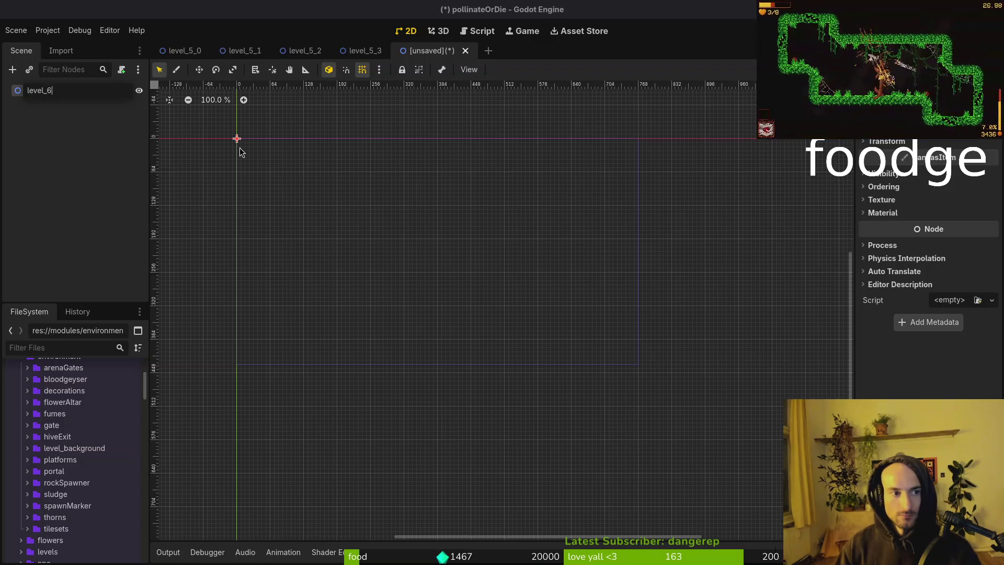
{"action": "type", "text": "_1"}
{"action": "key", "text": "Return"}
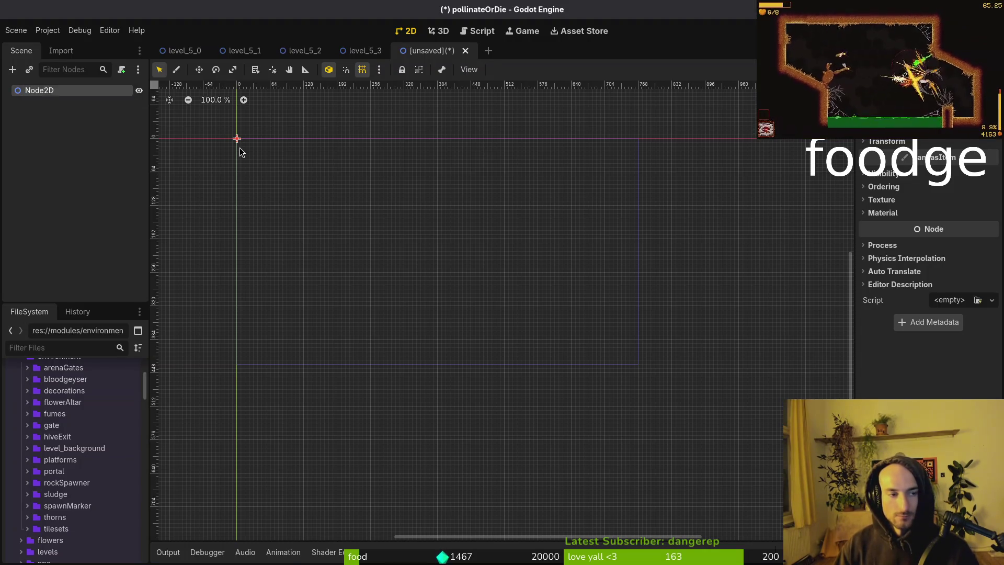
{"action": "key", "text": "ctrl+s"}
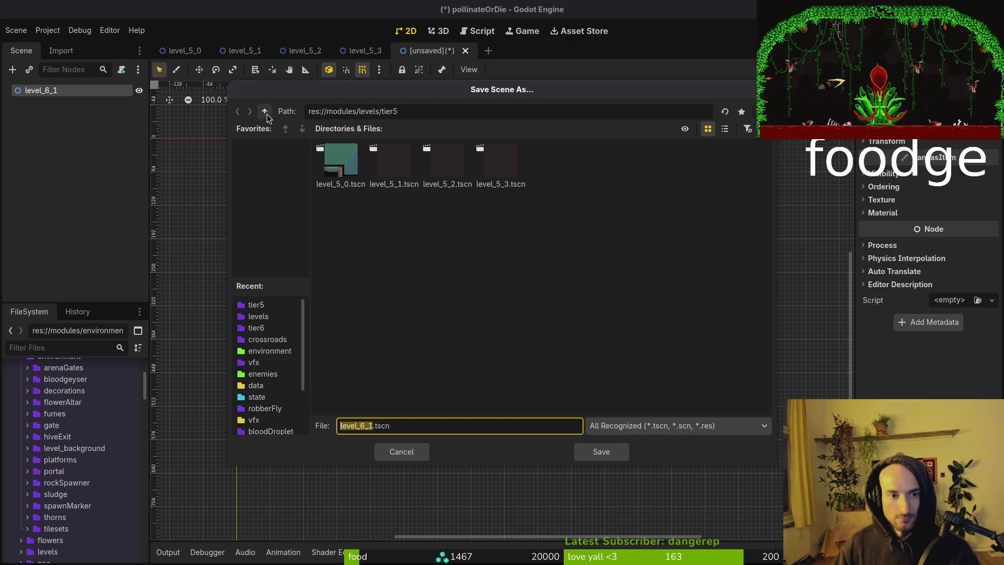
{"action": "left_click", "coordinate": [264, 111]}
{"action": "double_click", "coordinate": [502, 217]}
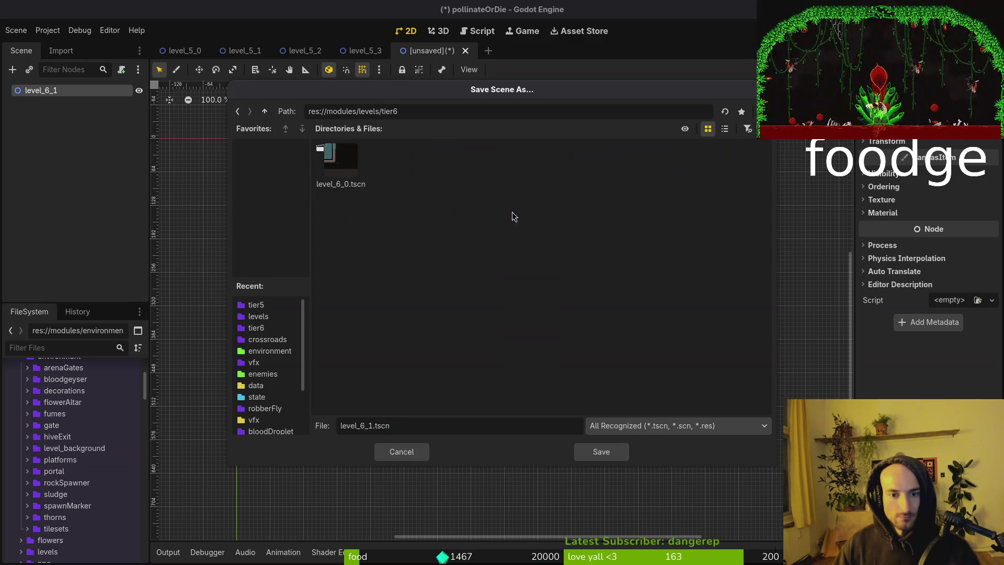
{"action": "left_click", "coordinate": [583, 455]}
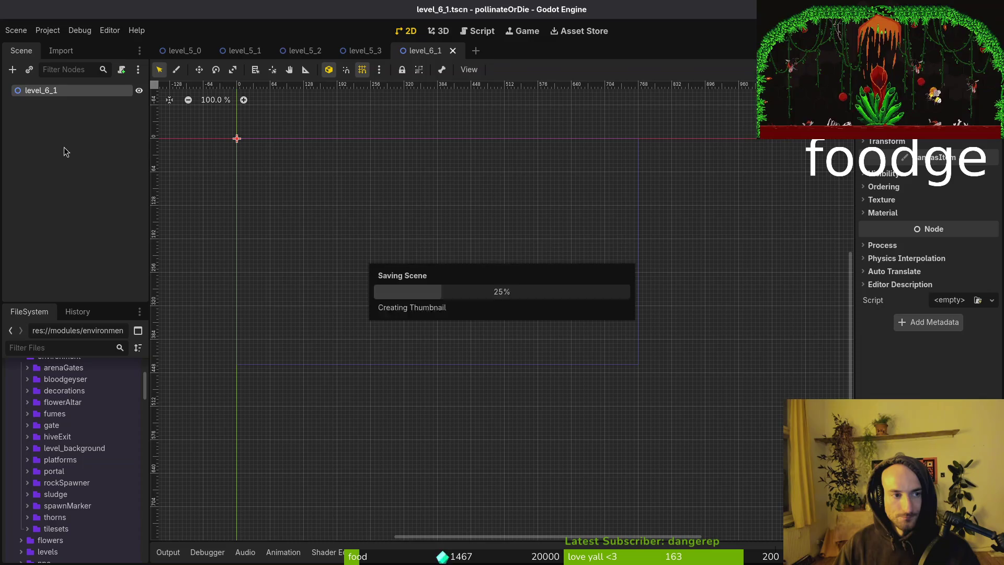
Create an empty 2D scene rooted level_6_2 and save it as level_6_2.tscn.
{"action": "key", "text": "ctrl+shift+o"}
{"action": "type", "text": "62ts"}
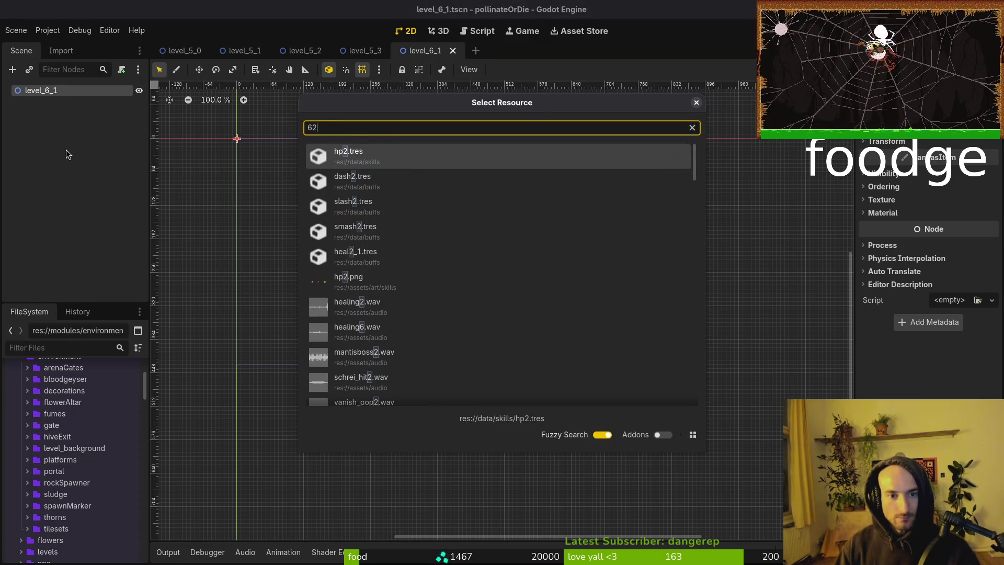
{"action": "key", "text": "Escape"}
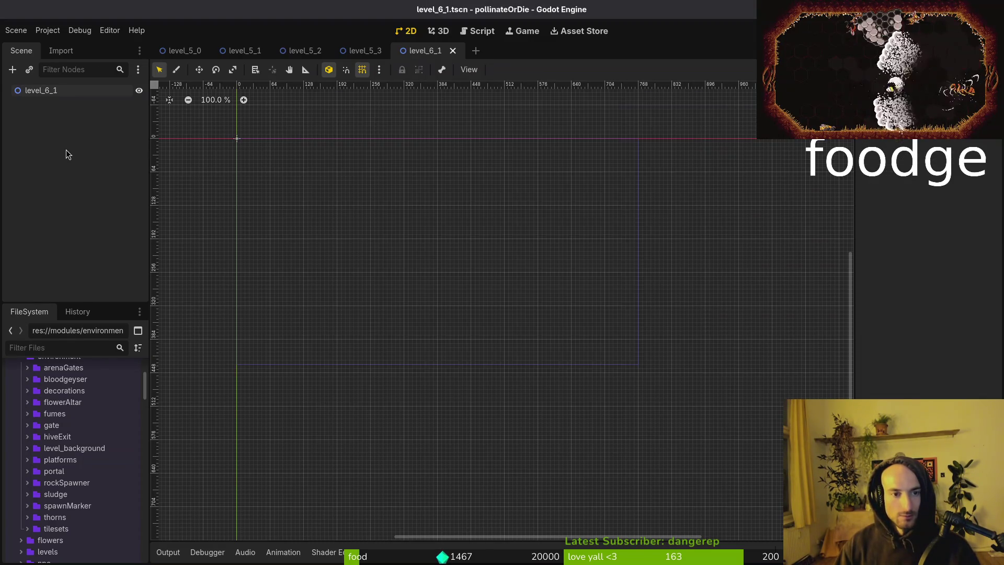
{"action": "left_click", "coordinate": [26, 26]}
{"action": "left_click", "coordinate": [33, 50]}
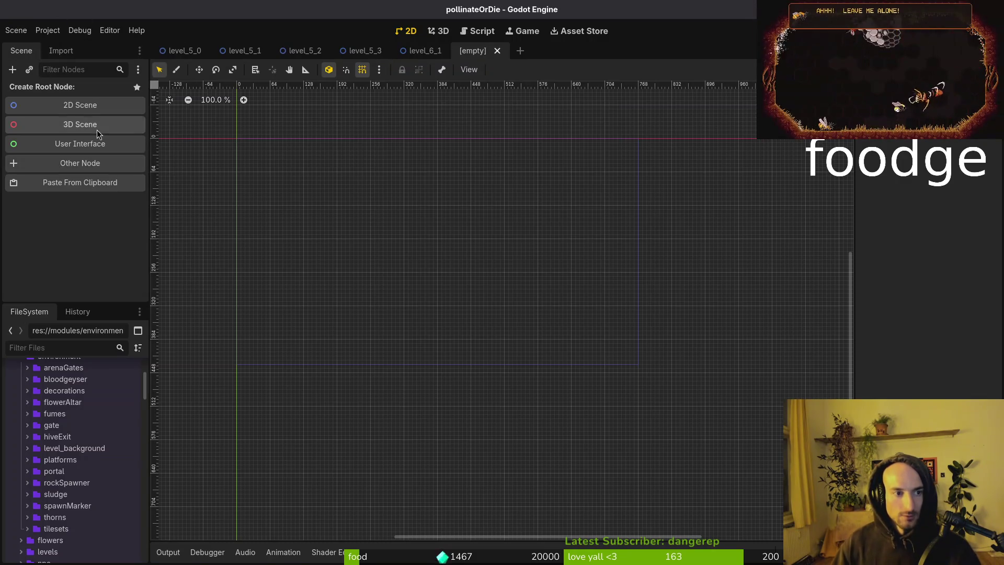
{"action": "left_click", "coordinate": [85, 98]}
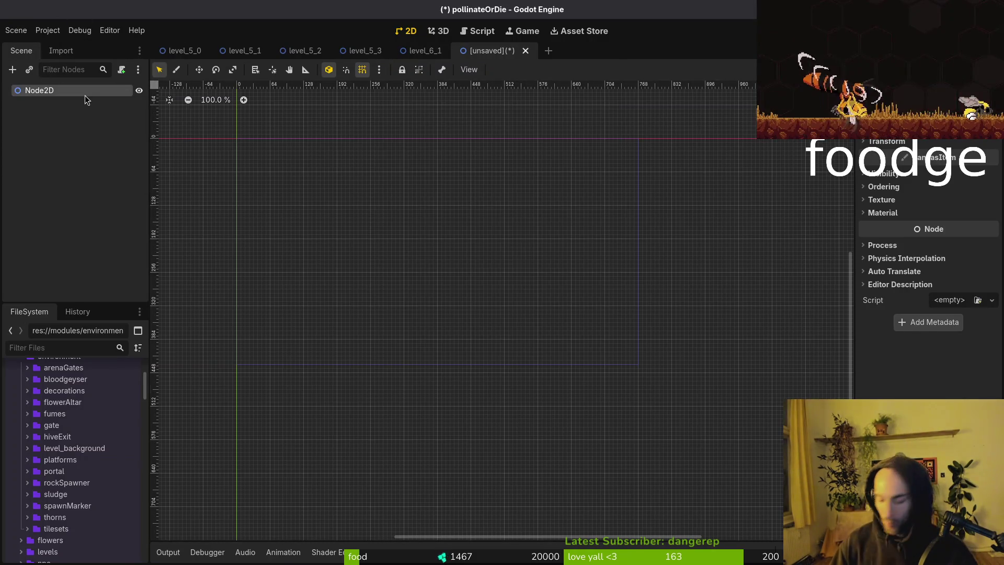
{"action": "double_click", "coordinate": [84, 95]}
{"action": "type", "text": "level_6_2"}
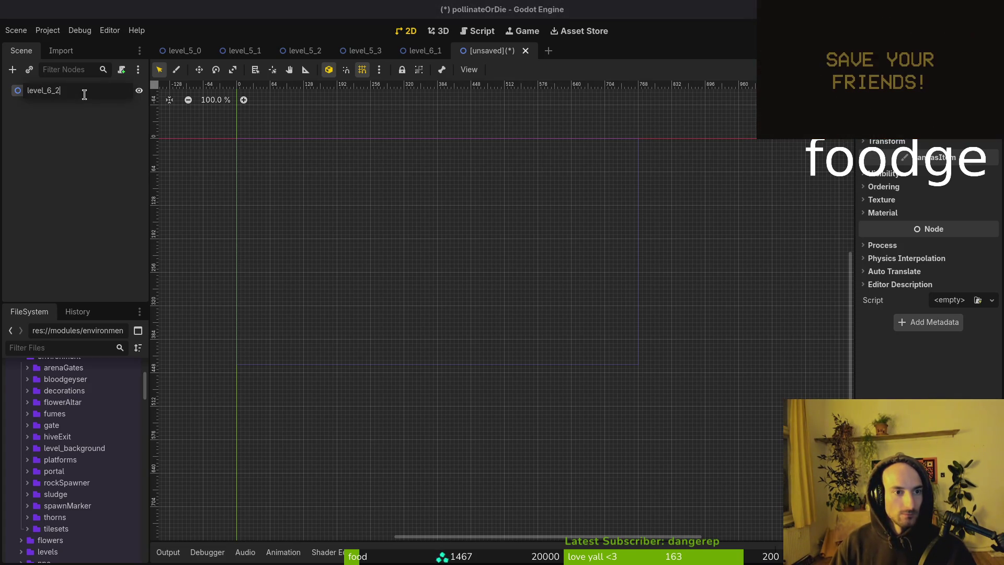
{"action": "key", "text": "Return"}
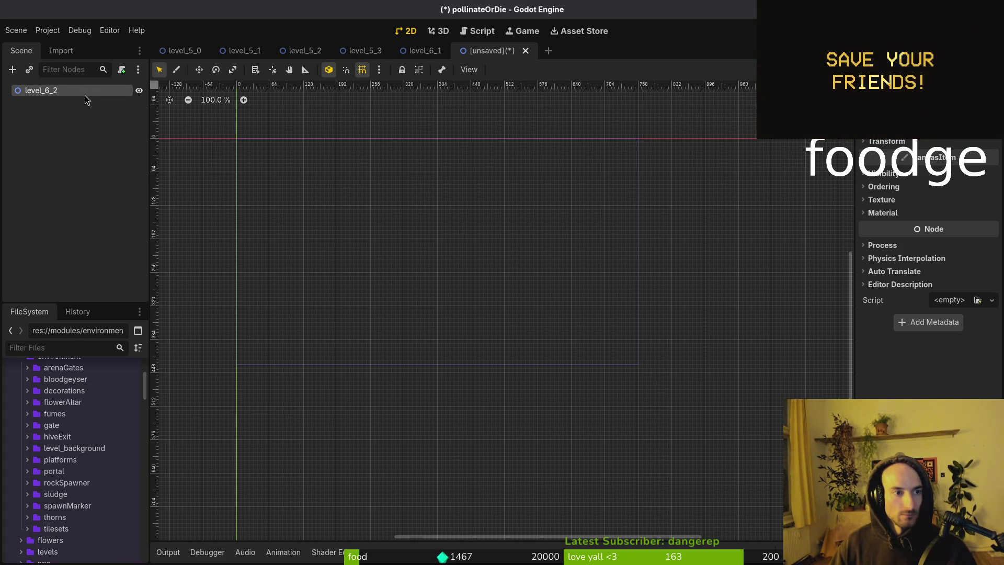
{"action": "key", "text": "ctrl+s"}
{"action": "left_click", "coordinate": [602, 453]}
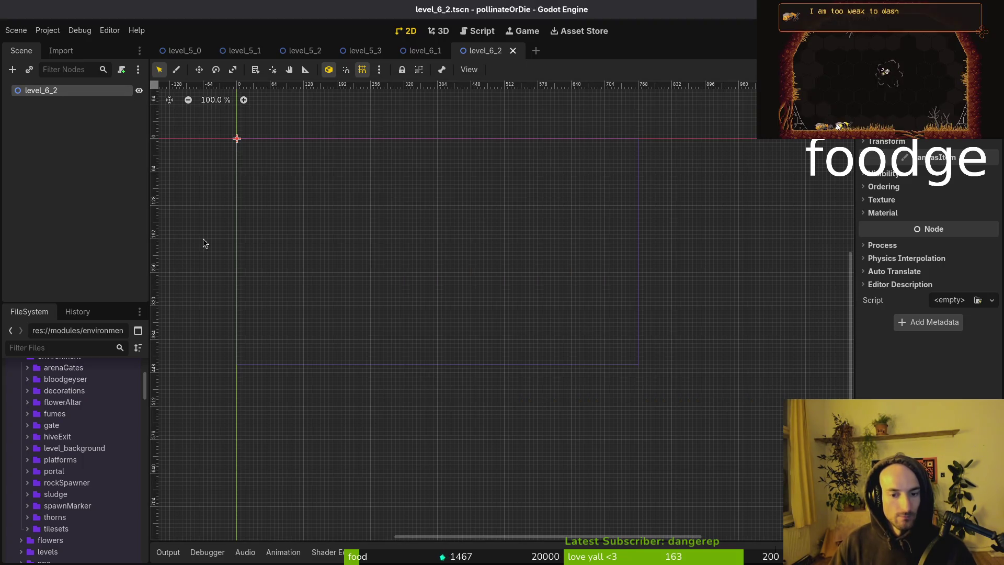
Create an empty 2D scene rooted level_6_3 and save it as level_6_3.tscn.
{"action": "left_click", "coordinate": [15, 29]}
{"action": "left_click", "coordinate": [21, 43]}
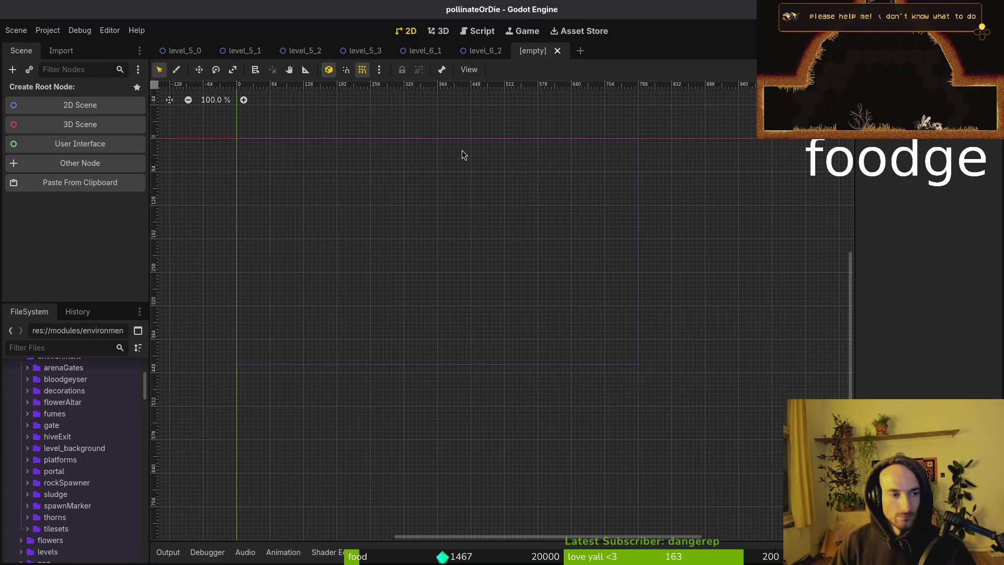
{"action": "left_click", "coordinate": [104, 99]}
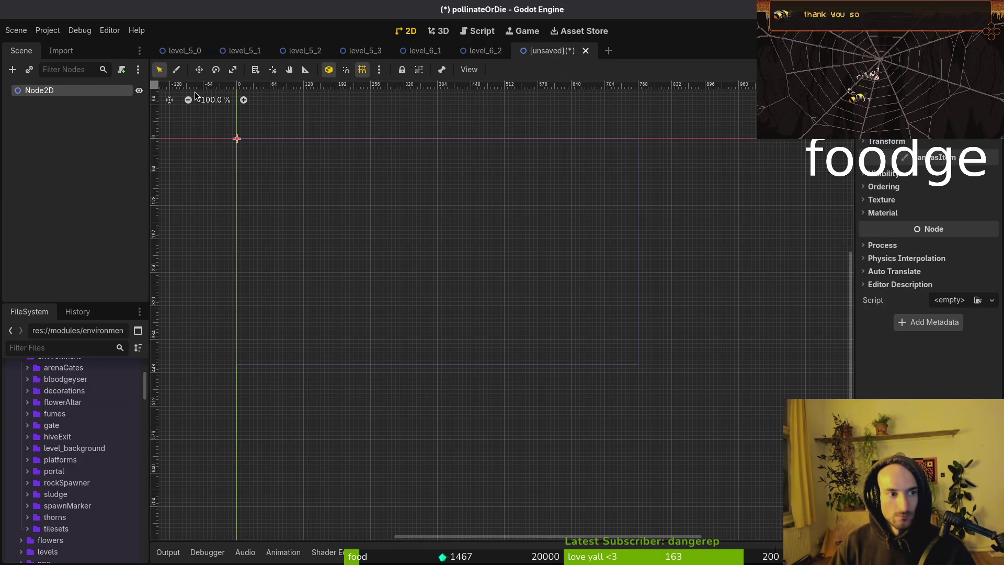
{"action": "key", "text": "F2"}
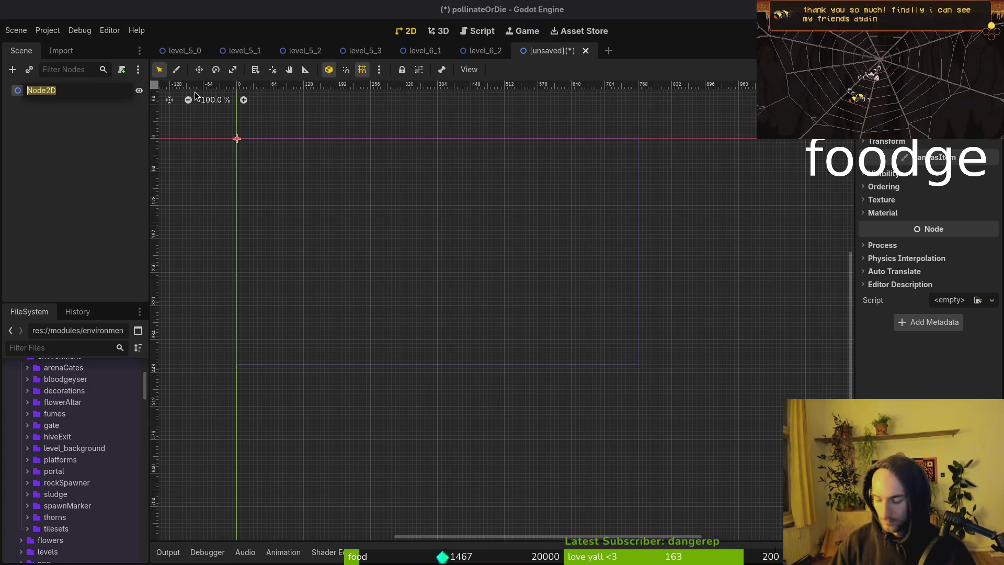
{"action": "type", "text": "level_"}
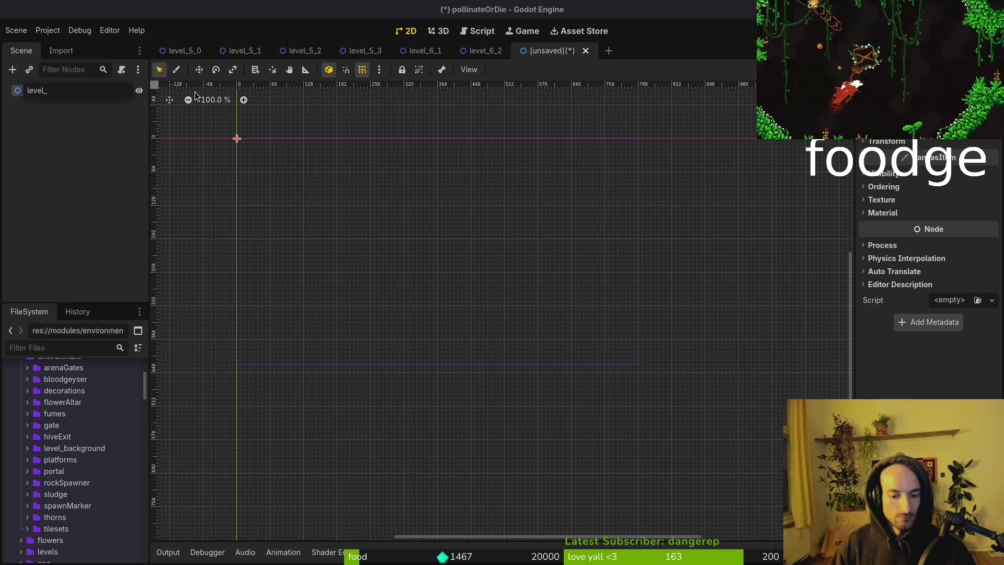
{"action": "type", "text": "6_3"}
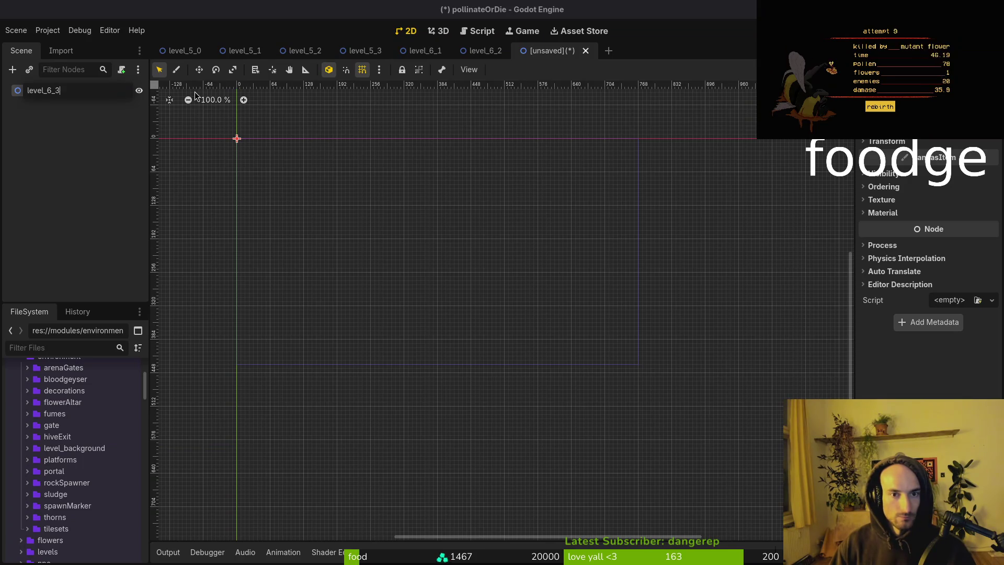
{"action": "key", "text": "Return"}
{"action": "key", "text": "ctrl+s"}
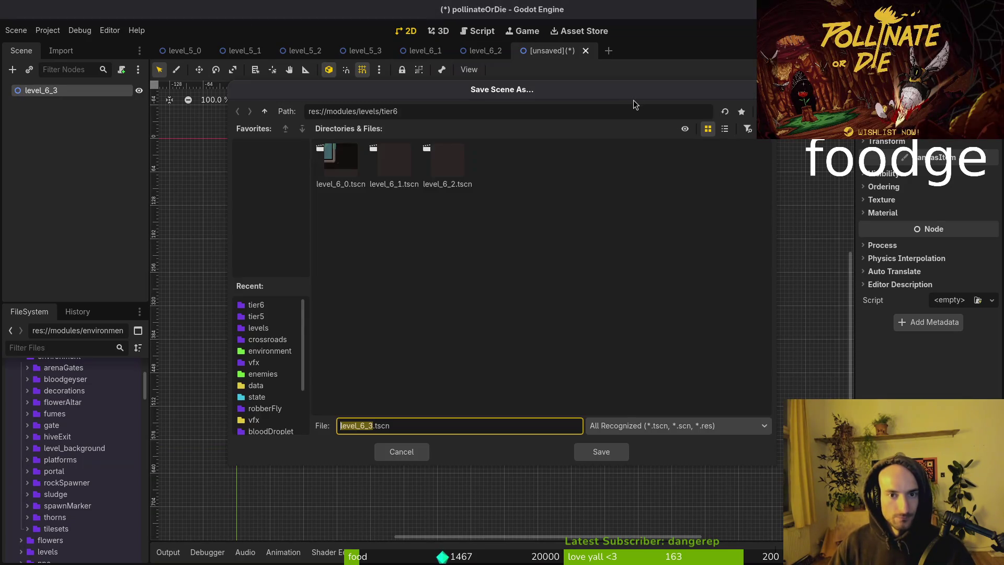
{"action": "left_click", "coordinate": [613, 452]}
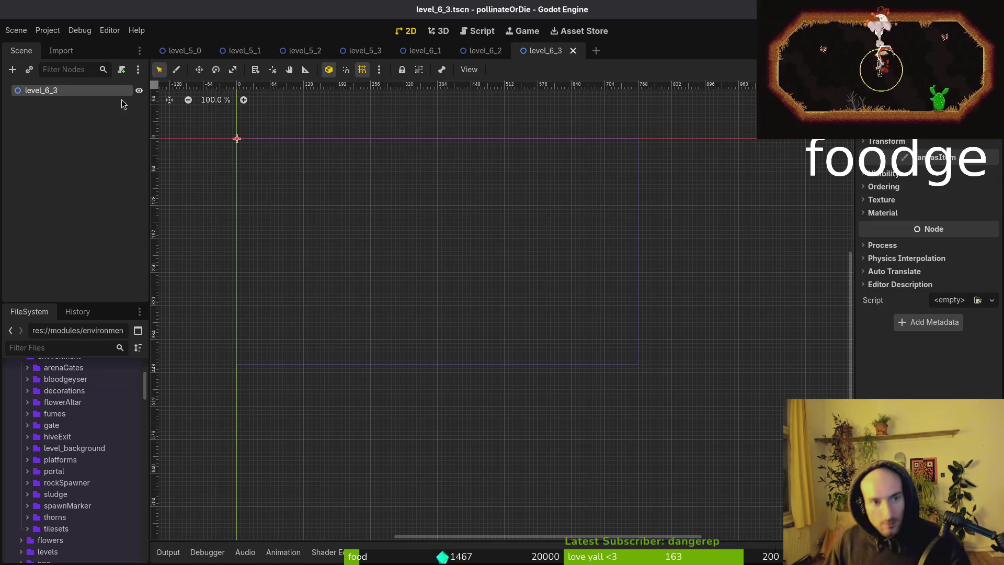
In level_5_0, select all the level nodes under the root, down to delayTimer.
{"action": "left_click", "coordinate": [183, 50]}
{"action": "left_click", "coordinate": [245, 51]}
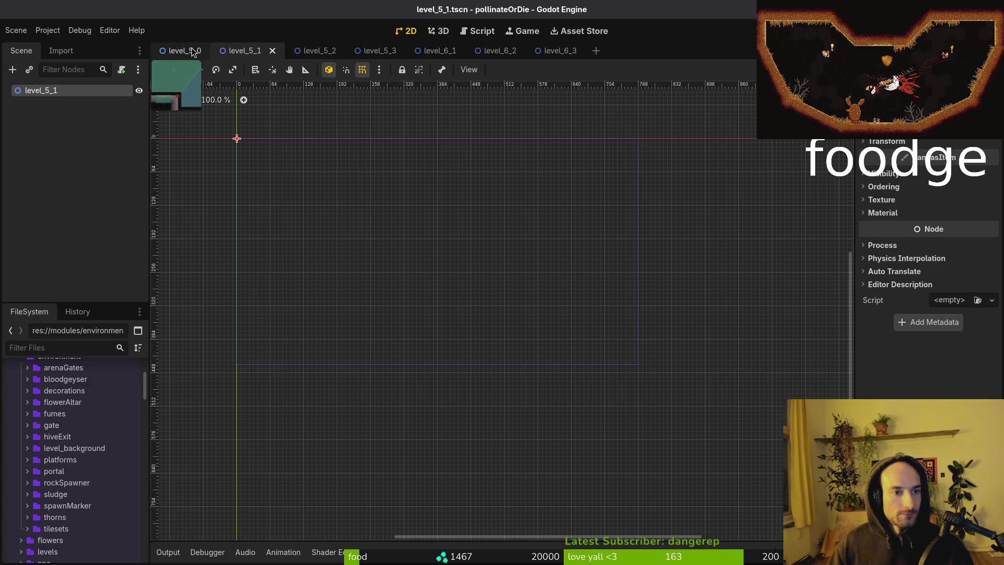
{"action": "left_click", "coordinate": [192, 50]}
{"action": "left_click", "coordinate": [9, 91]}
{"action": "left_click", "coordinate": [62, 102]}
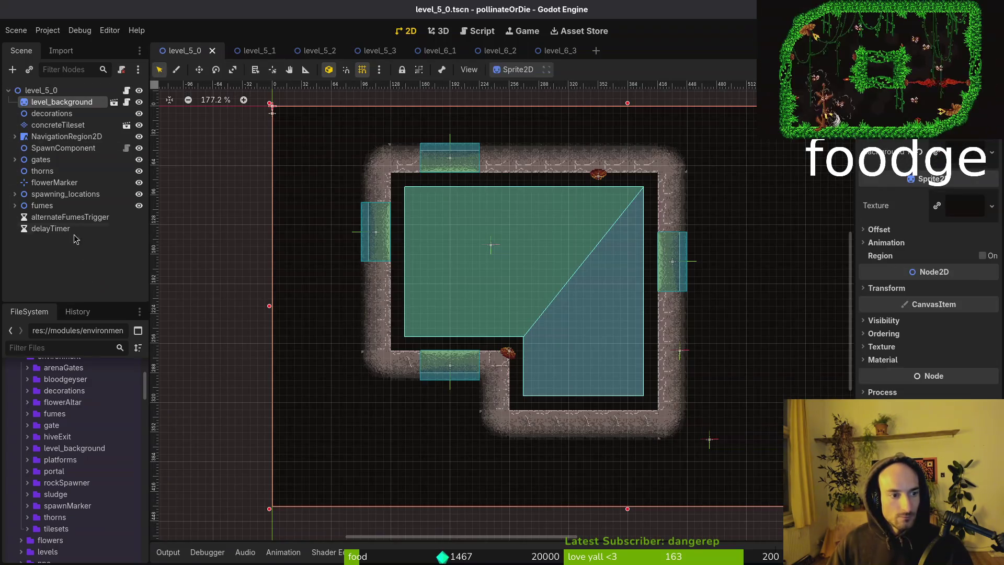
{"action": "left_click", "coordinate": [50, 229], "text": "shift"}
Paste the copied level nodes into level_5_1, level_5_2 and level_5_3.
{"action": "left_click", "coordinate": [237, 57]}
{"action": "key", "text": "ctrl+v"}
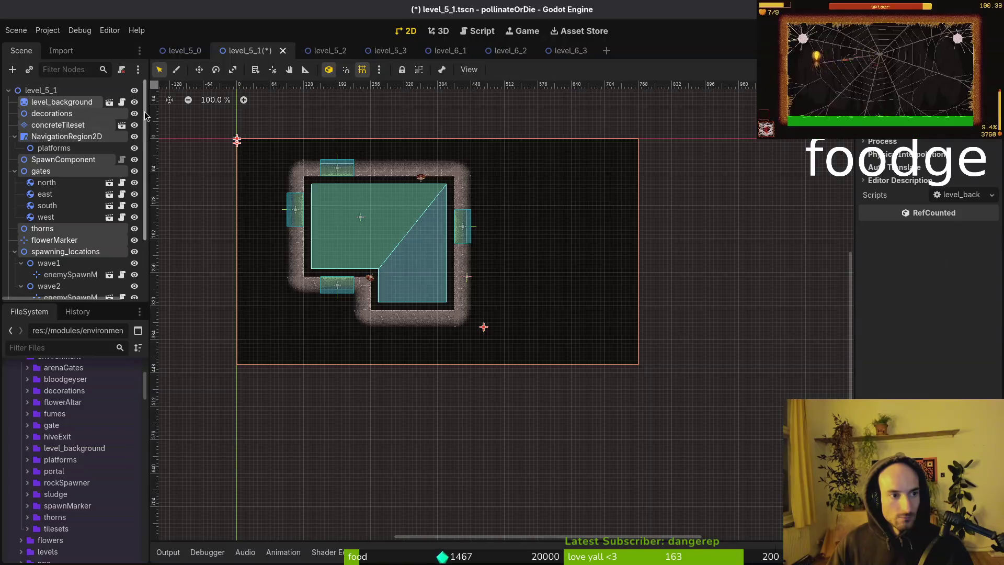
{"action": "left_click", "coordinate": [330, 51]}
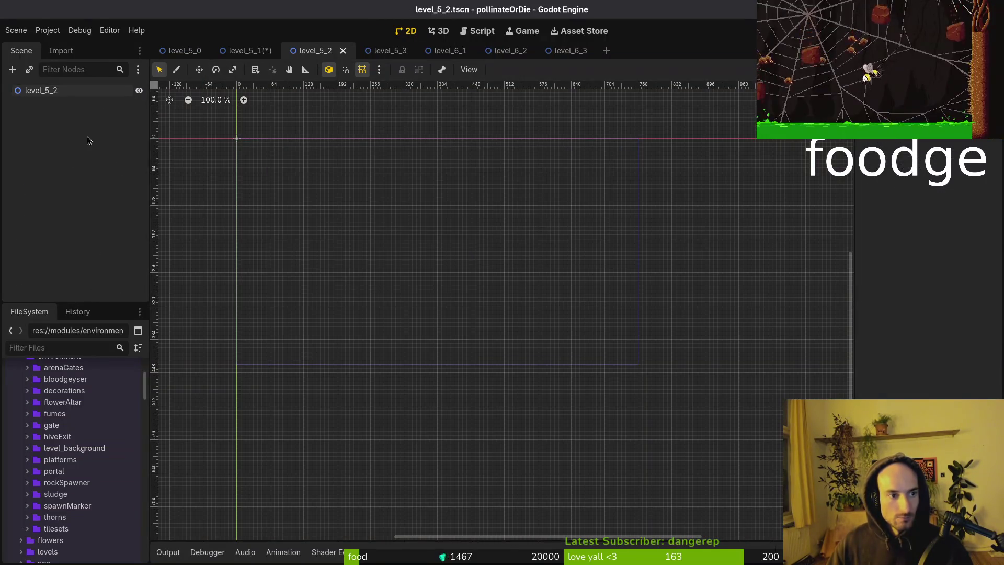
{"action": "key", "text": "ctrl+v"}
{"action": "left_click", "coordinate": [389, 51]}
{"action": "key", "text": "ctrl+v"}
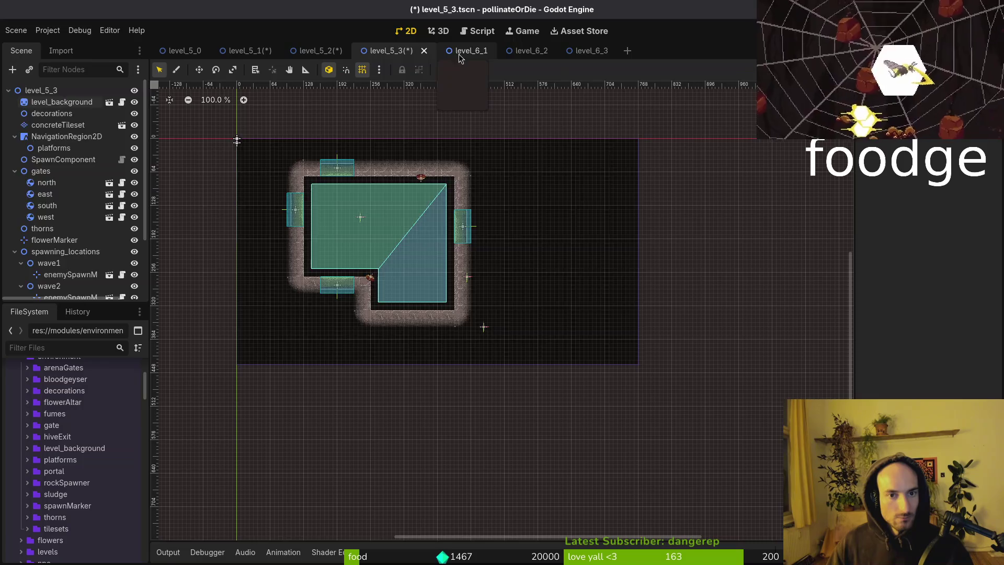
Paste the level nodes into level_6_1, level_6_2 and level_6_3, and save level_6_3.
{"action": "left_click", "coordinate": [456, 51]}
{"action": "key", "text": "ctrl+v"}
{"action": "left_click", "coordinate": [529, 51]}
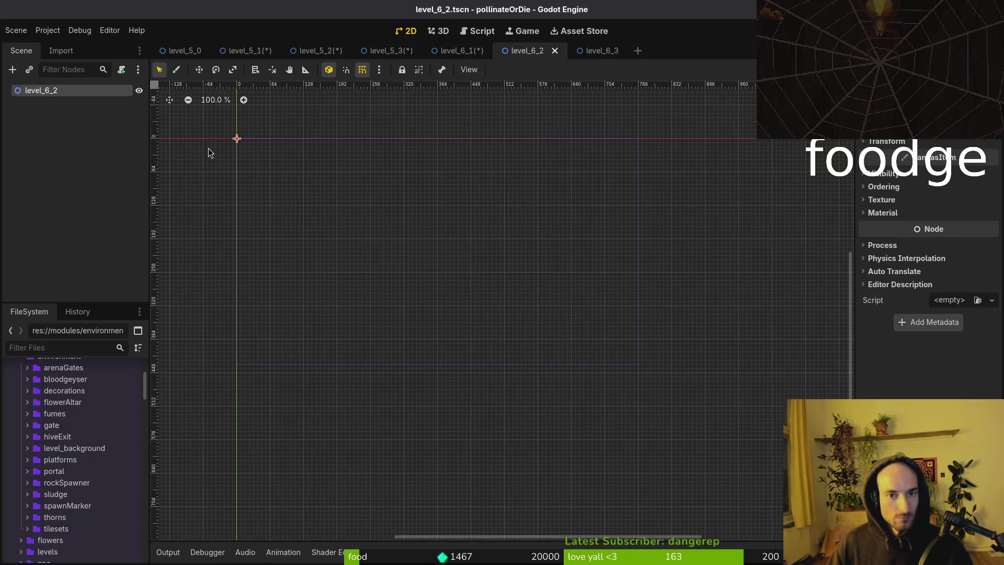
{"action": "key", "text": "ctrl+v"}
{"action": "left_click", "coordinate": [596, 51]}
{"action": "key", "text": "ctrl+v"}
{"action": "key", "text": "ctrl+s"}
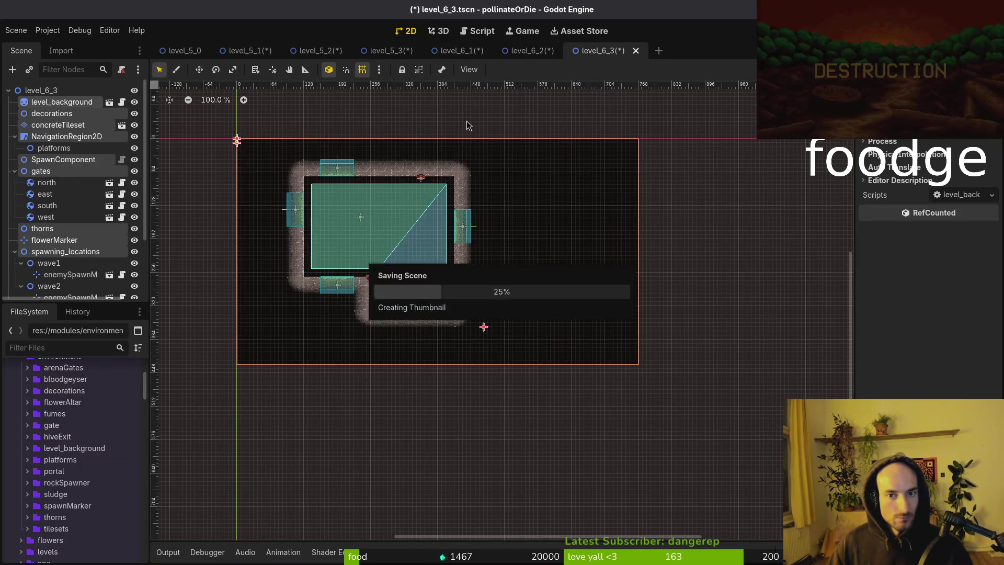
Select level_6_3's root node and begin attaching a level_6_3.gd script.
{"action": "left_click", "coordinate": [531, 126]}
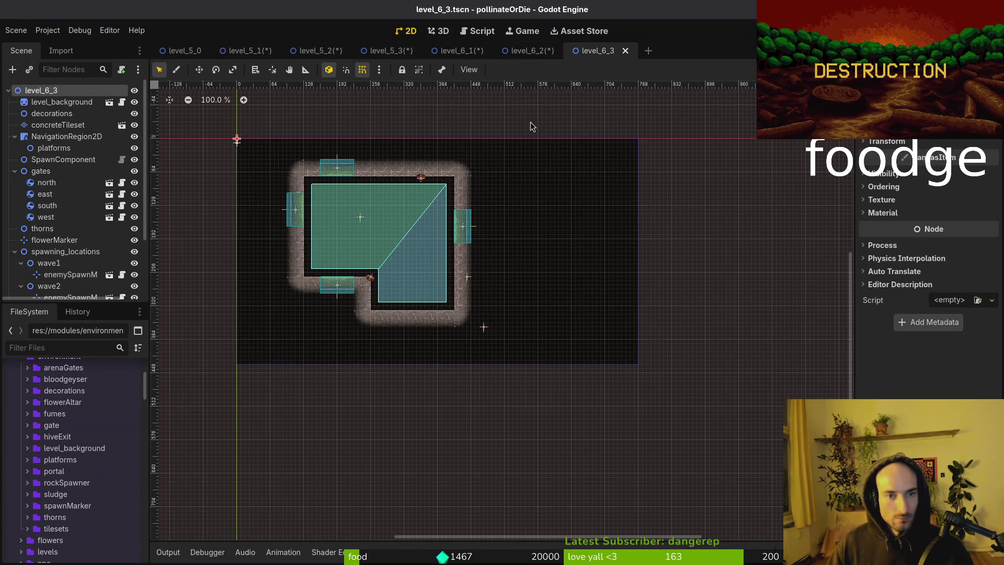
{"action": "left_click", "coordinate": [270, 139]}
{"action": "left_click", "coordinate": [59, 89]}
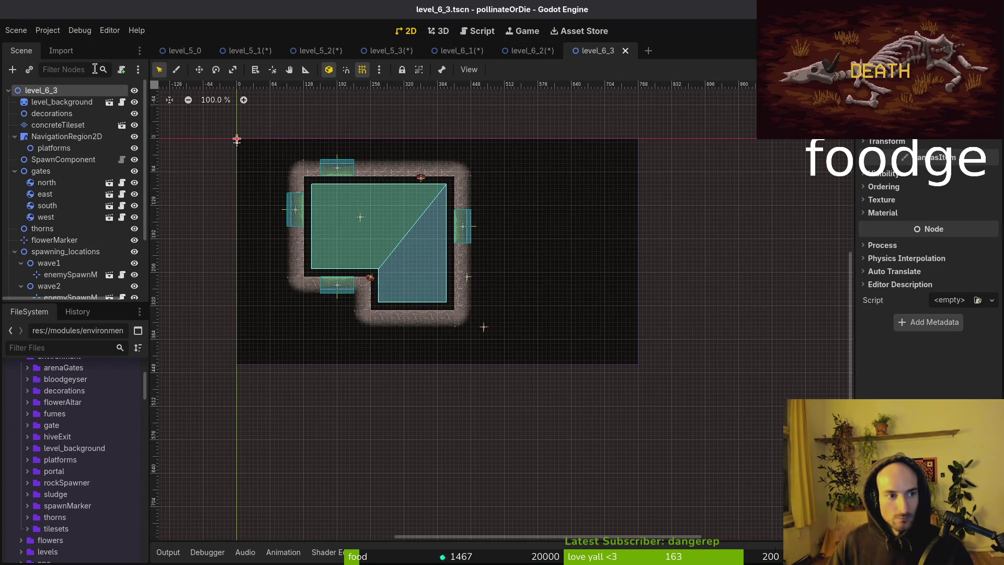
{"action": "key", "text": "ctrl+s"}
Attach the existing shared level.gd script to level_6_3's root node.
{"action": "key", "text": "ctrl+alt+a"}
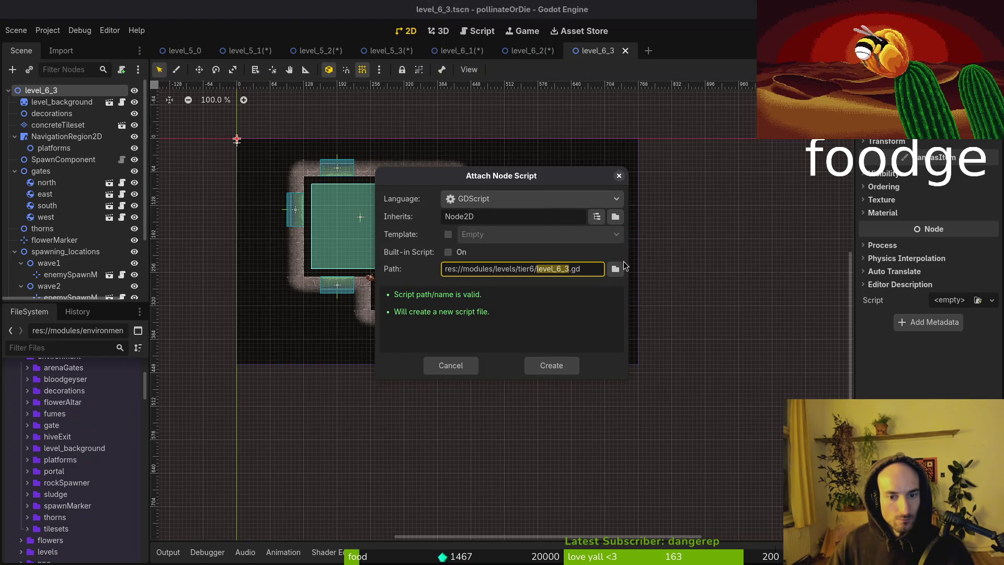
{"action": "left_click", "coordinate": [617, 268]}
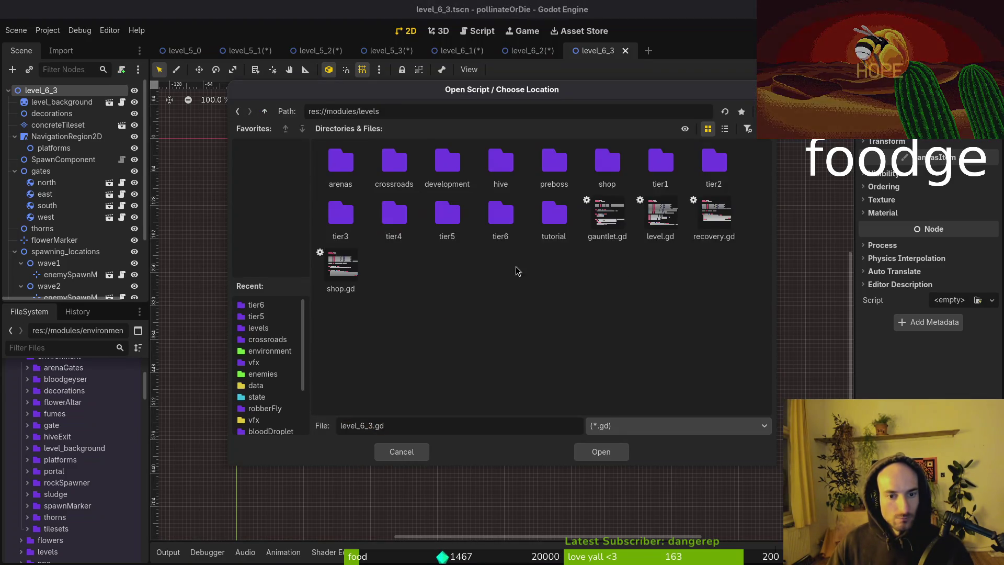
{"action": "left_click", "coordinate": [659, 215]}
{"action": "left_click", "coordinate": [596, 452]}
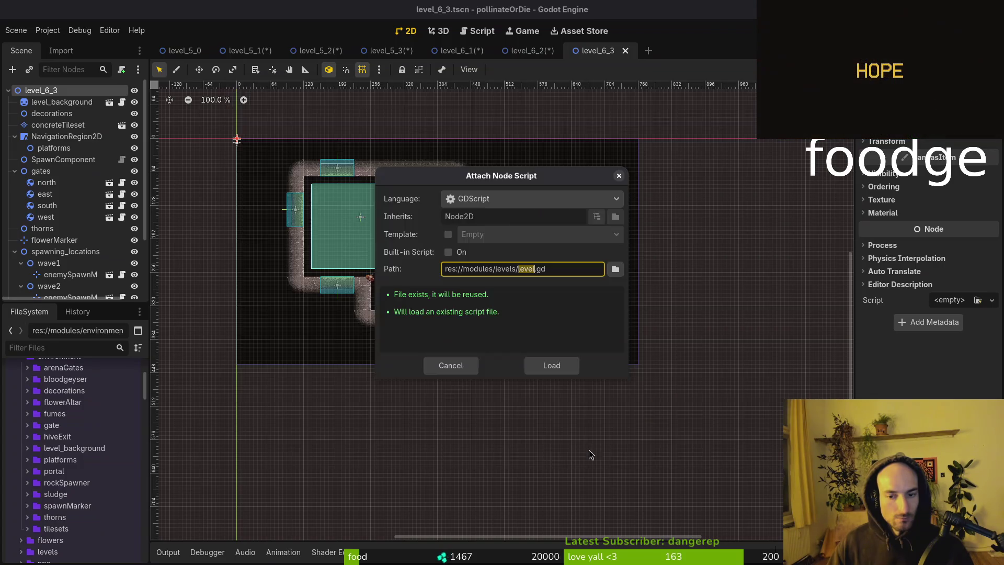
{"action": "left_click", "coordinate": [561, 371]}
Link Flower Marker to flowerMarker and Navigation Region to NavigationRegion2D, then save and close level_6_3.
{"action": "left_click", "coordinate": [963, 148]}
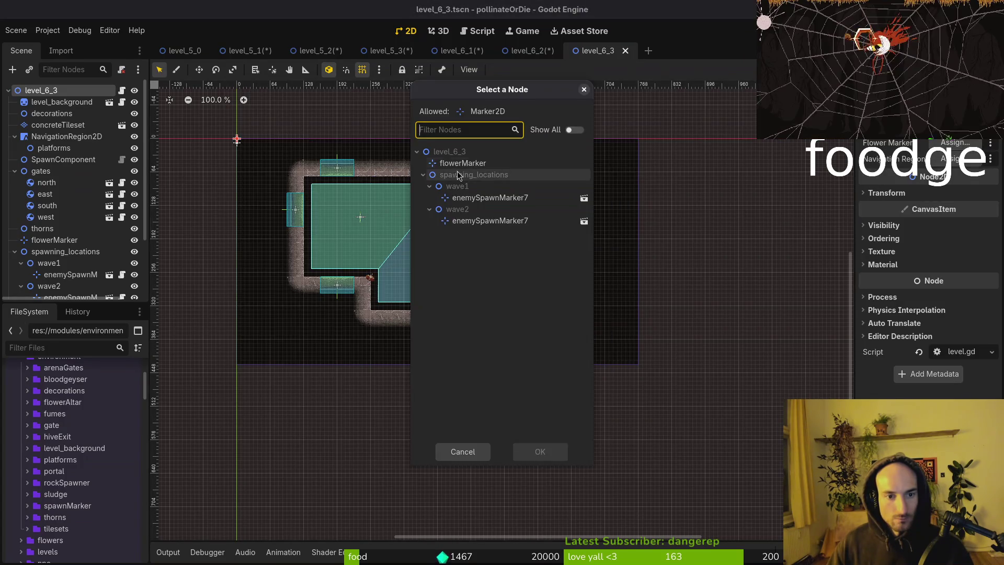
{"action": "left_click", "coordinate": [450, 163]}
{"action": "left_click", "coordinate": [536, 450]}
{"action": "left_click", "coordinate": [937, 165]}
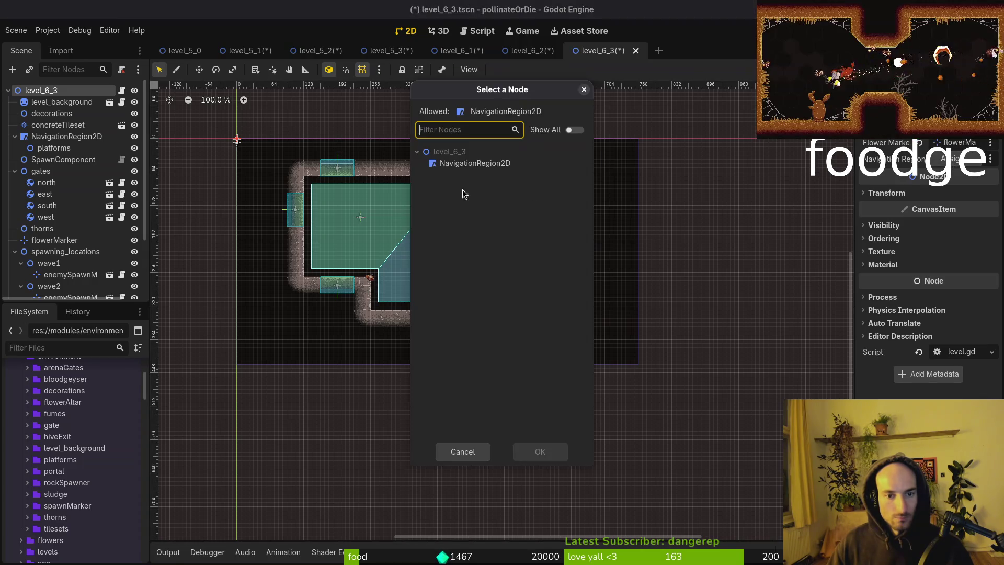
{"action": "left_click", "coordinate": [468, 164]}
{"action": "left_click", "coordinate": [533, 450]}
{"action": "key", "text": "ctrl+s"}
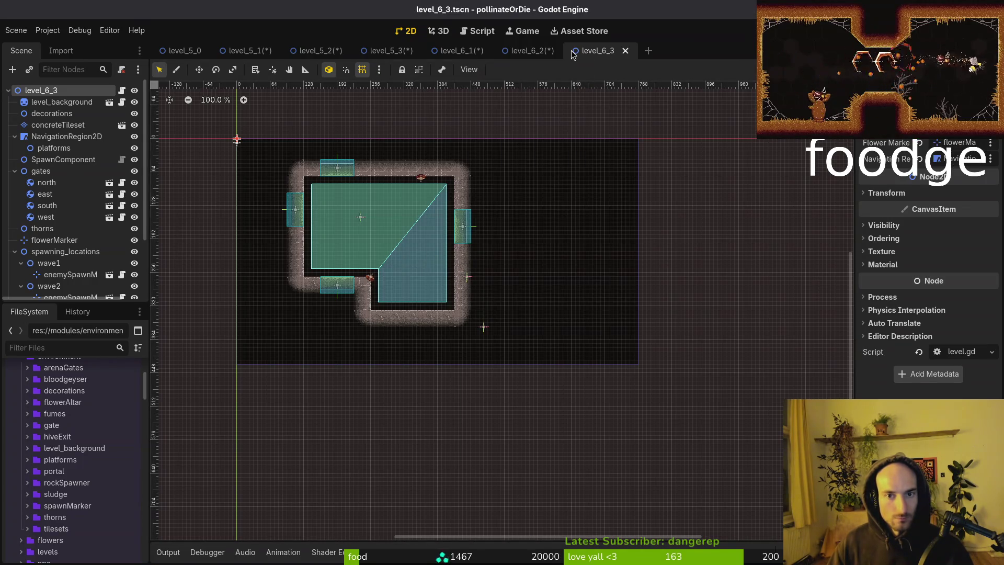
{"action": "middle_click", "coordinate": [572, 52]}
Attach the shared level.gd script from the levels folder to level_6_2's root and save.
{"action": "scroll", "coordinate": [66, 116], "scroll_direction": "up", "scroll_amount": 5}
{"action": "left_click", "coordinate": [42, 91]}
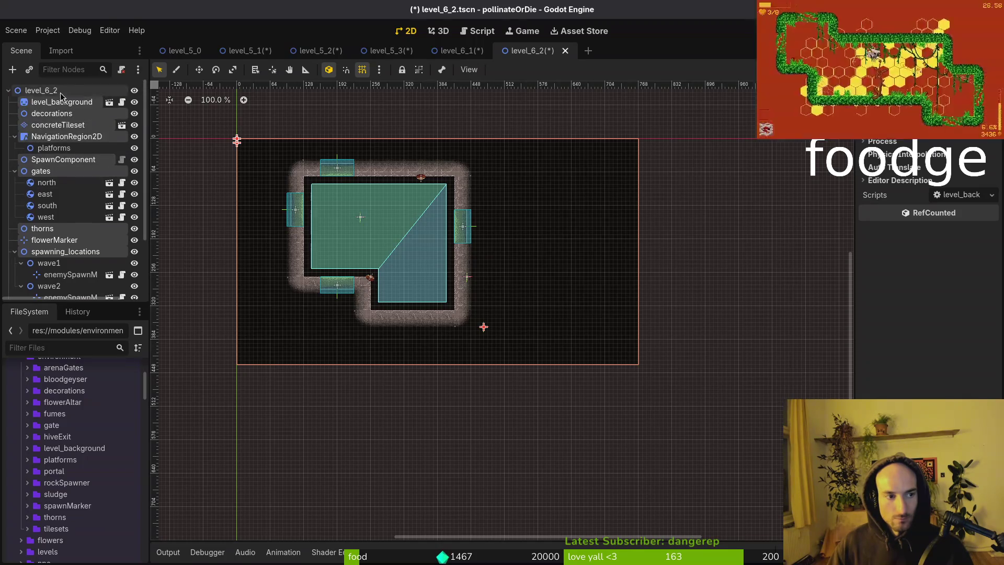
{"action": "left_click", "coordinate": [121, 69]}
{"action": "left_click", "coordinate": [615, 270]}
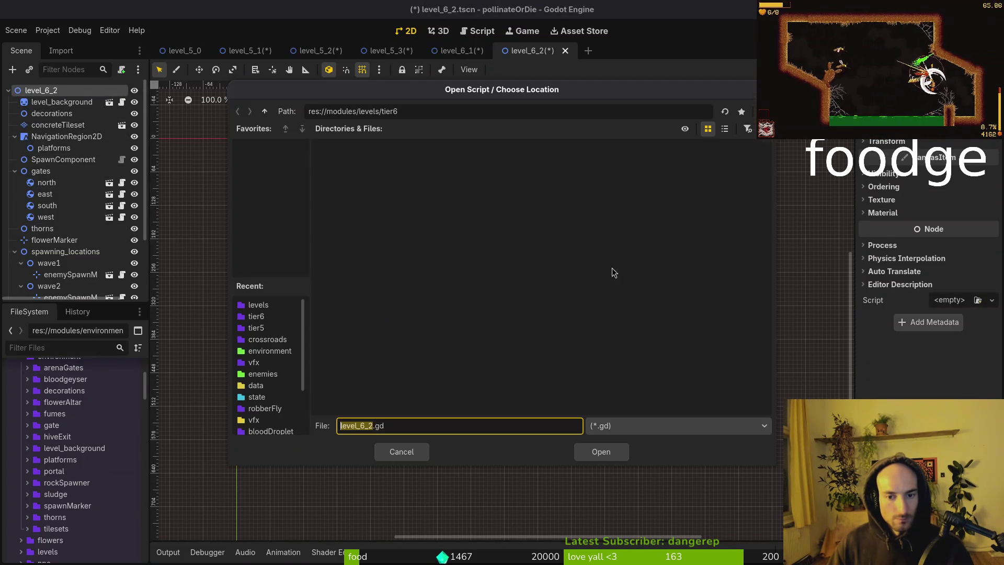
{"action": "left_click", "coordinate": [264, 111]}
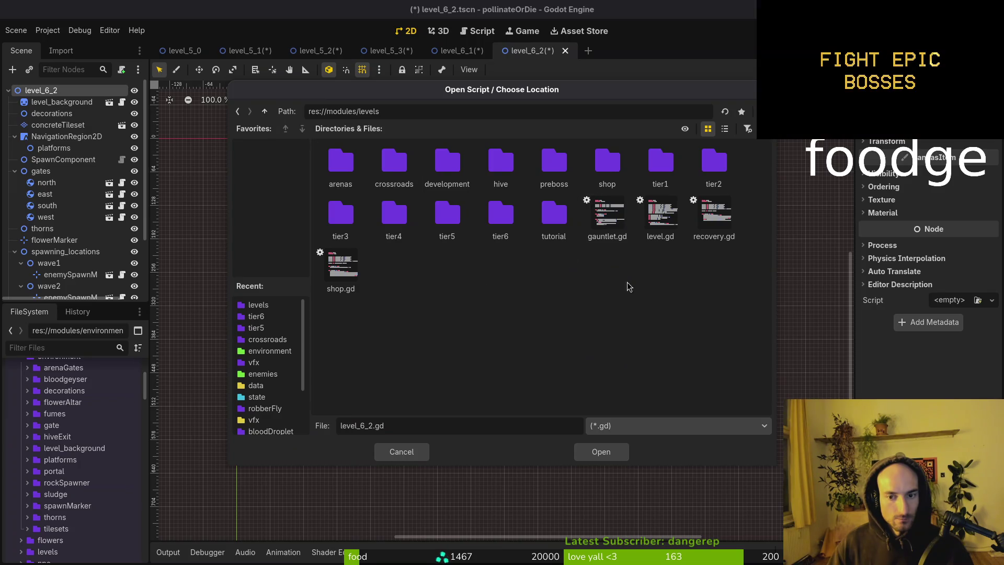
{"action": "left_click", "coordinate": [653, 222]}
{"action": "left_click", "coordinate": [602, 452]}
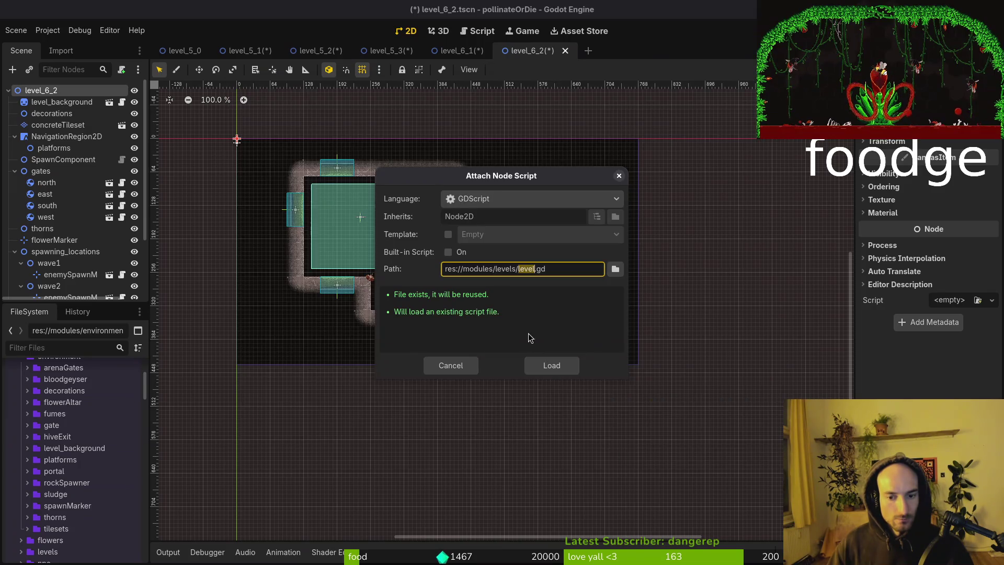
{"action": "left_click", "coordinate": [552, 367]}
{"action": "key", "text": "ctrl+s"}
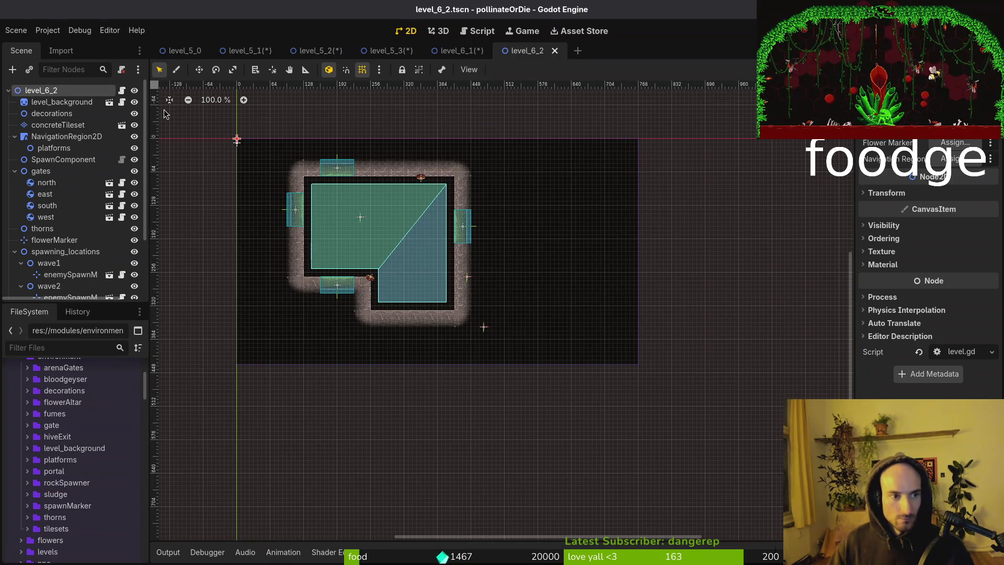
Assign flowerMarker and NavigationRegion2D to level_6_2's script slots and save the scene.
{"action": "left_click", "coordinate": [955, 143]}
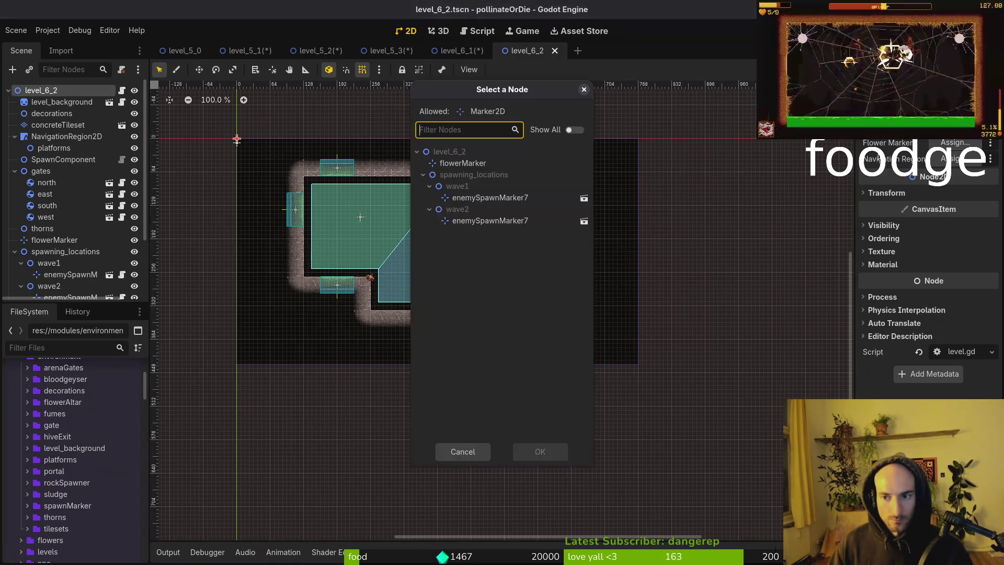
{"action": "double_click", "coordinate": [486, 166]}
{"action": "left_click", "coordinate": [955, 159]}
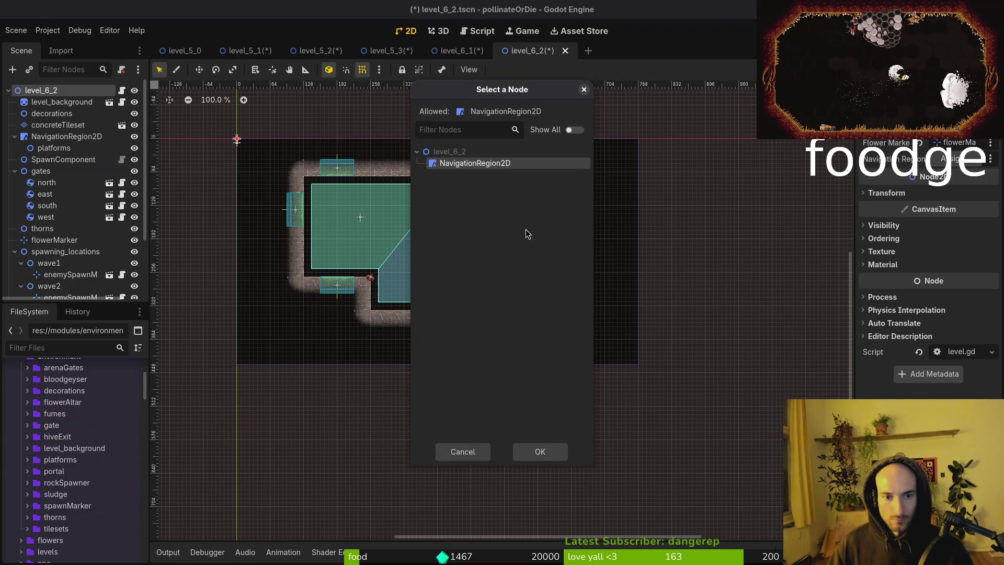
{"action": "left_click", "coordinate": [539, 451]}
{"action": "key", "text": "ctrl+s"}
Close level_6_2, then attach the shared level.gd script to level_6_1's root and save.
{"action": "key", "text": "ctrl+w"}
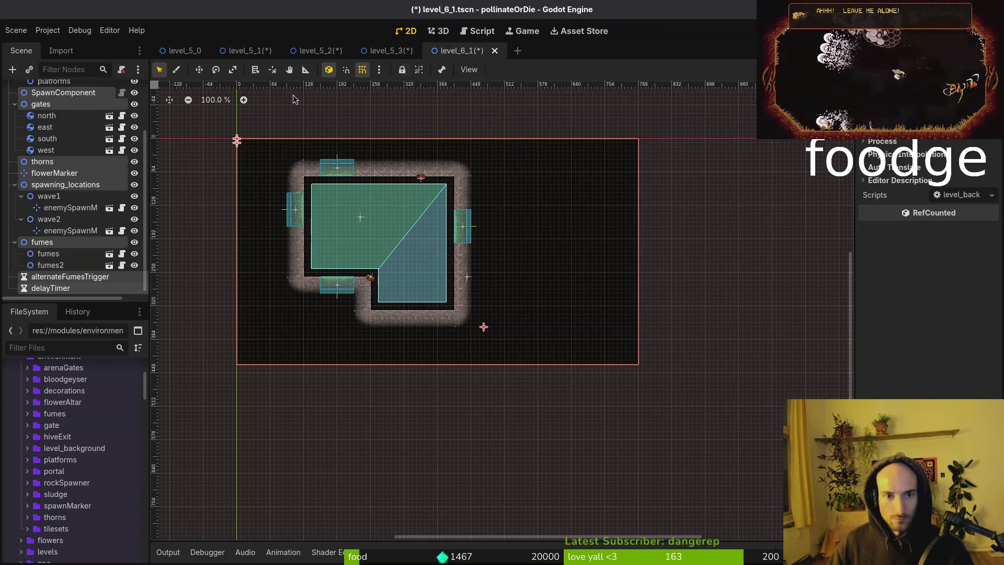
{"action": "key", "text": "ctrl+s"}
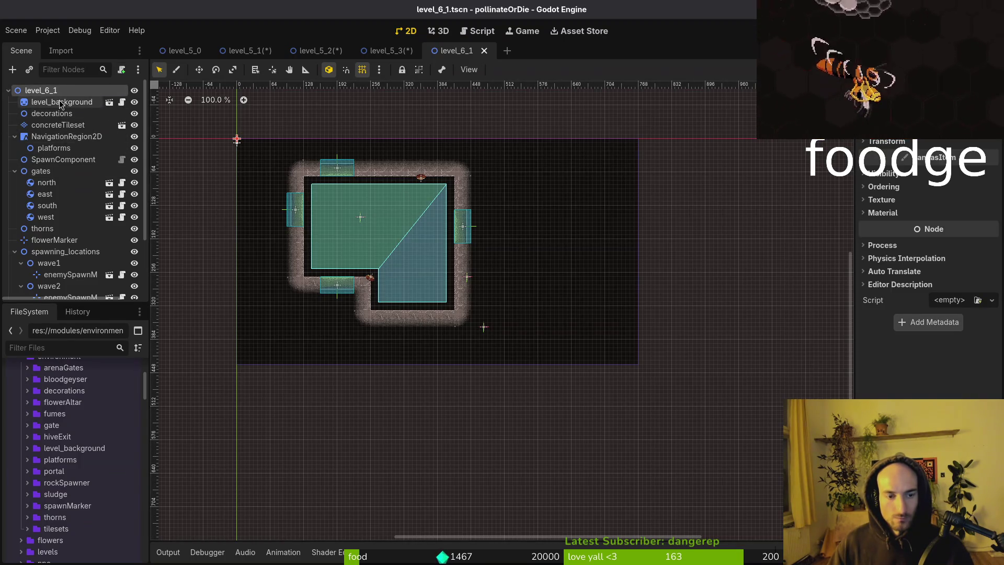
{"action": "left_click", "coordinate": [121, 70]}
{"action": "left_click", "coordinate": [615, 264]}
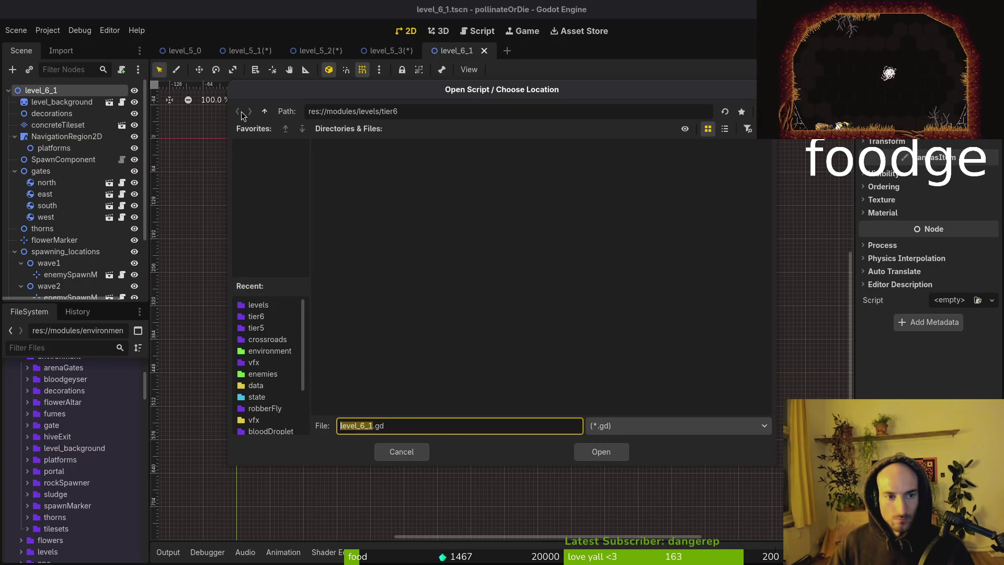
{"action": "left_click", "coordinate": [264, 112]}
{"action": "left_click", "coordinate": [666, 236]}
{"action": "left_click", "coordinate": [601, 452]}
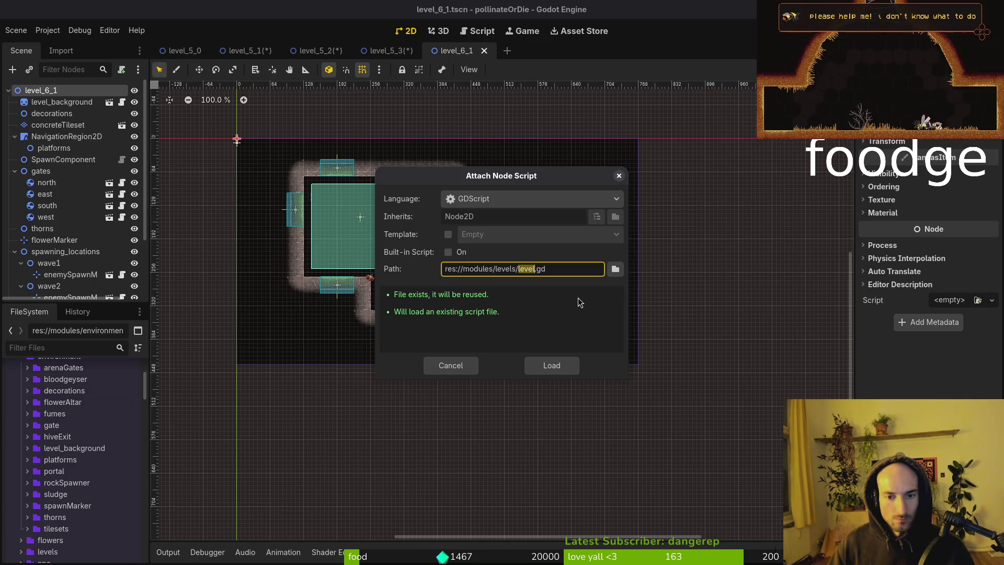
{"action": "left_click", "coordinate": [547, 358]}
{"action": "key", "text": "ctrl+s"}
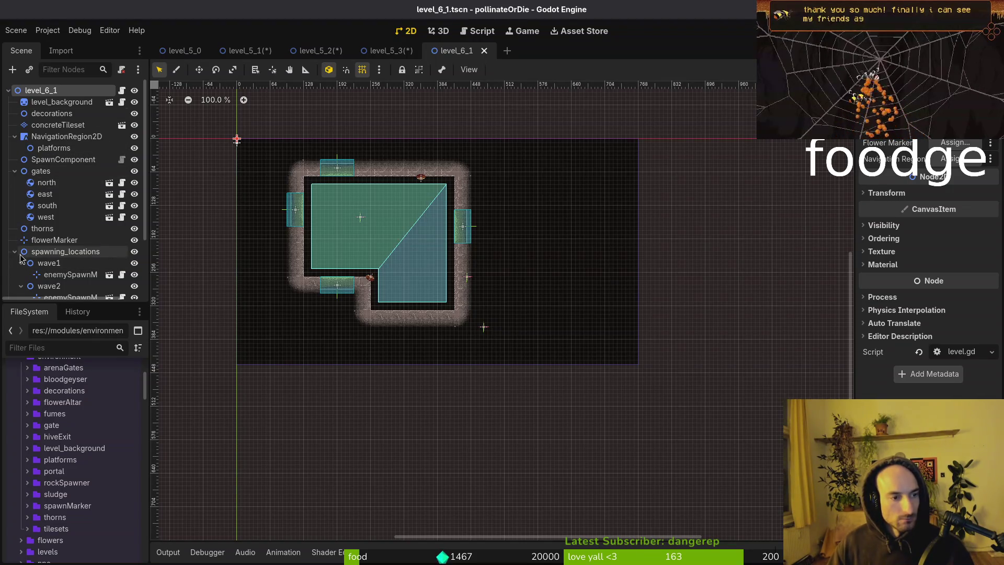
Set level_6_1's Flower Marker to flowerMarker and Navigation Region to NavigationRegion2D, then save.
{"action": "left_click", "coordinate": [955, 142]}
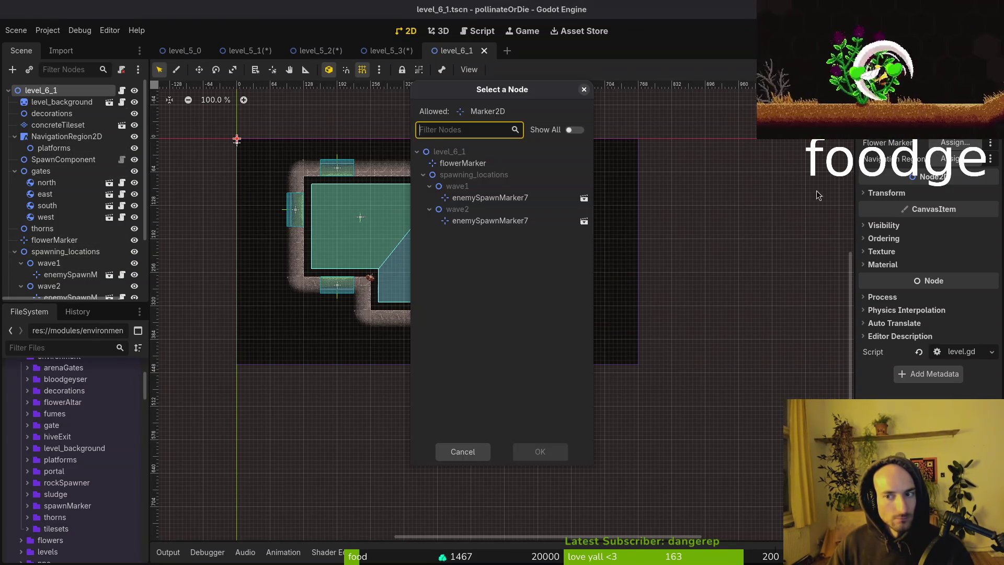
{"action": "left_click", "coordinate": [486, 166]}
{"action": "left_click", "coordinate": [540, 451]}
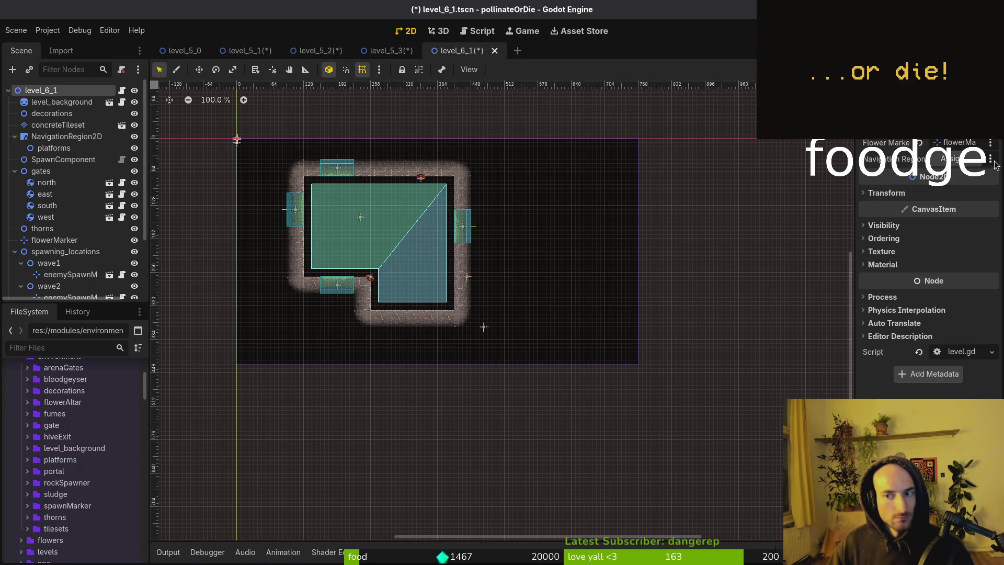
{"action": "left_click", "coordinate": [954, 159]}
{"action": "left_click", "coordinate": [484, 163]}
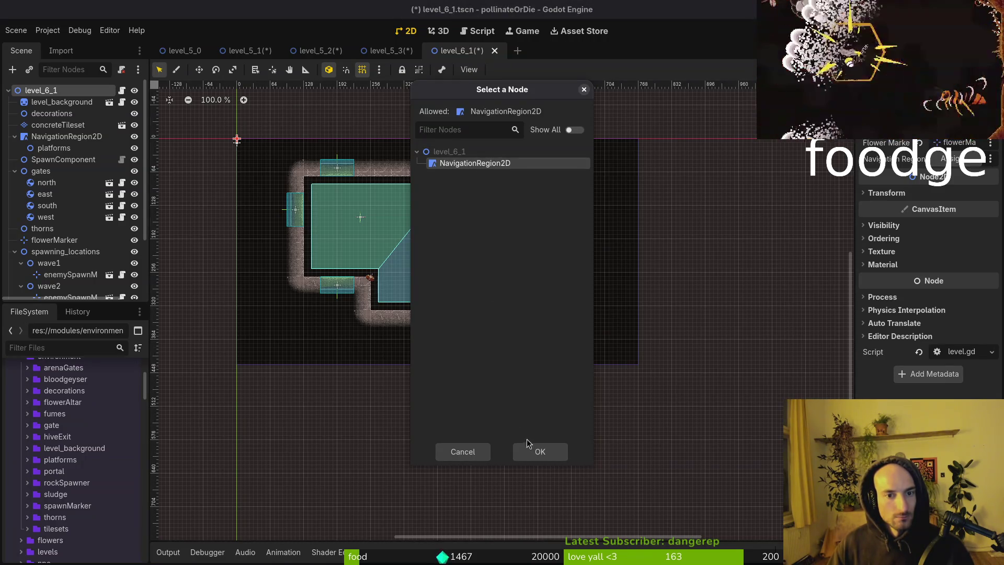
{"action": "left_click", "coordinate": [528, 451]}
{"action": "key", "text": "ctrl+s"}
Close level_6_1 and attach the shared level.gd script to level_5_3's root node.
{"action": "middle_click", "coordinate": [456, 50]}
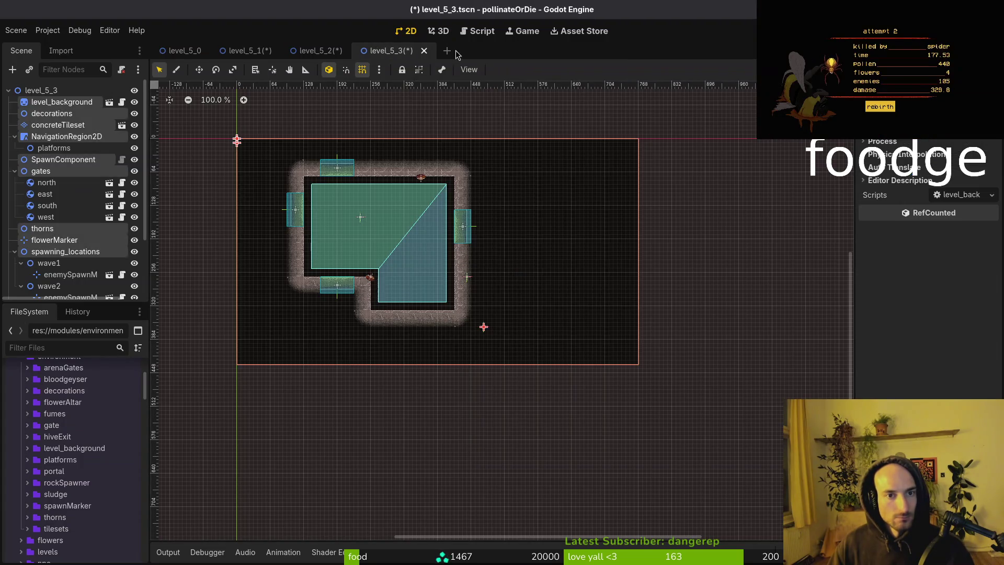
{"action": "left_click", "coordinate": [64, 96]}
{"action": "left_click", "coordinate": [121, 70]}
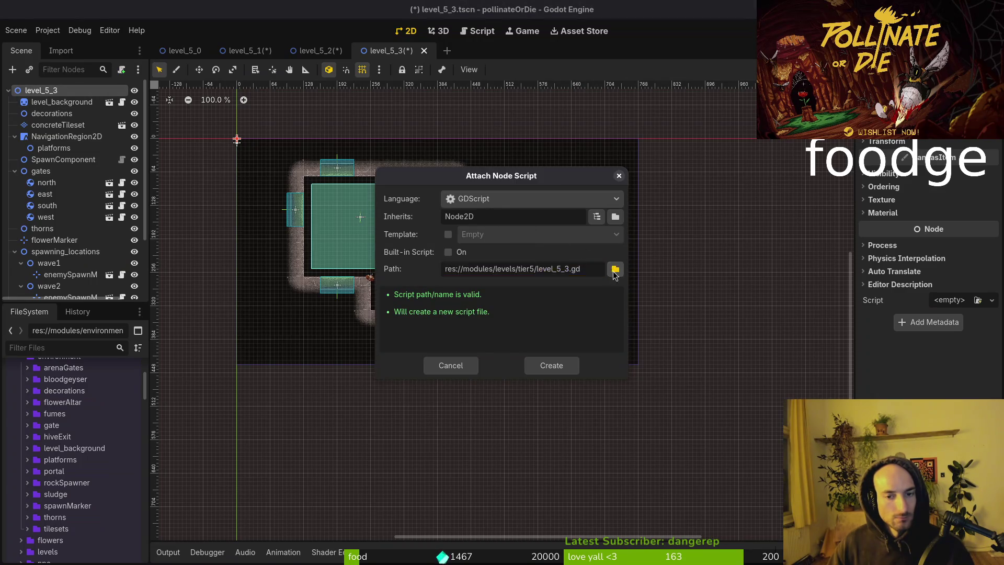
{"action": "left_click", "coordinate": [612, 271]}
{"action": "left_click", "coordinate": [267, 112]}
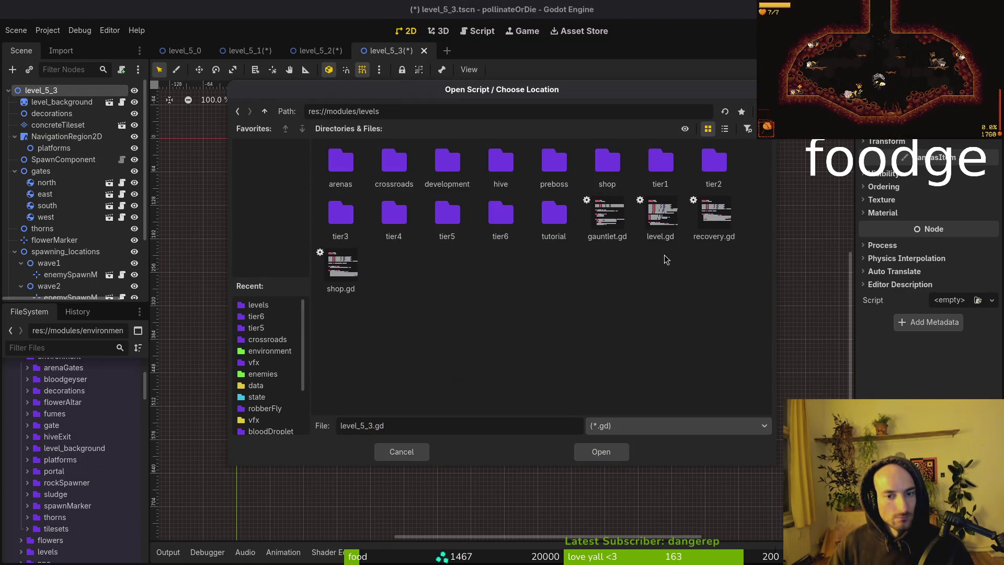
{"action": "left_click", "coordinate": [589, 456]}
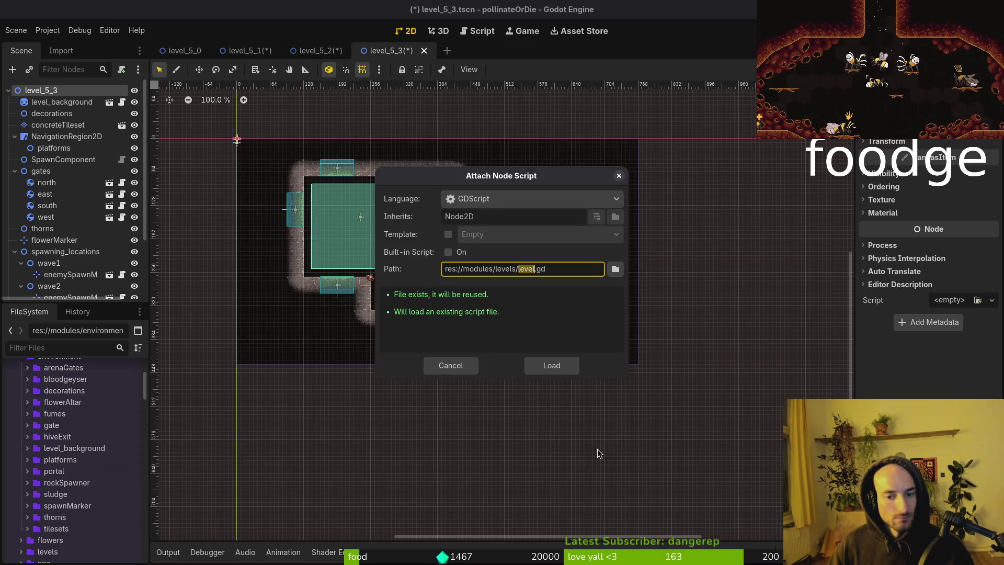
{"action": "left_click", "coordinate": [543, 368]}
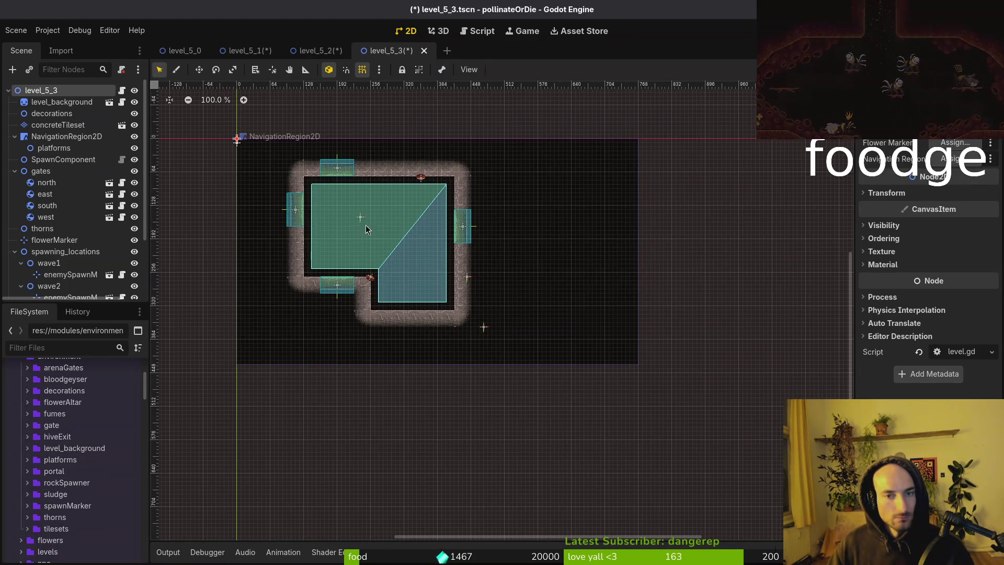
Link flowerMarker and NavigationRegion2D to level_5_3's script, then save and close the scene.
{"action": "left_click", "coordinate": [954, 143]}
{"action": "left_click", "coordinate": [505, 168]}
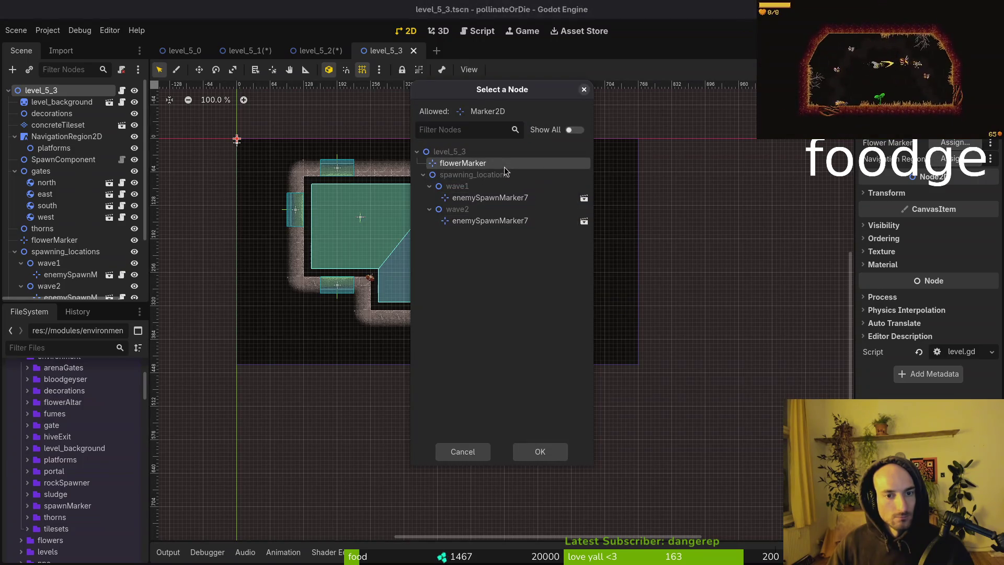
{"action": "left_click", "coordinate": [542, 452]}
{"action": "left_click", "coordinate": [955, 158]}
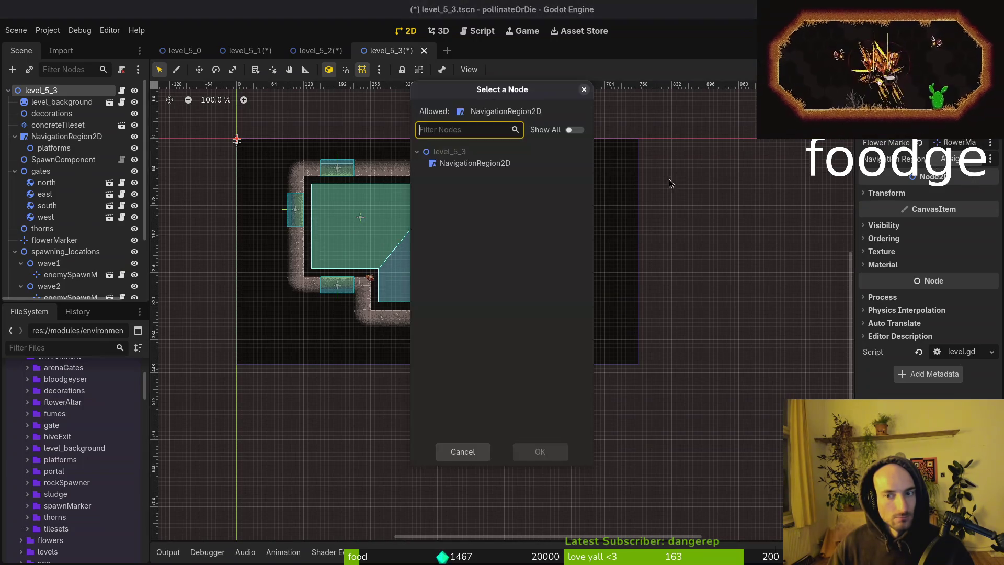
{"action": "left_click", "coordinate": [473, 163]}
{"action": "left_click", "coordinate": [538, 450]}
{"action": "key", "text": "ctrl+s"}
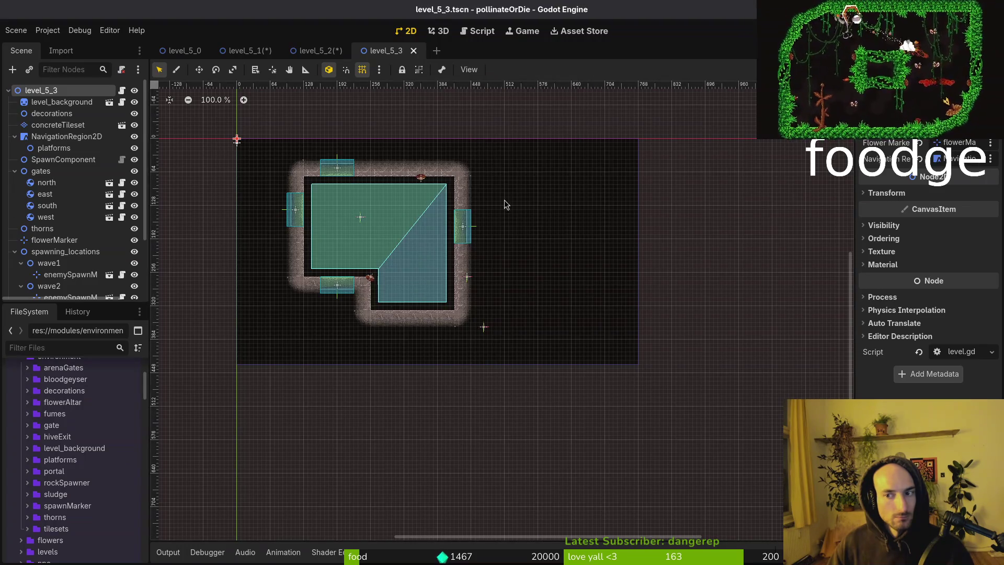
{"action": "middle_click", "coordinate": [383, 52]}
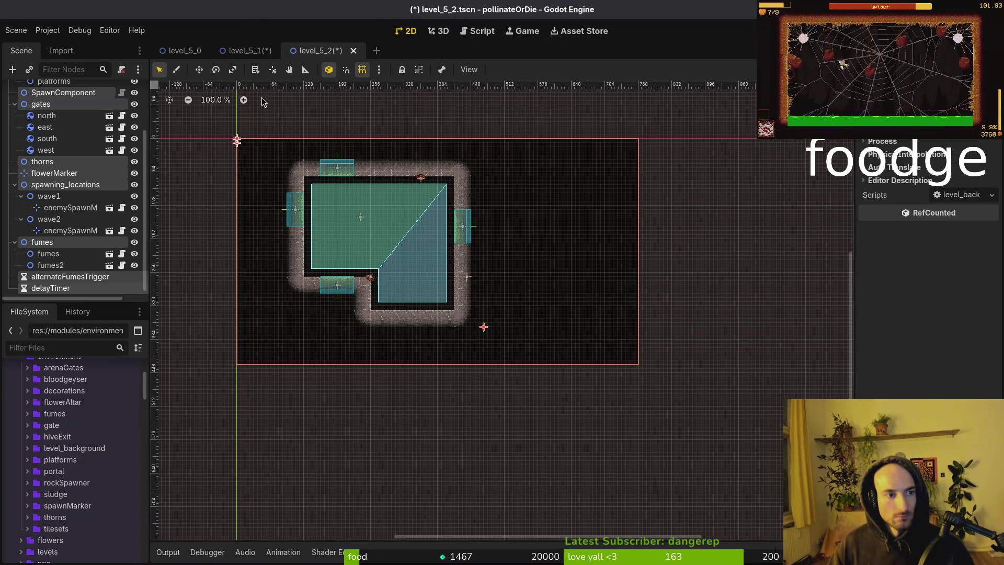
Select level_5_2's root, collapse the NavigationRegion2D, gates and spawning_locations branches, and save.
{"action": "key", "text": "ctrl+s"}
{"action": "scroll", "coordinate": [62, 170], "scroll_direction": "up", "scroll_amount": 3}
{"action": "left_click", "coordinate": [308, 115]}
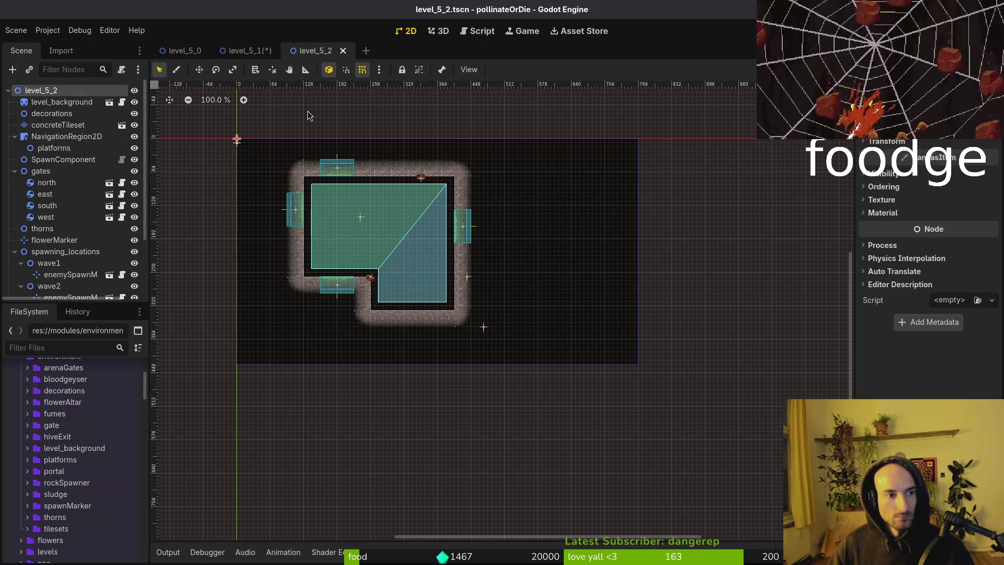
{"action": "left_click", "coordinate": [14, 136]}
{"action": "left_click", "coordinate": [14, 160]}
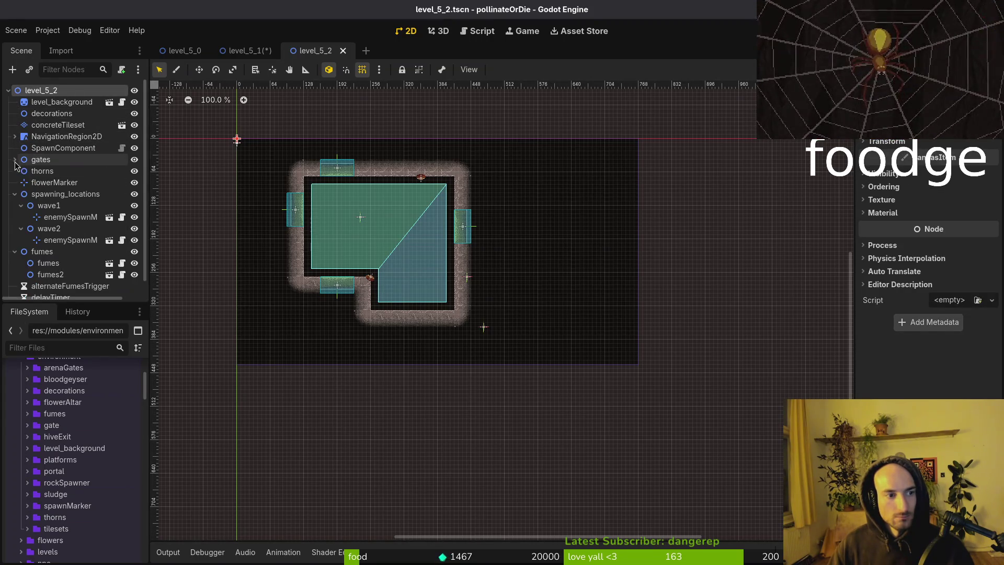
{"action": "left_click", "coordinate": [15, 194]}
{"action": "key", "text": "ctrl+s"}
Attach the shared level.gd script from the levels folder to level_5_2's root and save.
{"action": "left_click", "coordinate": [121, 70]}
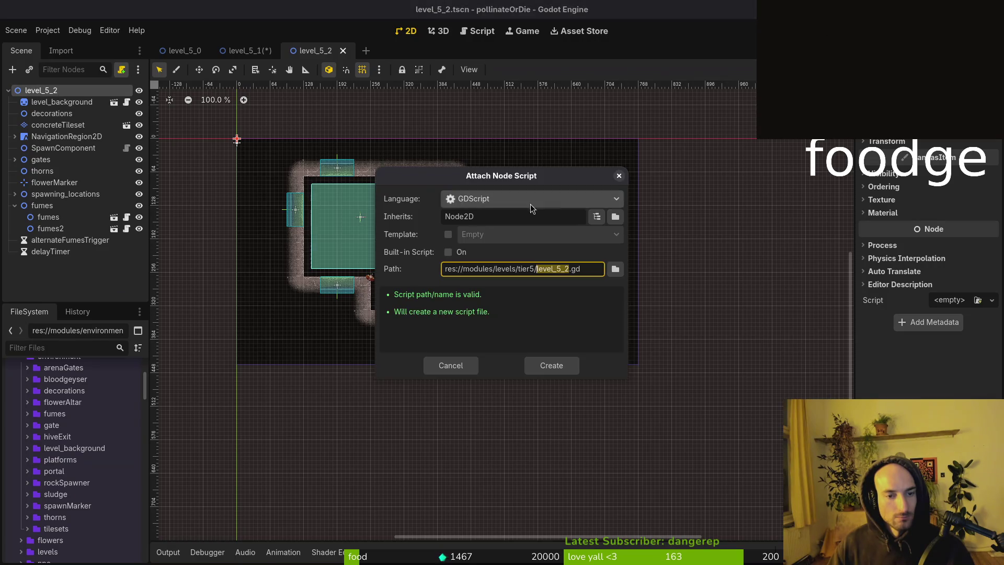
{"action": "left_click", "coordinate": [605, 267]}
{"action": "left_click", "coordinate": [266, 112]}
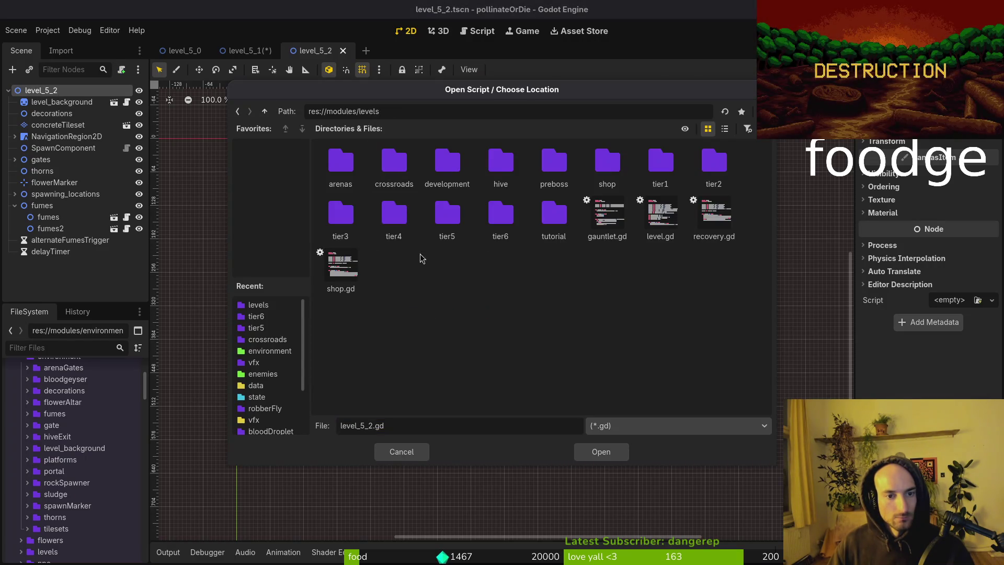
{"action": "double_click", "coordinate": [658, 219]}
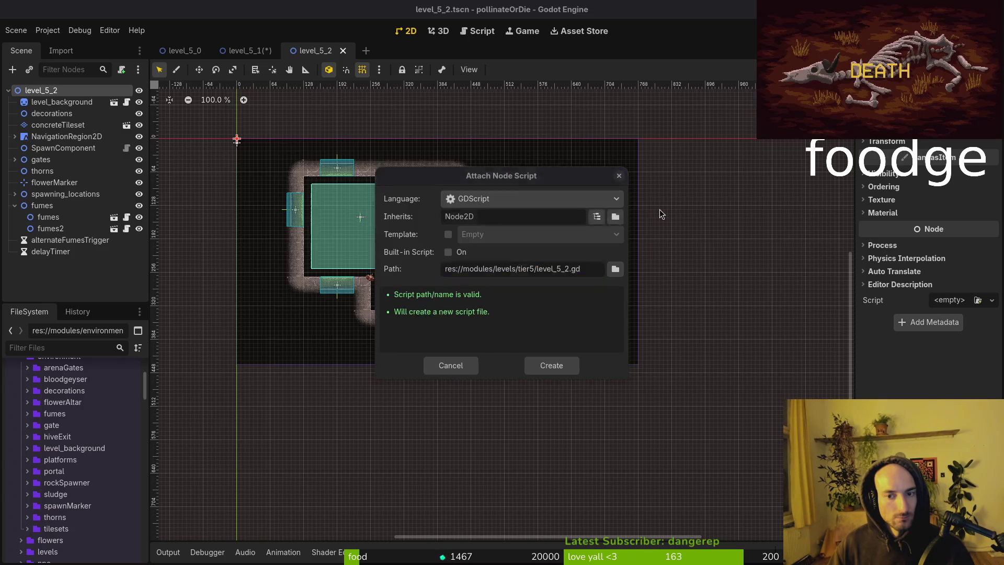
{"action": "left_click", "coordinate": [570, 364]}
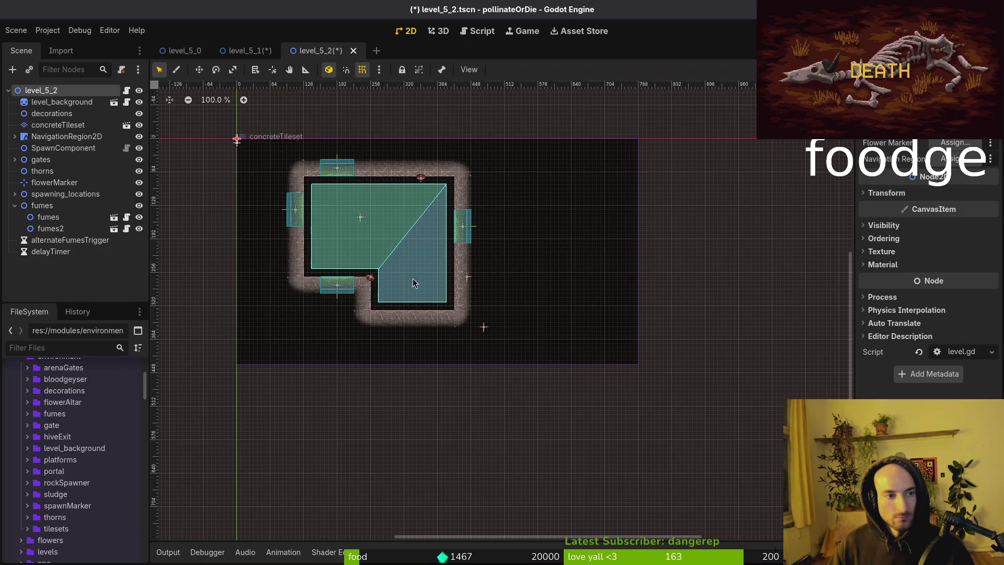
{"action": "key", "text": "ctrl+s"}
Assign flowerMarker and NavigationRegion2D to level_5_2's script, then save and close the scene.
{"action": "left_click", "coordinate": [941, 149]}
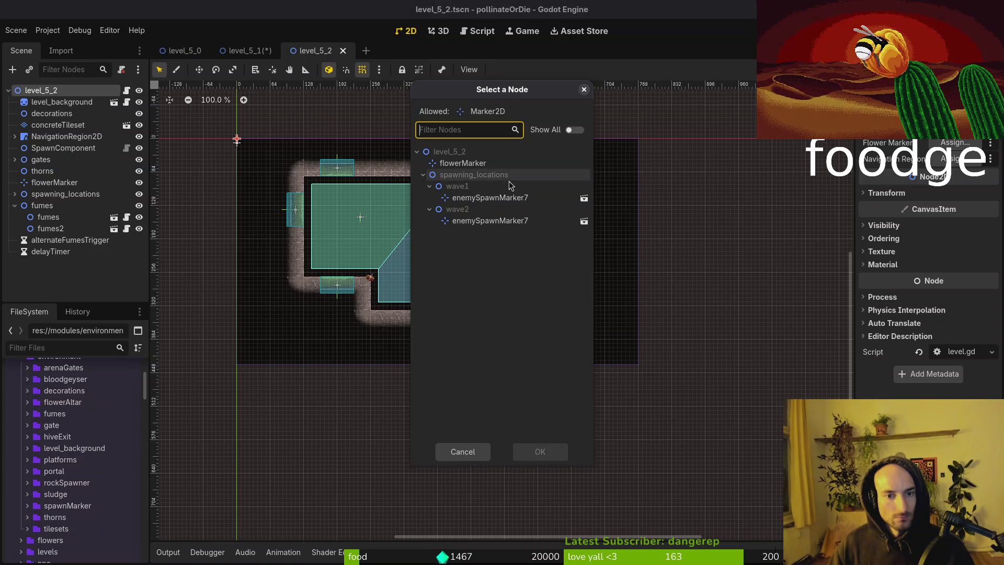
{"action": "left_click", "coordinate": [459, 162]}
{"action": "left_click", "coordinate": [539, 450]}
{"action": "left_click", "coordinate": [951, 159]}
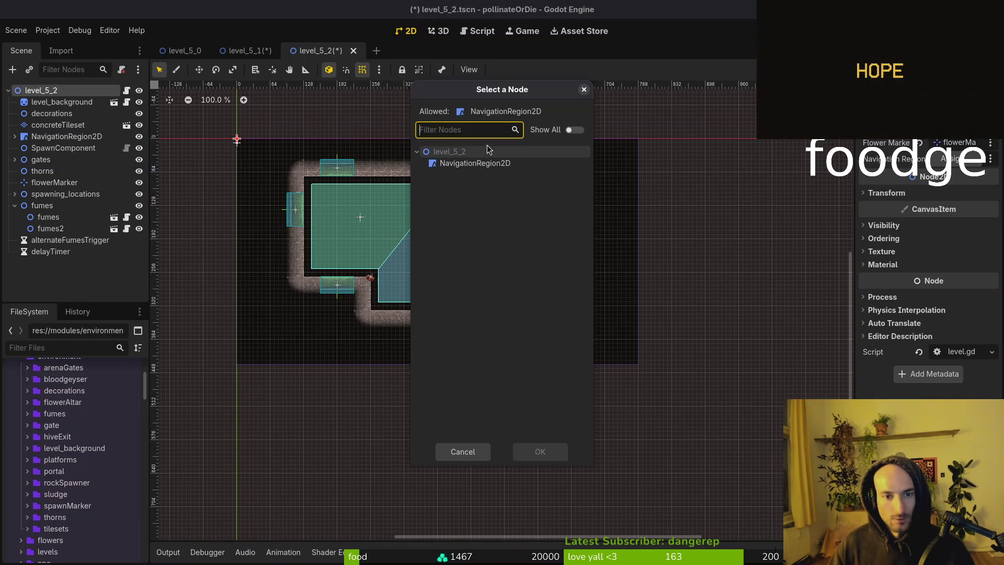
{"action": "left_click", "coordinate": [537, 449]}
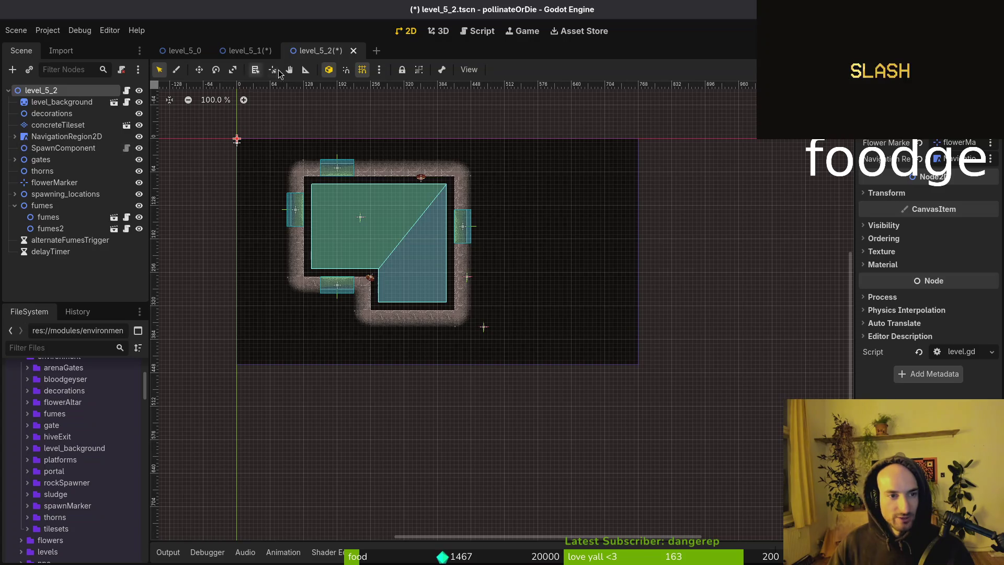
{"action": "key", "text": "ctrl+s"}
{"action": "key", "text": "ctrl+shift+w"}
Attach the shared level.gd script from the levels folder to level_5_1's root node.
{"action": "left_click", "coordinate": [122, 70]}
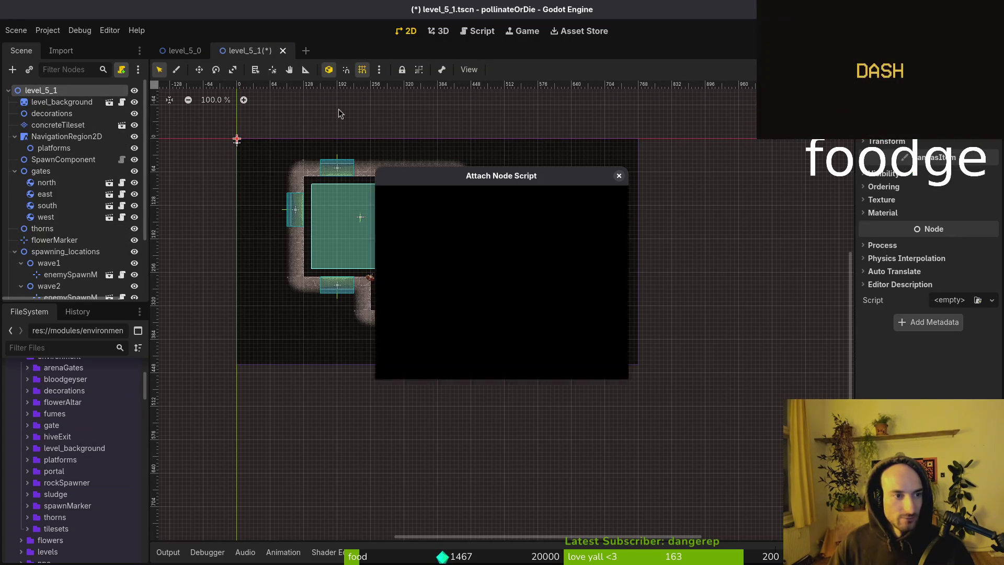
{"action": "left_click", "coordinate": [616, 270]}
{"action": "left_click", "coordinate": [265, 111]}
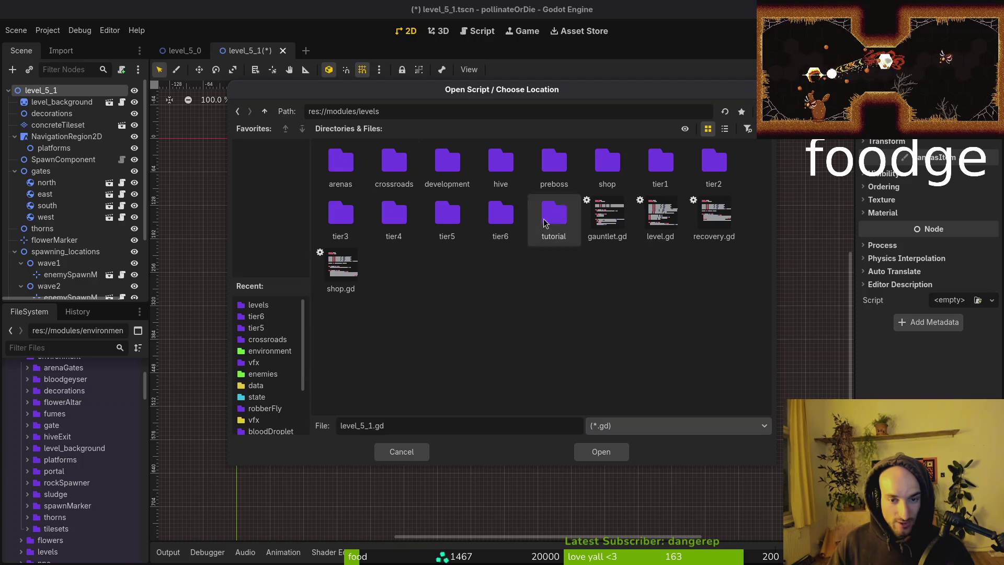
{"action": "left_click", "coordinate": [606, 453]}
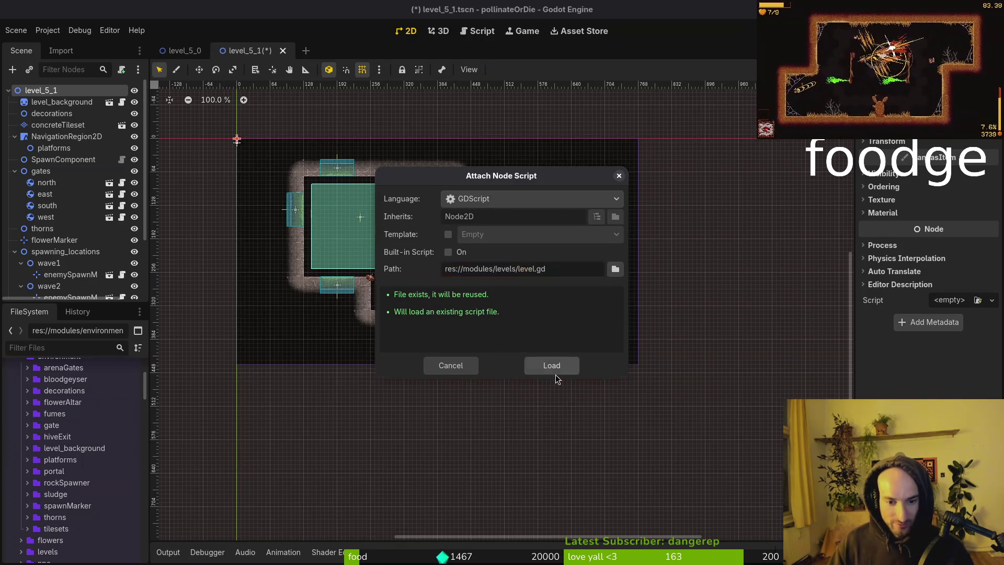
{"action": "left_click", "coordinate": [554, 372]}
Link flowerMarker and NavigationRegion2D, save level_5_1, and close it to return to level_5_0.
{"action": "left_click", "coordinate": [955, 142]}
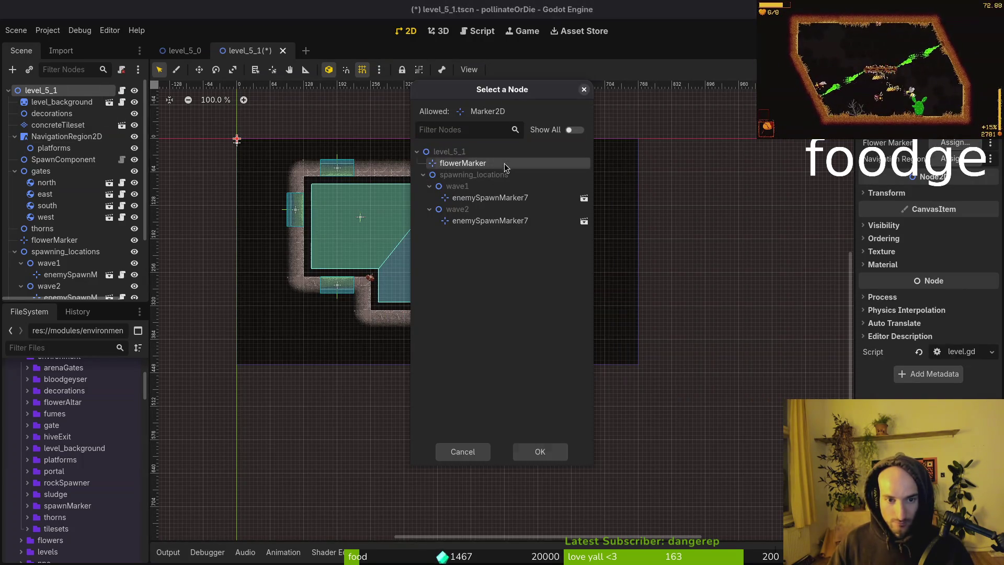
{"action": "left_click", "coordinate": [539, 453]}
{"action": "left_click", "coordinate": [950, 158]}
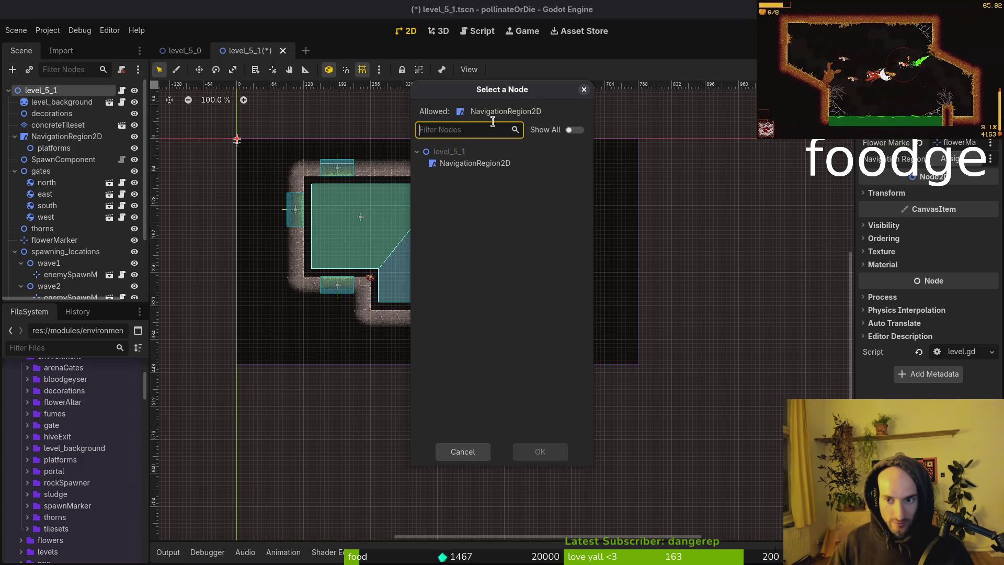
{"action": "left_click", "coordinate": [470, 163]}
{"action": "left_click", "coordinate": [555, 453]}
{"action": "key", "text": "ctrl+s"}
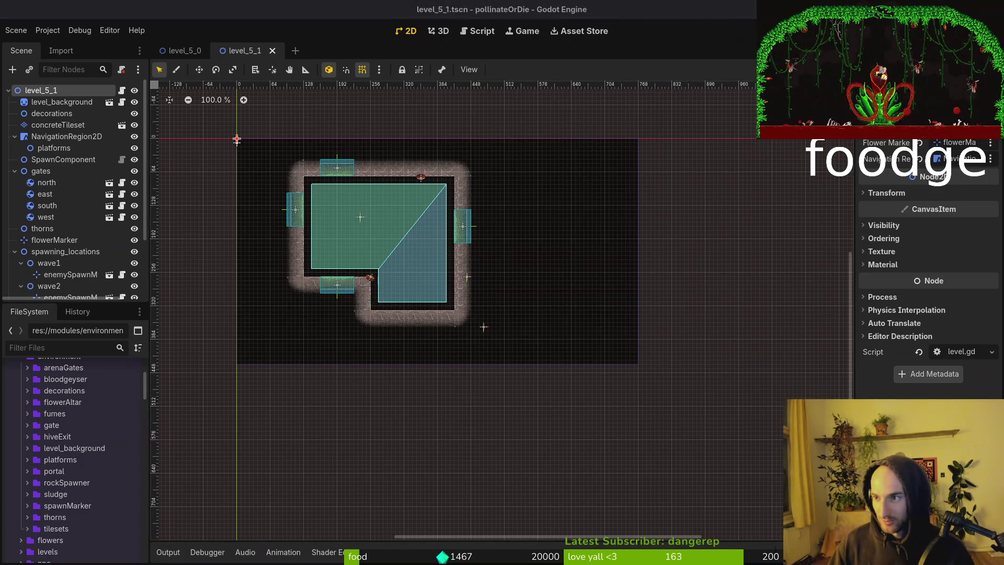
{"action": "mouse_move", "coordinate": [536, 256]}
{"action": "left_mouse_down"}
{"action": "mouse_move", "coordinate": [582, 274]}
{"action": "mouse_move", "coordinate": [570, 273]}
{"action": "mouse_move", "coordinate": [559, 324]}
{"action": "left_mouse_up"}
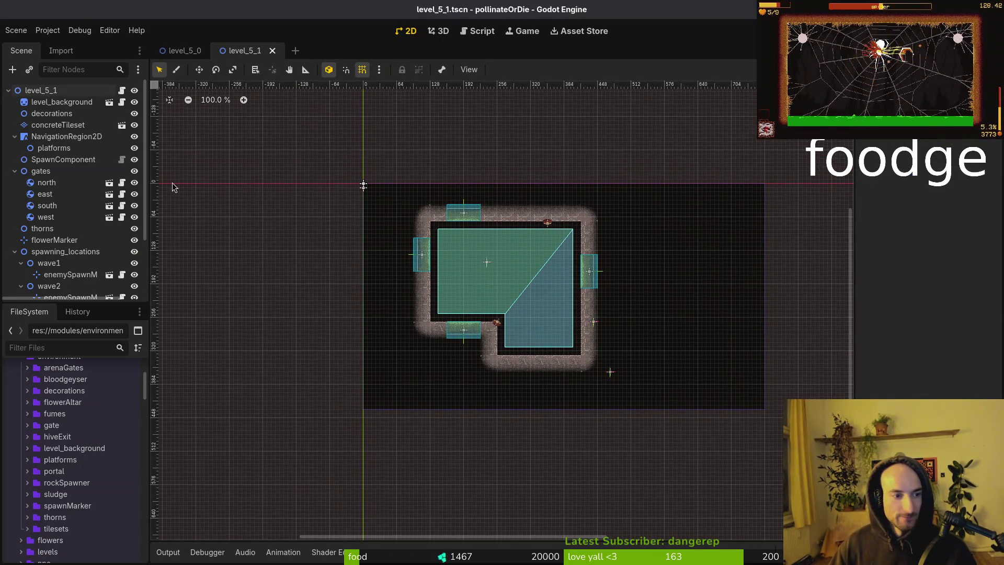
{"action": "key", "text": "ctrl+shift+w"}
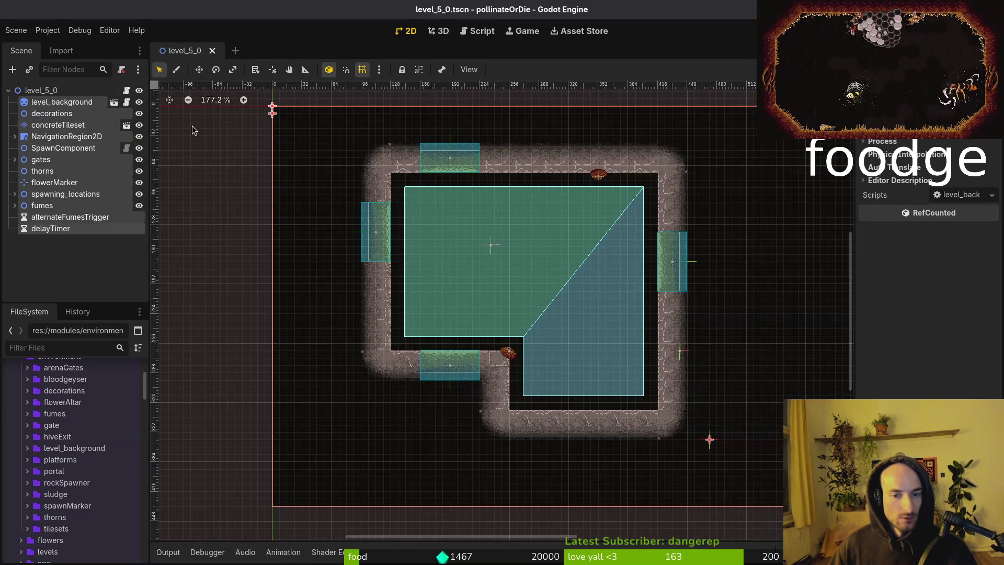
{"action": "scroll", "coordinate": [372, 172], "scroll_direction": "left", "scroll_amount": 3}
{"action": "scroll", "coordinate": [372, 173], "scroll_direction": "up", "scroll_amount": 1}
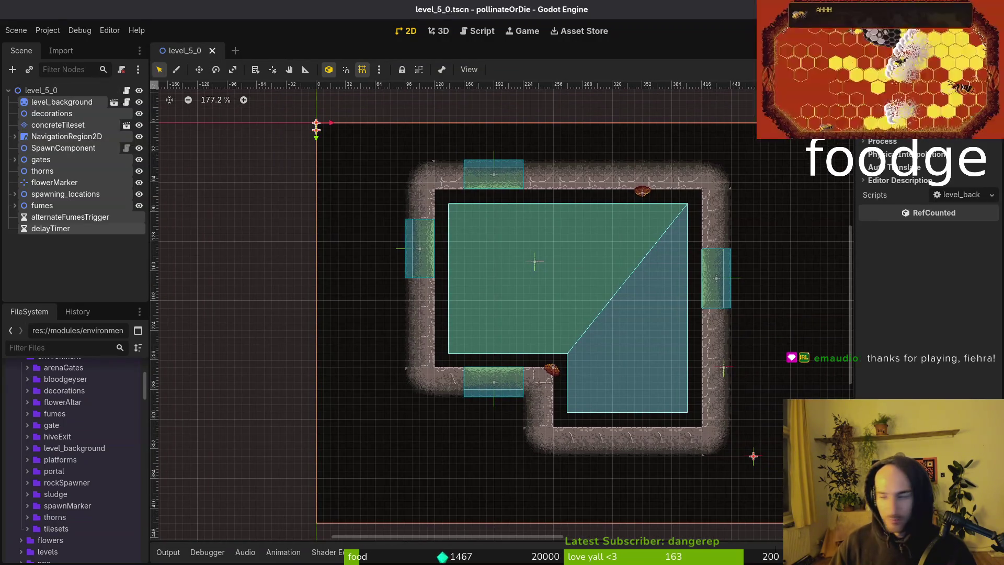
In the terminal, start vim in the project and open level.registry.gd via the file finder.
{"action": "key", "text": "alt+Tab"}
{"action": "type", "text": "m ."}
{"action": "key", "text": "Return"}
{"action": "key", "text": "space"}
{"action": "key", "text": "f"}
{"action": "key", "text": "f"}
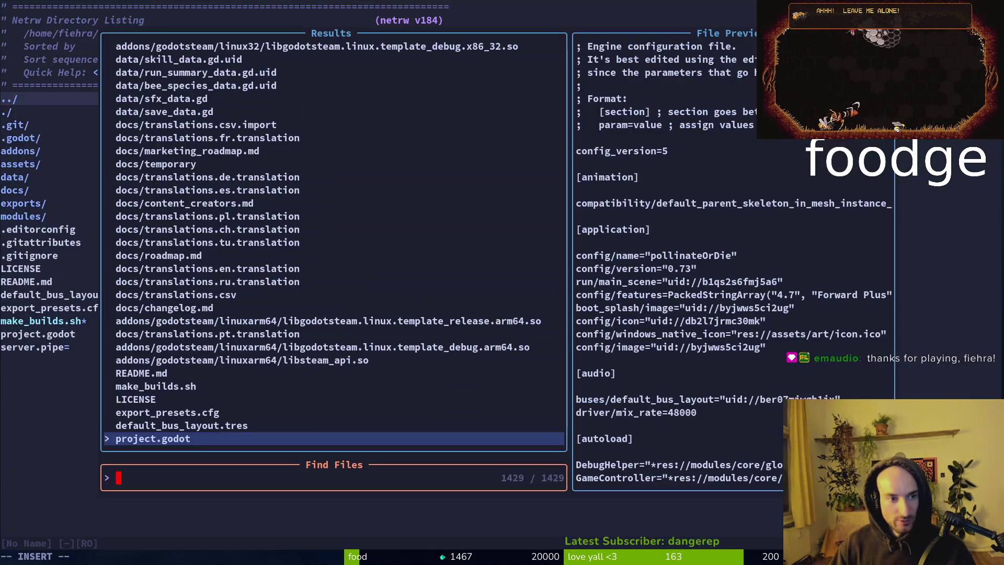
{"action": "type", "text": "levregi"}
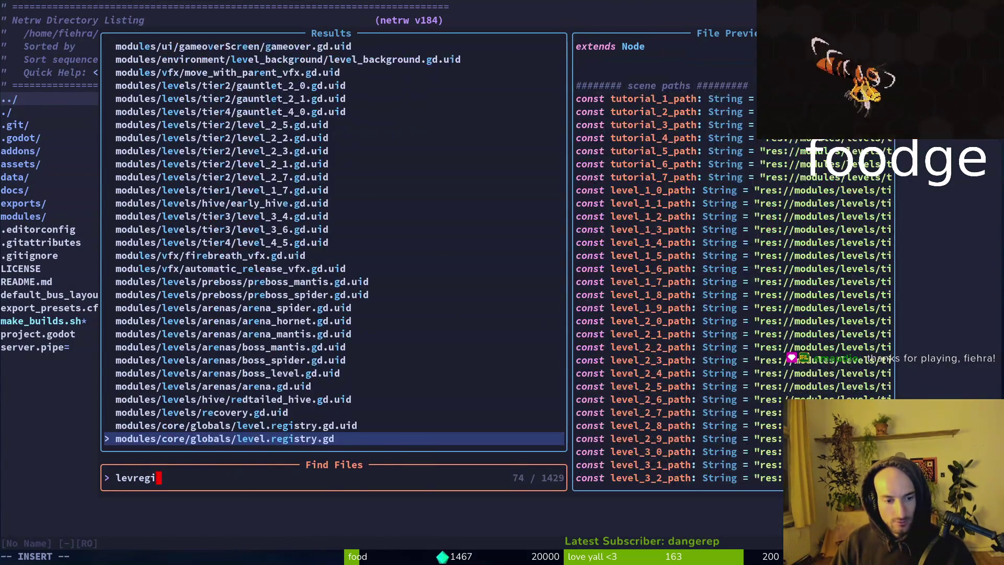
{"action": "key", "text": "Return"}
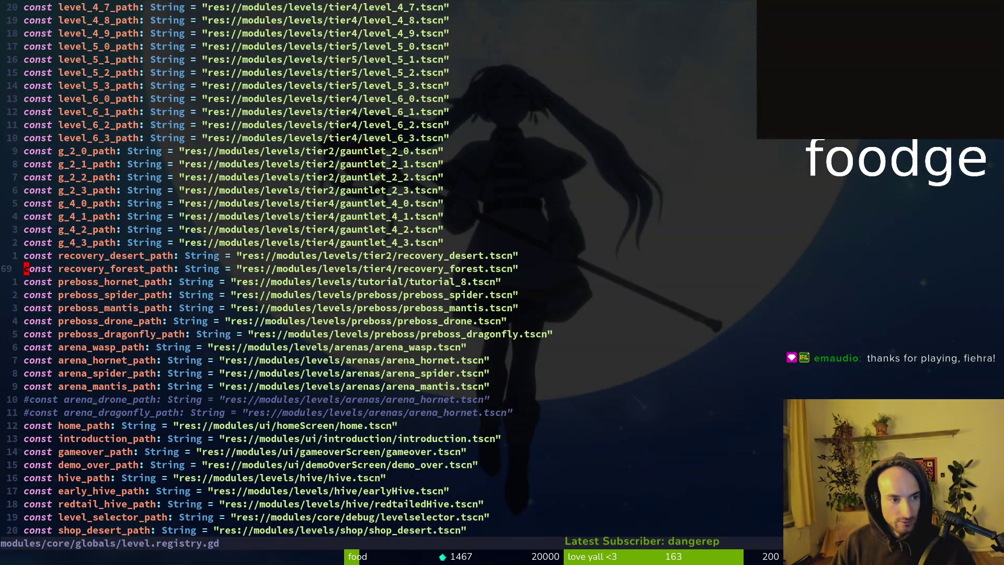
Change the level_6_0 to level_6_3 paths from tier4 to tier6 and save the file.
{"action": "key", "text": "ctrl+u"}
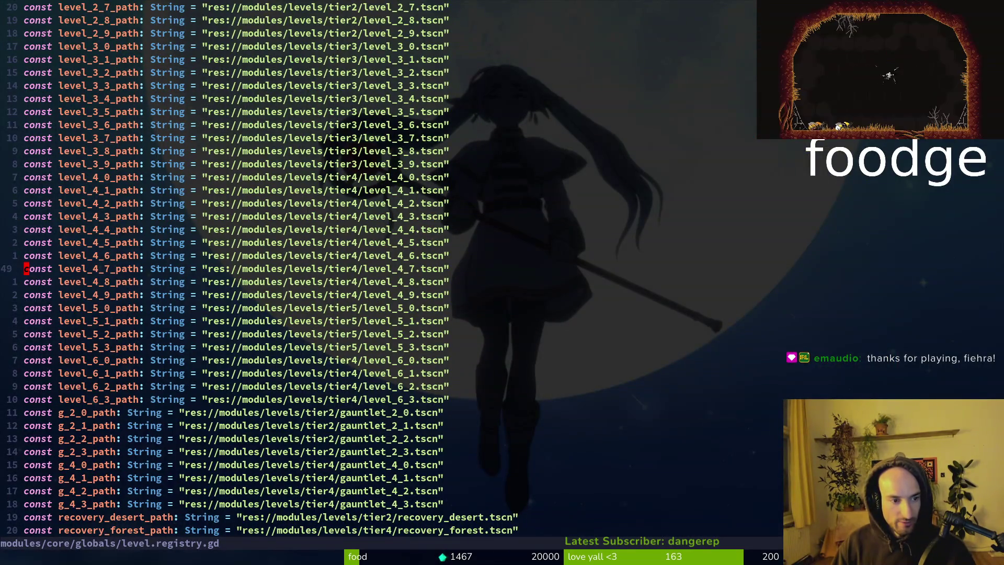
{"action": "key", "text": "j"}
{"action": "key", "text": "j"}
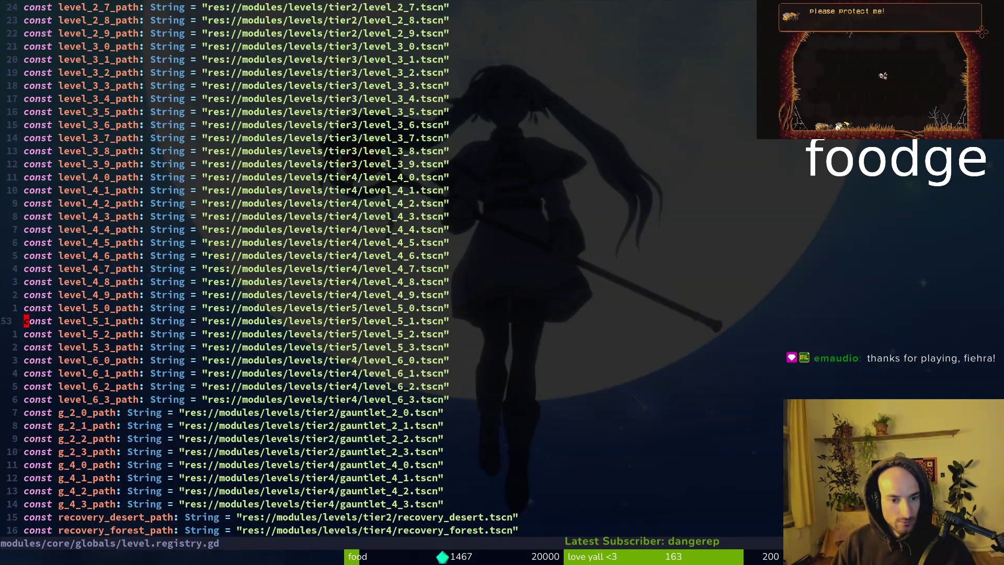
{"action": "key", "text": "j"}
{"action": "key", "text": "j"}
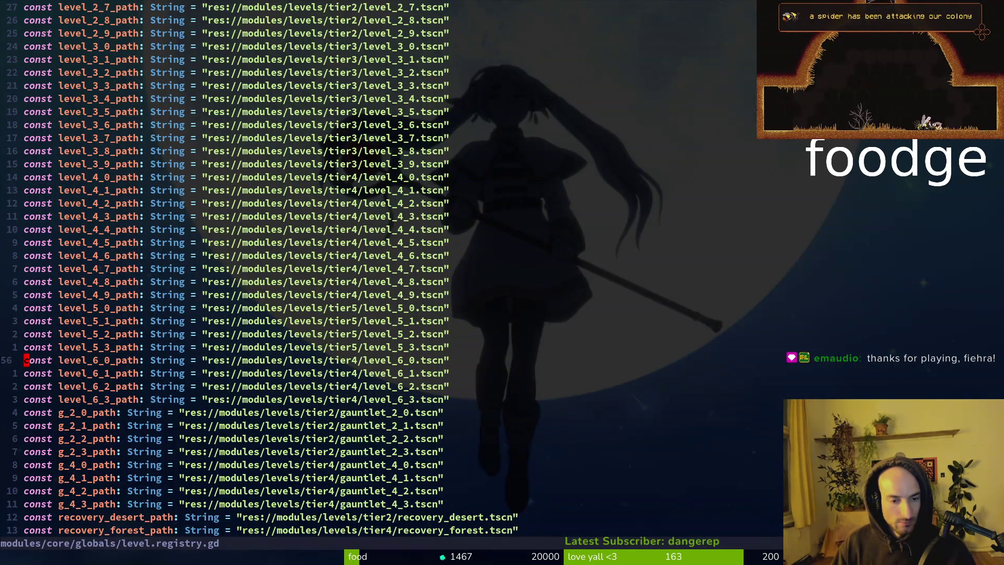
{"action": "key", "text": "r"}
{"action": "key", "text": "6"}
{"action": "key", "text": "j"}
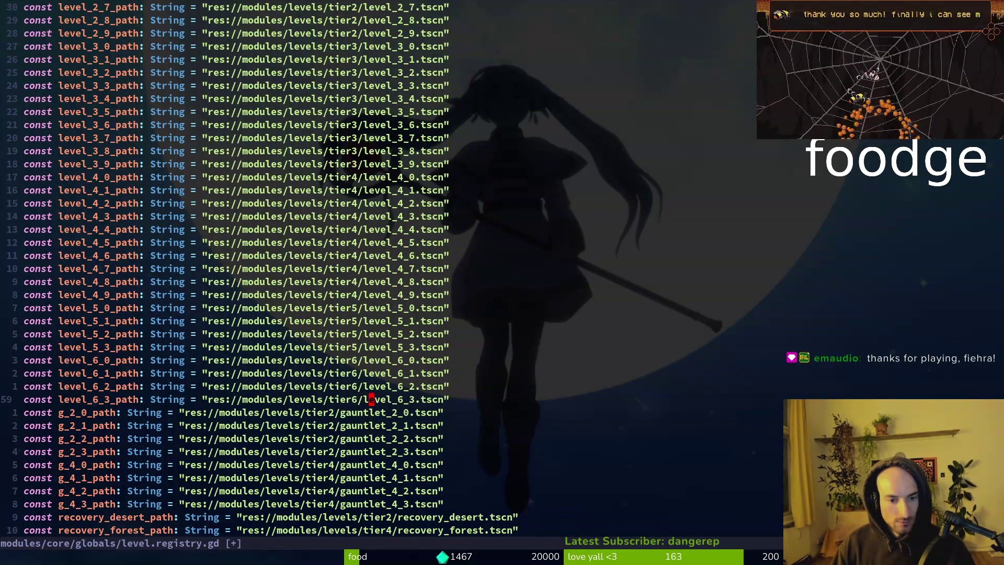
{"action": "type", "text": ":w"}
{"action": "key", "text": "Return"}
{"action": "key", "text": "2"}
Move down to the urban templates list in level.registry.gd, then return to Godot.
{"action": "key", "text": "0"}
{"action": "key", "text": "j"}
{"action": "key", "text": "ctrl+d"}
{"action": "key", "text": "ctrl+d"}
{"action": "key", "text": "ctrl+d"}
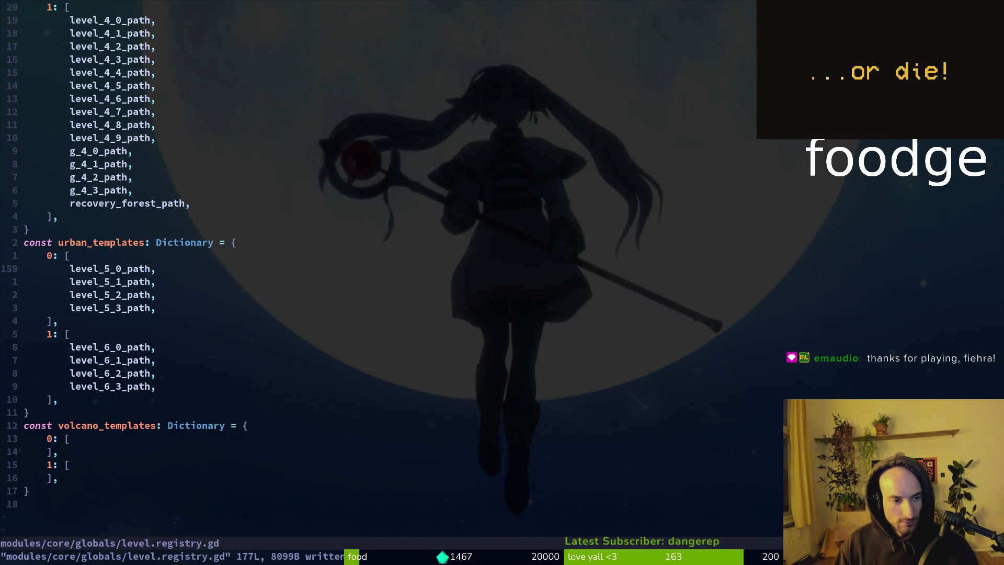
{"action": "key", "text": "k"}
{"action": "key", "text": "k"}
{"action": "key", "text": "k"}
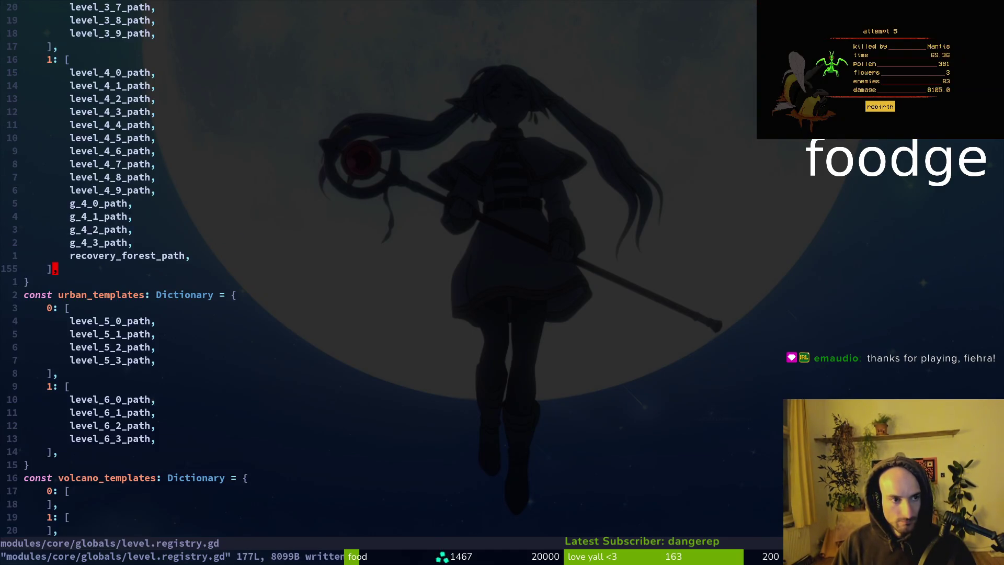
{"action": "key", "text": "alt+Tab"}
Run the game with F5, continue the saved game, walk the bee to the queen and attack.
{"action": "key", "text": "F5"}
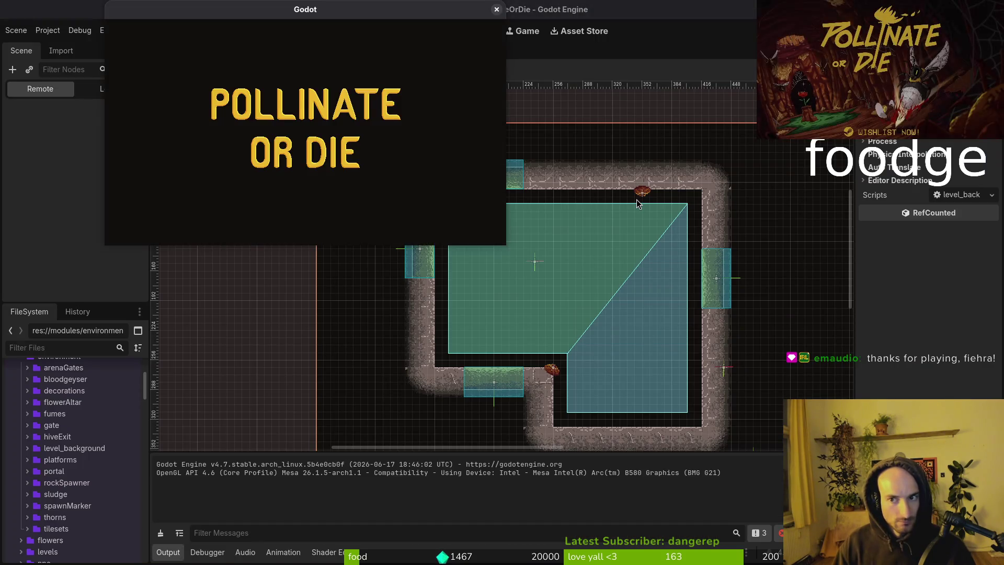
{"action": "key", "text": "Return"}
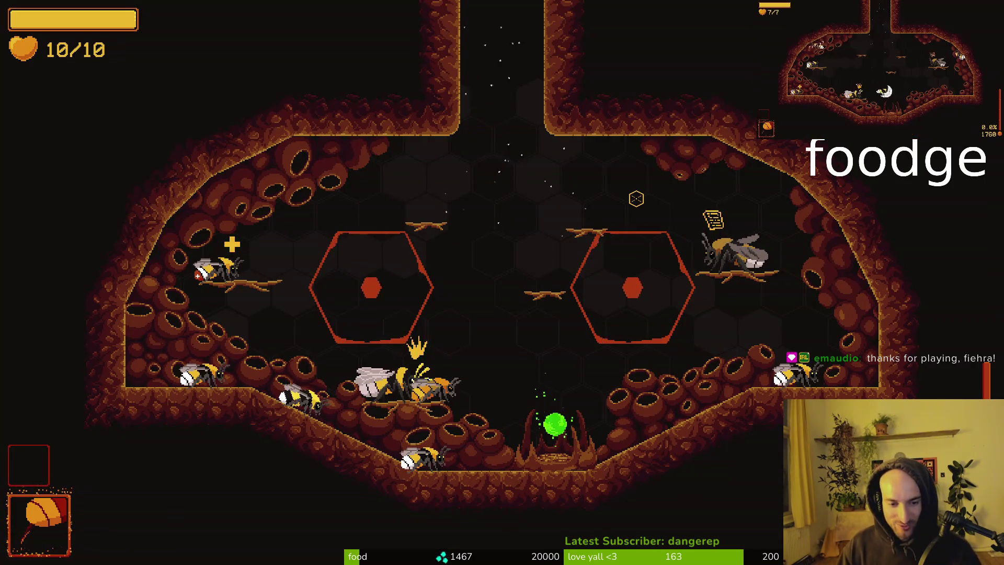
{"action": "key", "text": "d"}
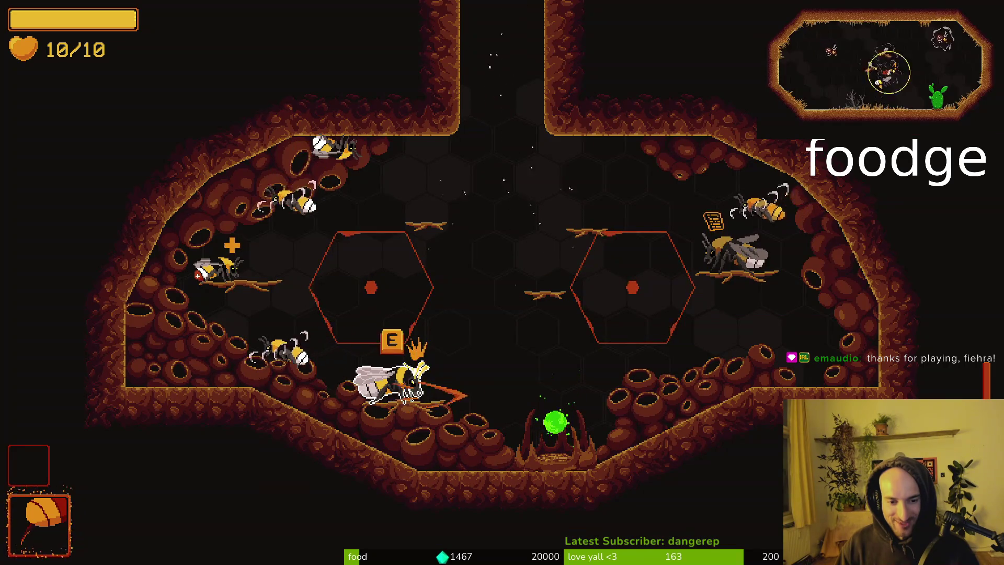
{"action": "key", "text": "j"}
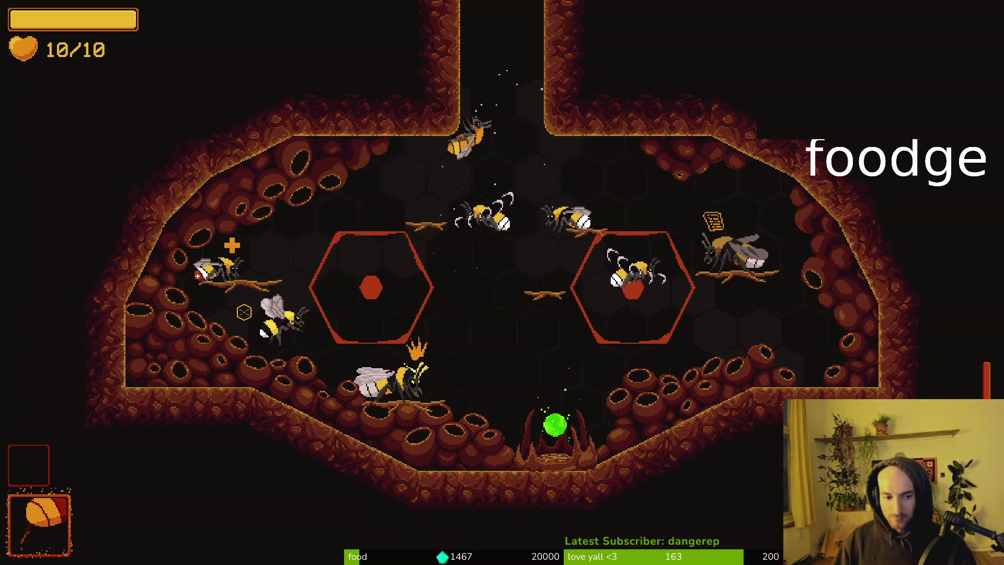
Quit and relaunch the game, then browse the debug level selector's choices and close it.
{"action": "key", "text": "Escape"}
{"action": "key", "text": "F8"}
{"action": "key", "text": "F5"}
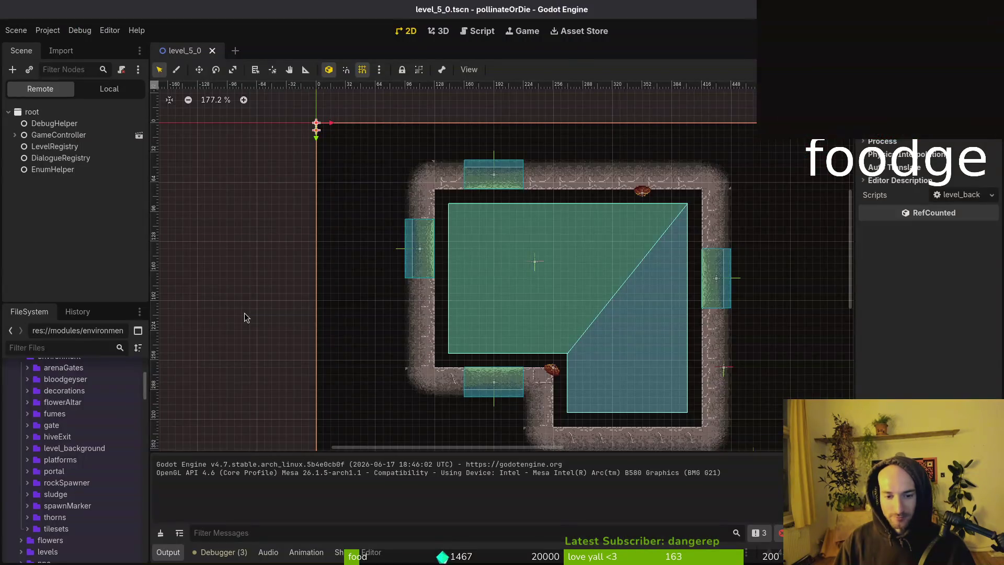
{"action": "key", "text": "Tab"}
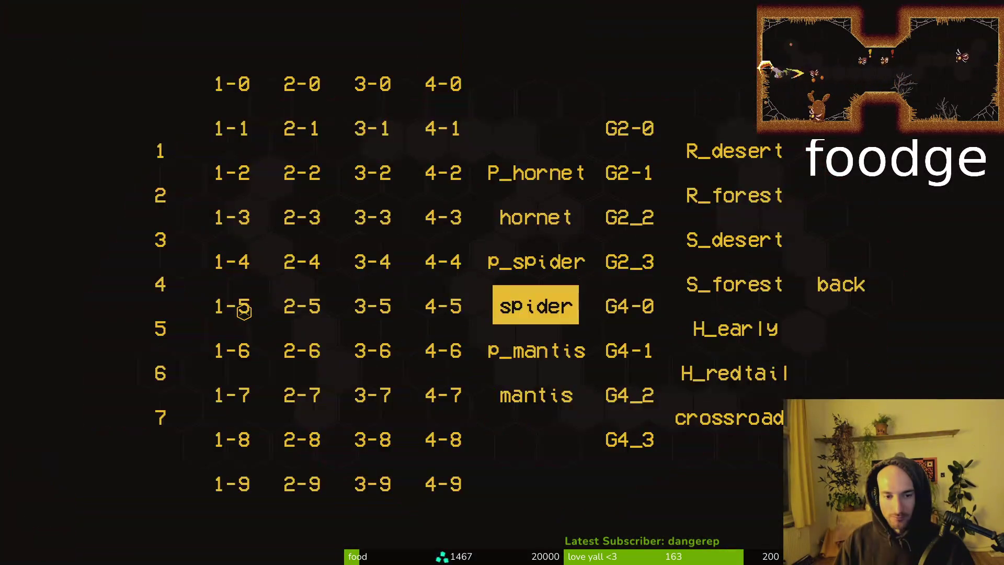
{"action": "key", "text": "Right"}
{"action": "key", "text": "Right"}
{"action": "key", "text": "Up"}
{"action": "key", "text": "Down"}
{"action": "key", "text": "Right"}
{"action": "key", "text": "Return"}
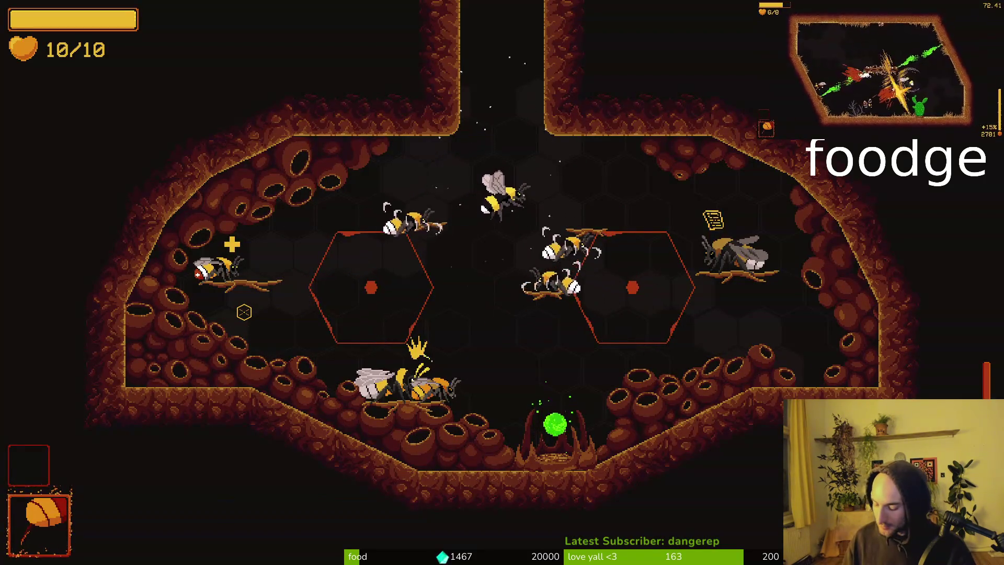
Fly the bee through the centre shaft and out the hive chamber's ceiling gap.
{"action": "key", "text": "w"}
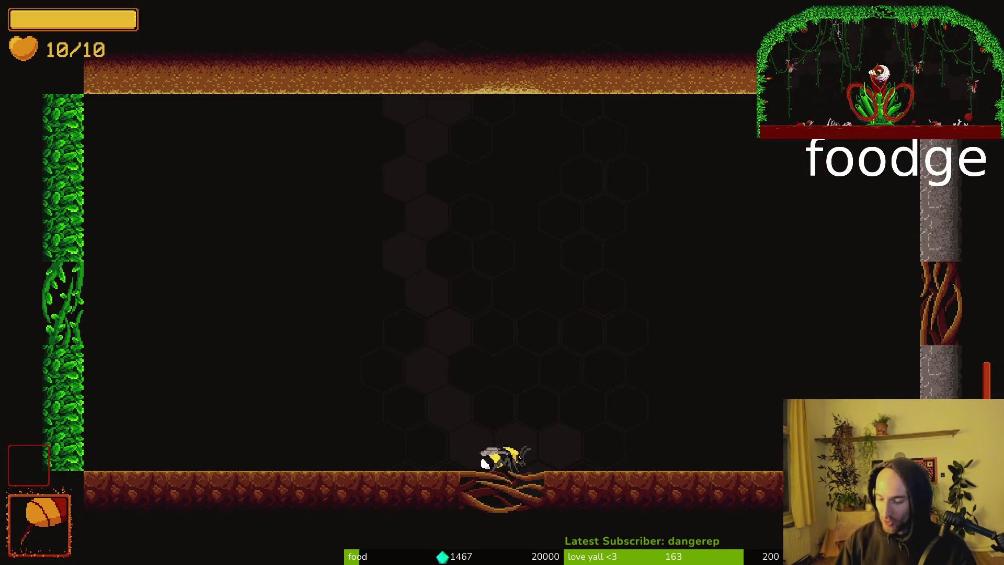
{"action": "key", "text": "a"}
{"action": "key", "text": "w"}
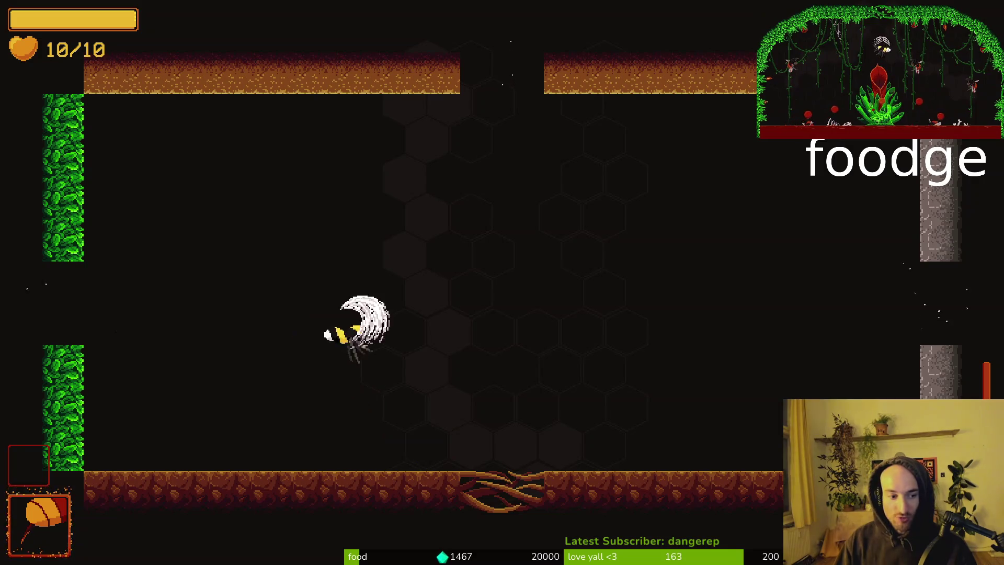
{"action": "key", "text": "d"}
{"action": "key", "text": "w"}
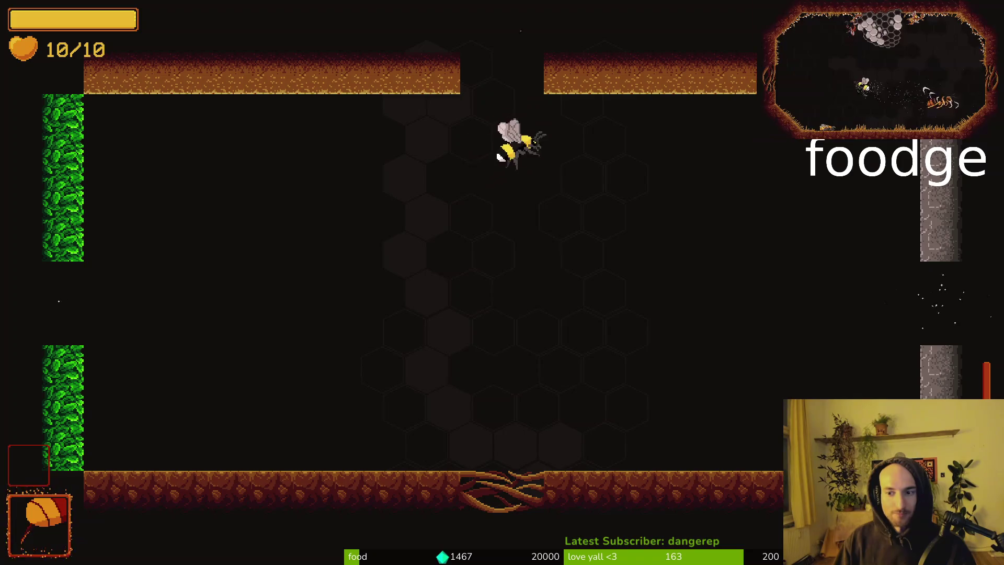
{"action": "key", "text": "w"}
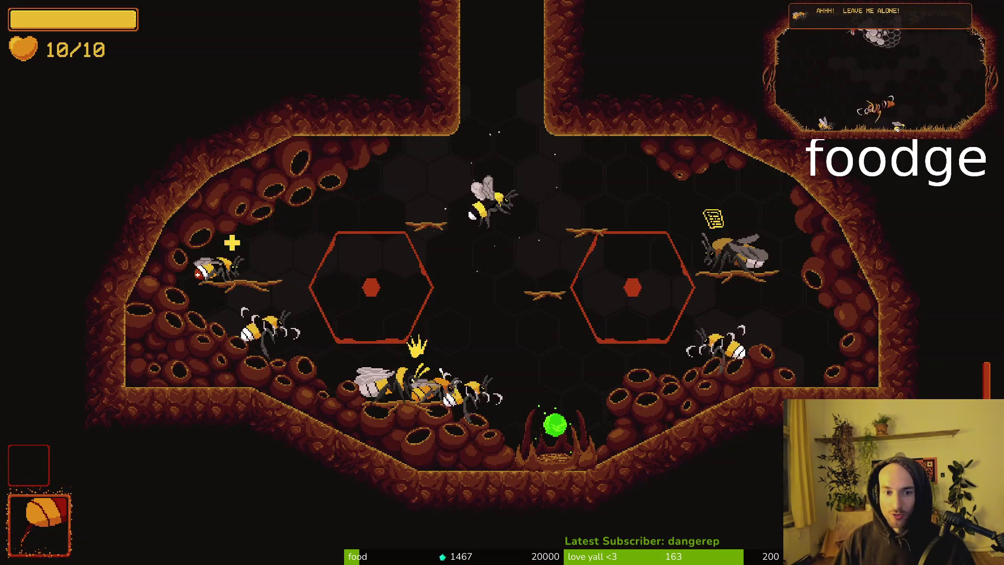
{"action": "key", "text": "w"}
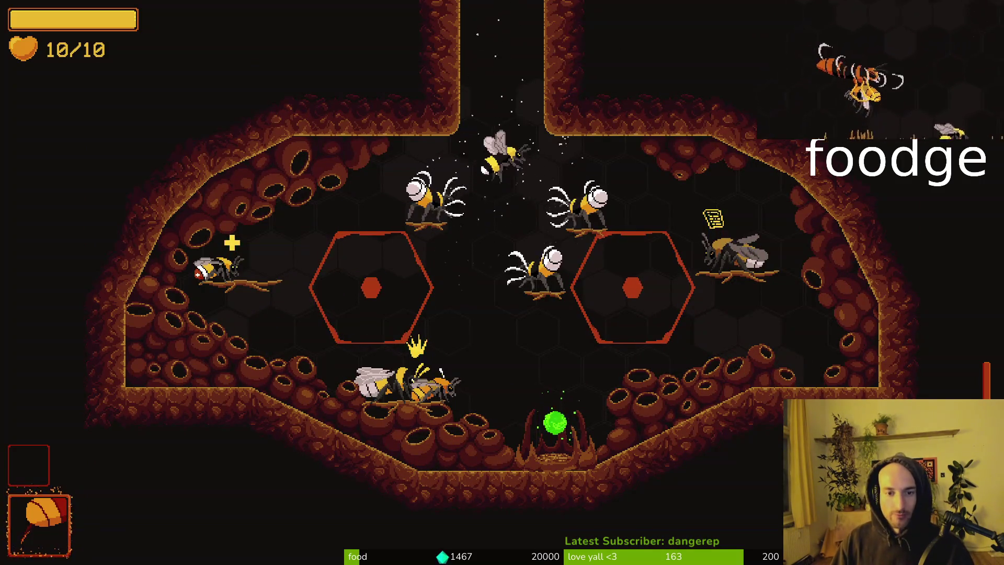
Dash through the jungle room and leave the corridor room through its right opening.
{"action": "key", "text": "a"}
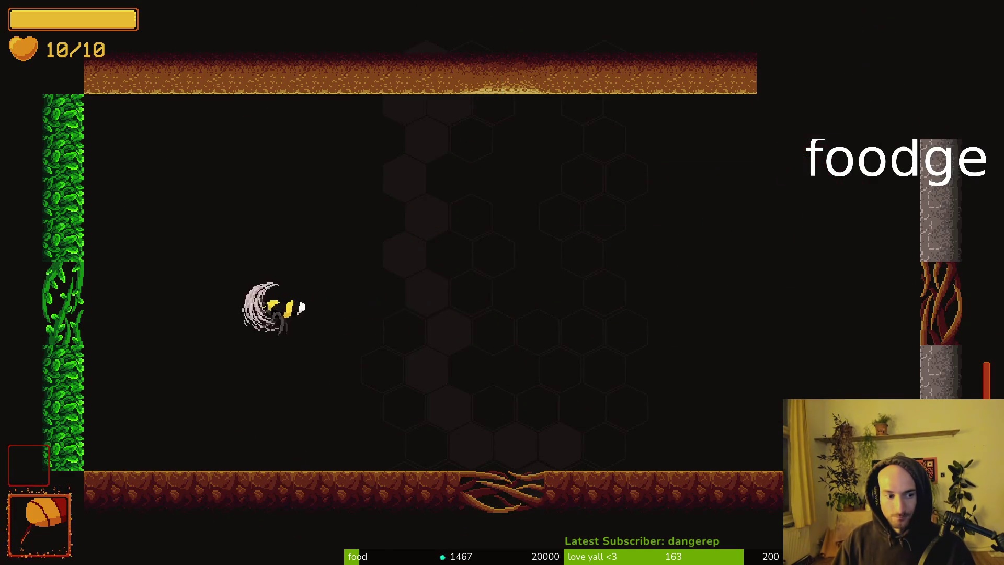
{"action": "key", "text": "a"}
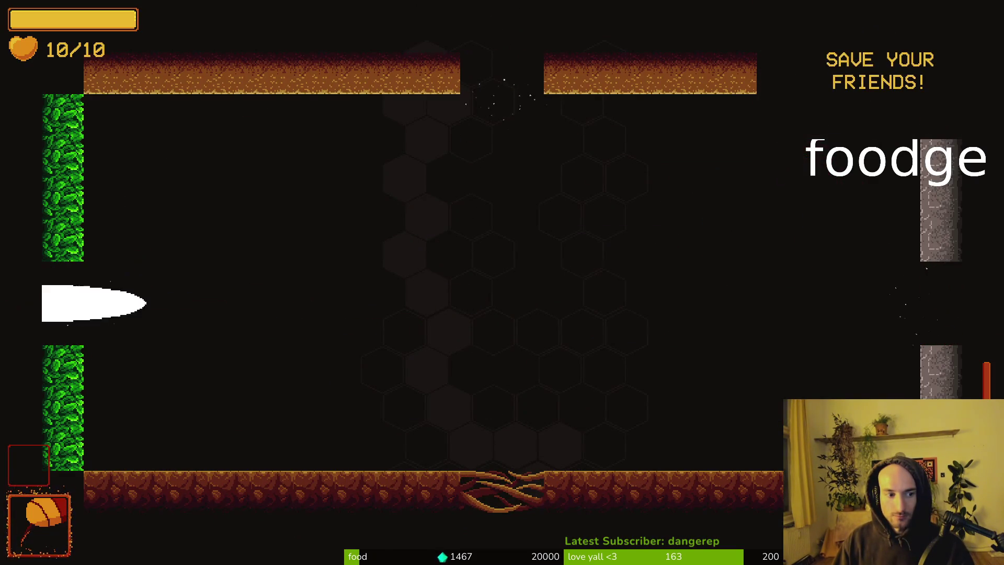
{"action": "key", "text": "a"}
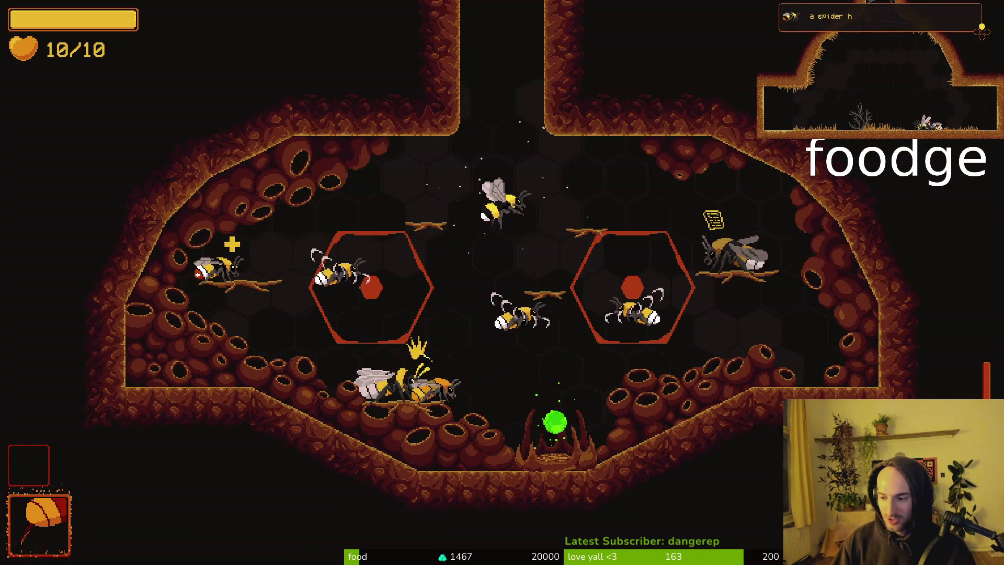
{"action": "key", "text": "w"}
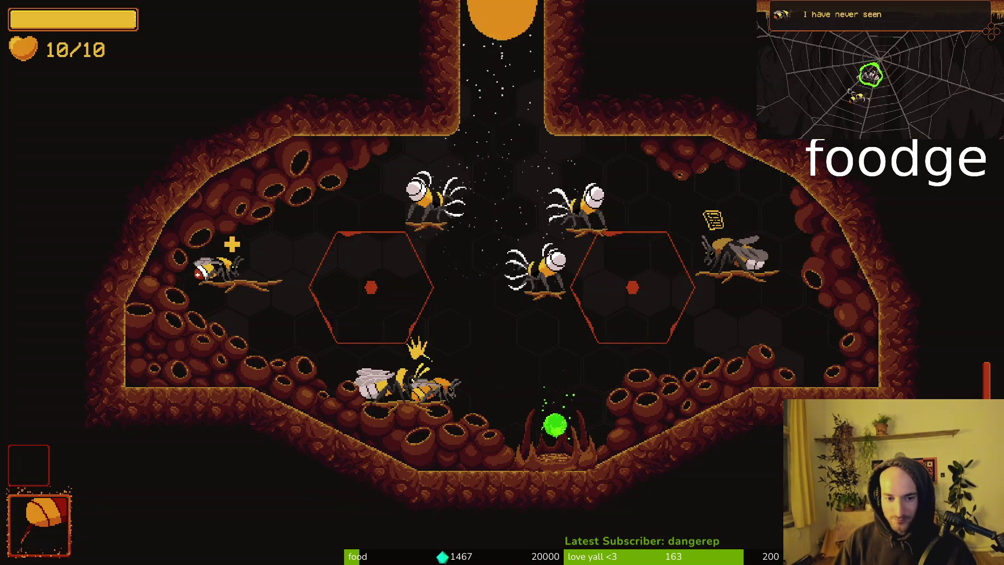
{"action": "key", "text": "d"}
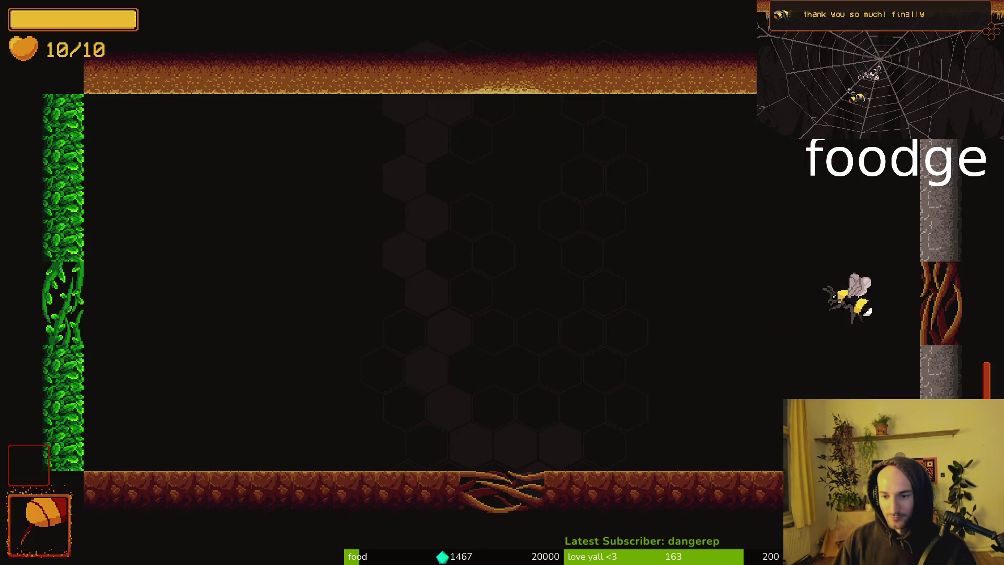
{"action": "key", "text": "d"}
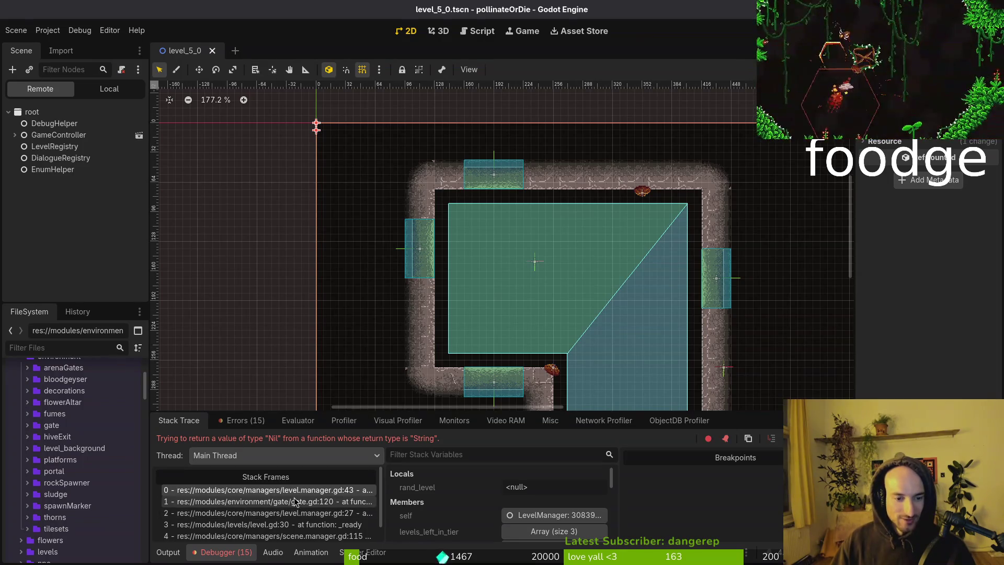
Inspect the 15 debugger errors about the empty-array pick at level.manager.gd:41, then switch to Neovim.
{"action": "left_click", "coordinate": [240, 420]}
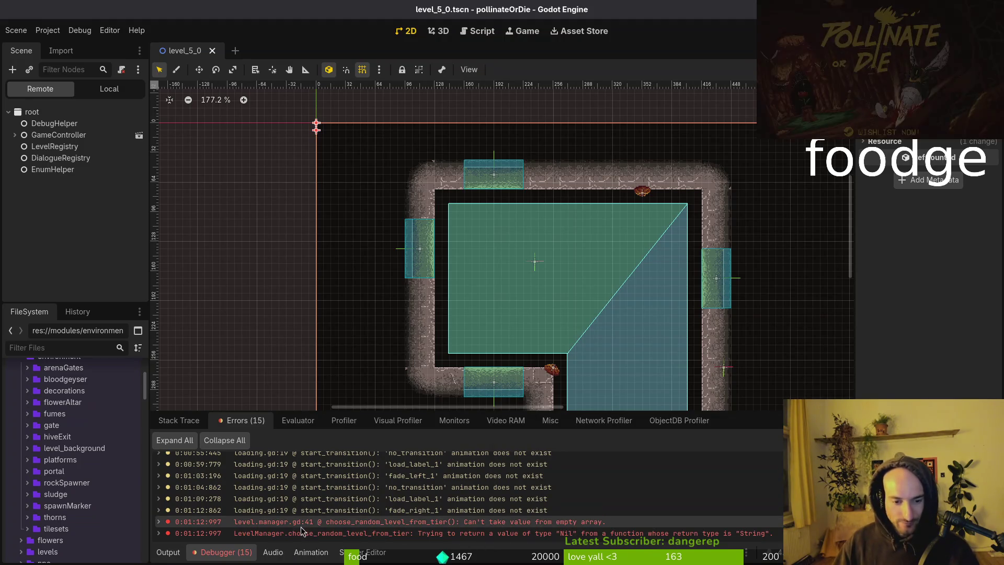
{"action": "mouse_move", "coordinate": [321, 524]}
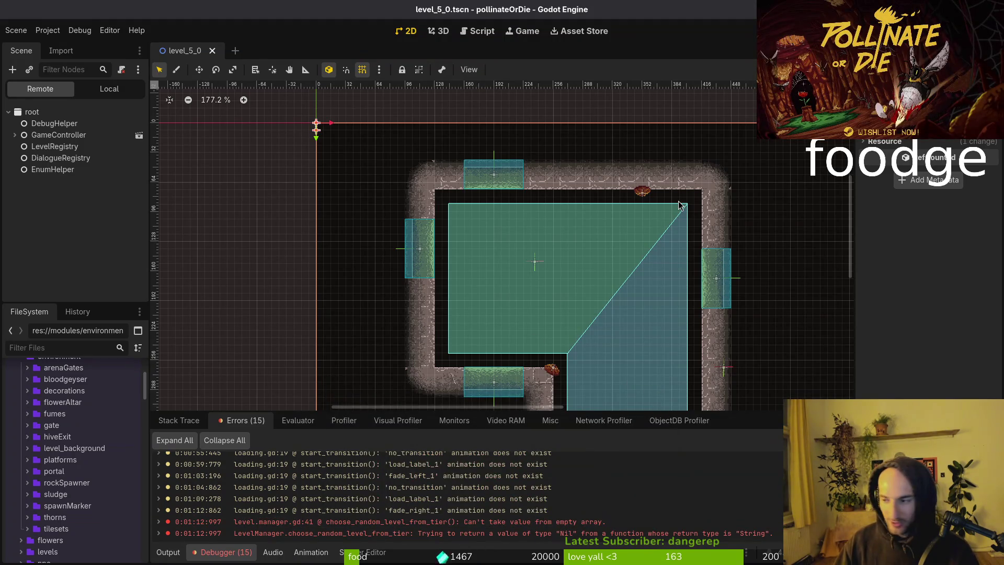
{"action": "key", "text": "alt+Tab"}
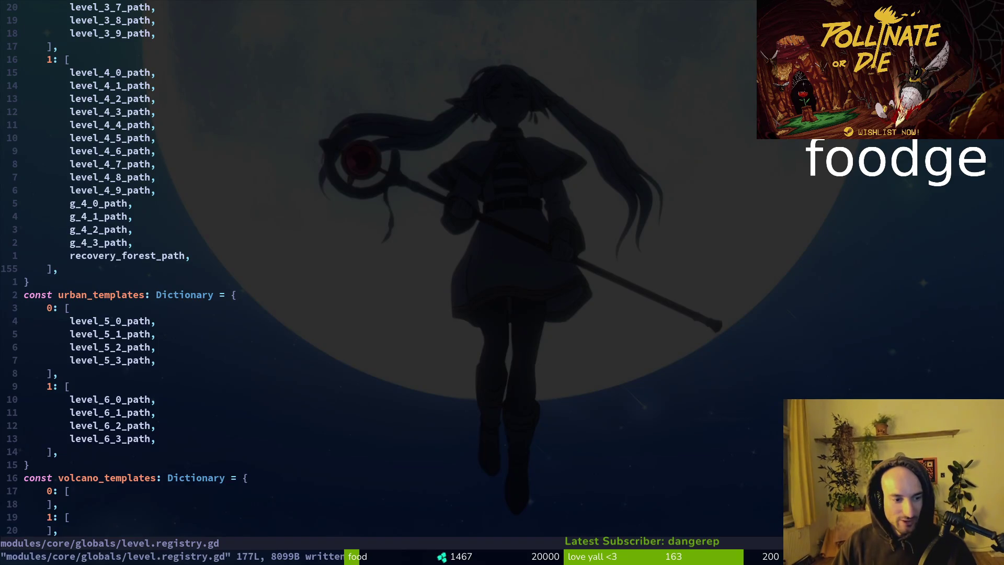
Open level.manager.gd through a 'levelman' file search.
{"action": "key", "text": "ctrl+u"}
{"action": "key", "text": "ctrl+u"}
{"action": "key", "text": "ctrl+u"}
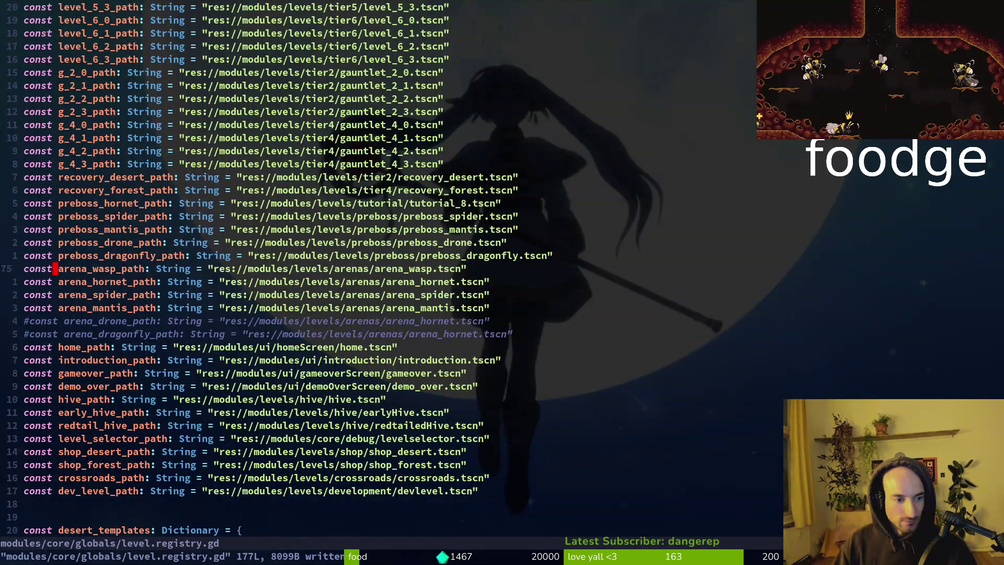
{"action": "key", "text": "space"}
{"action": "key", "text": "f"}
{"action": "key", "text": "f"}
{"action": "type", "text": "levelman"}
{"action": "key", "text": "Return"}
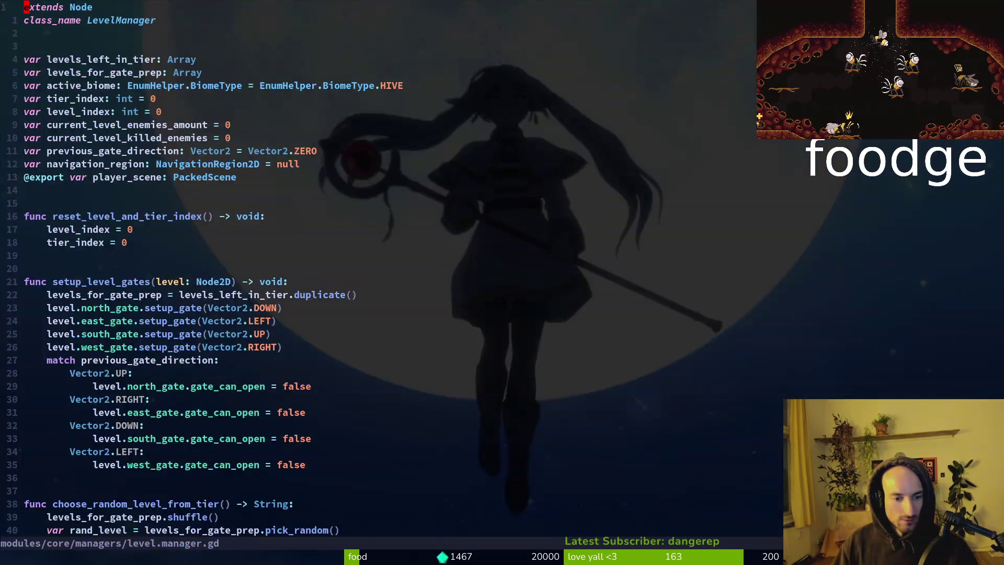
Review get_shop_or_preboss_path_by_tier and get_random_level_from_biome, briefly rechecking Godot's errors.
{"action": "key", "text": "ctrl+d"}
{"action": "key", "text": "ctrl+d"}
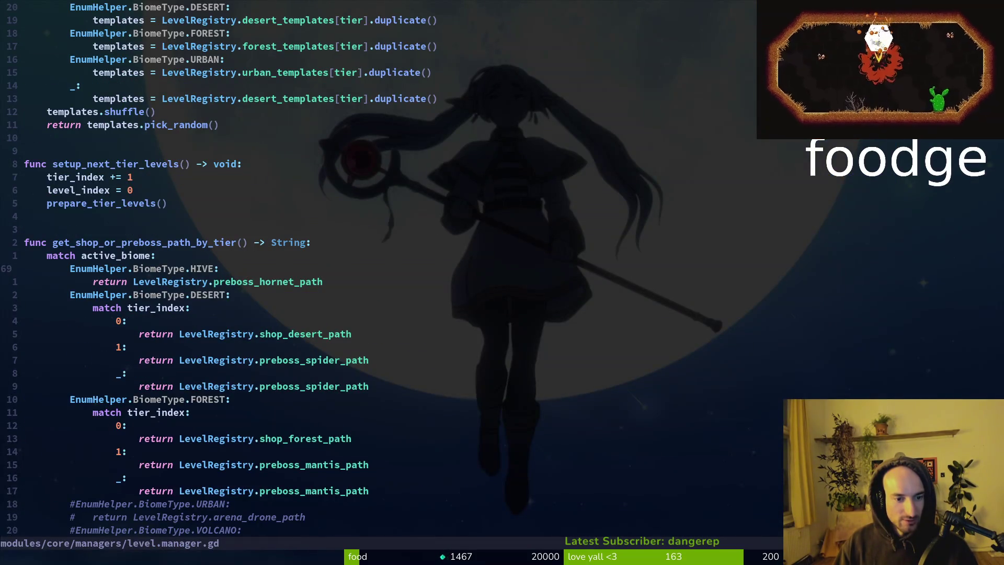
{"action": "key", "text": "ctrl+u"}
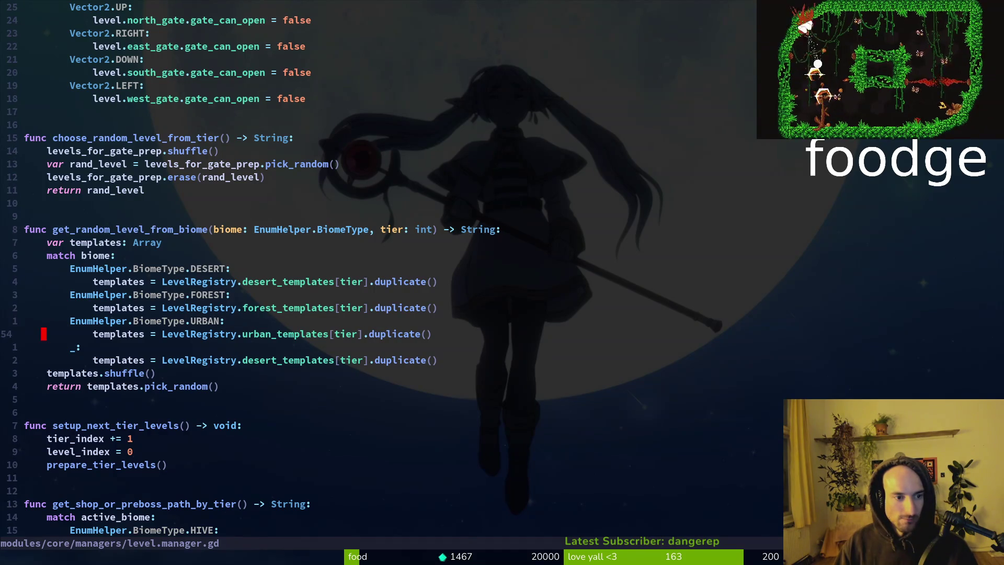
{"action": "key", "text": "alt+Tab"}
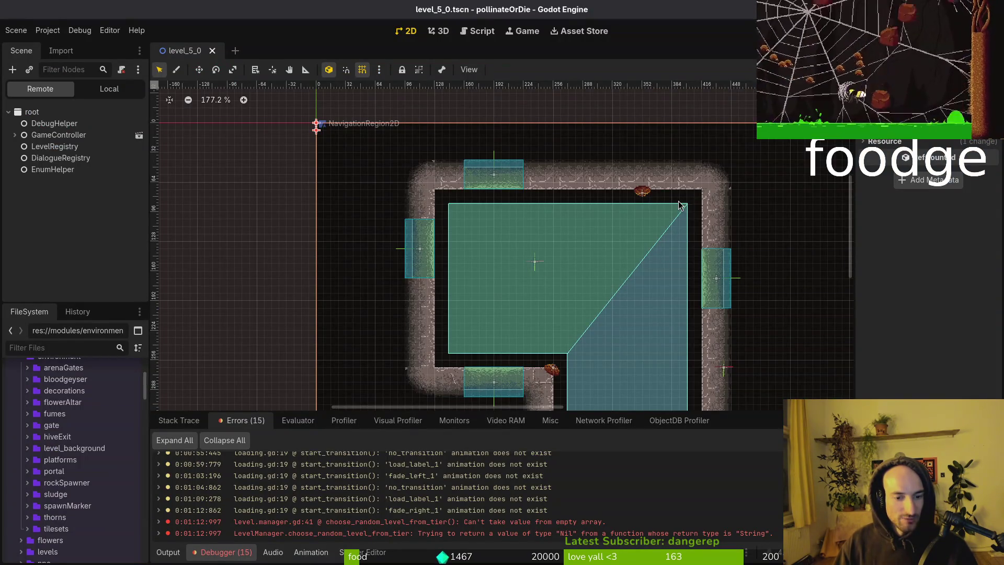
{"action": "key", "text": "alt+Tab"}
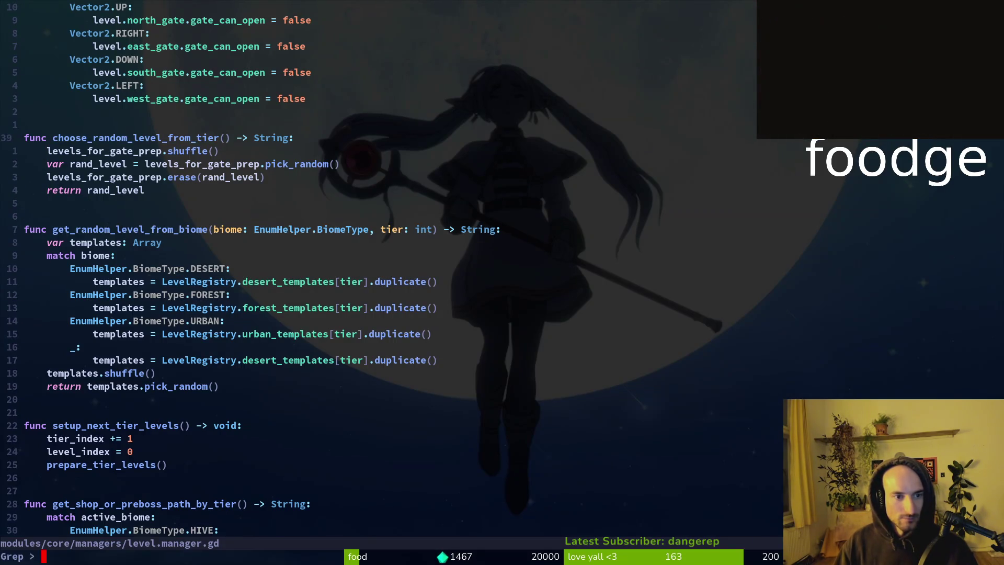
Search for choose_random_level_from_tier usages, previewing the redtailed_hive.gd and gate.gd calls.
{"action": "key", "text": "Return"}
{"action": "key", "text": "ctrl+p"}
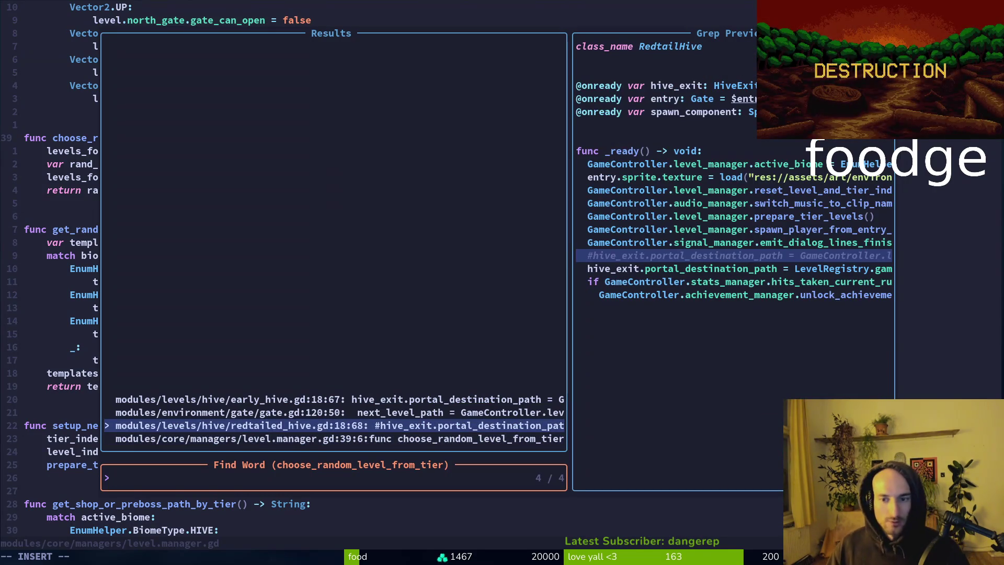
{"action": "key", "text": "ctrl+p"}
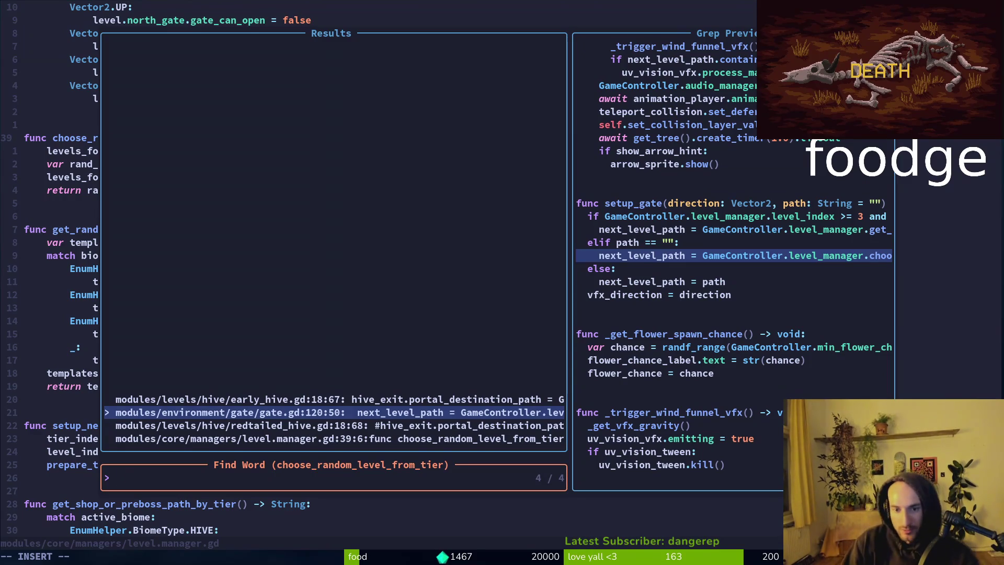
{"action": "key", "text": "Escape"}
{"action": "key", "text": "Escape"}
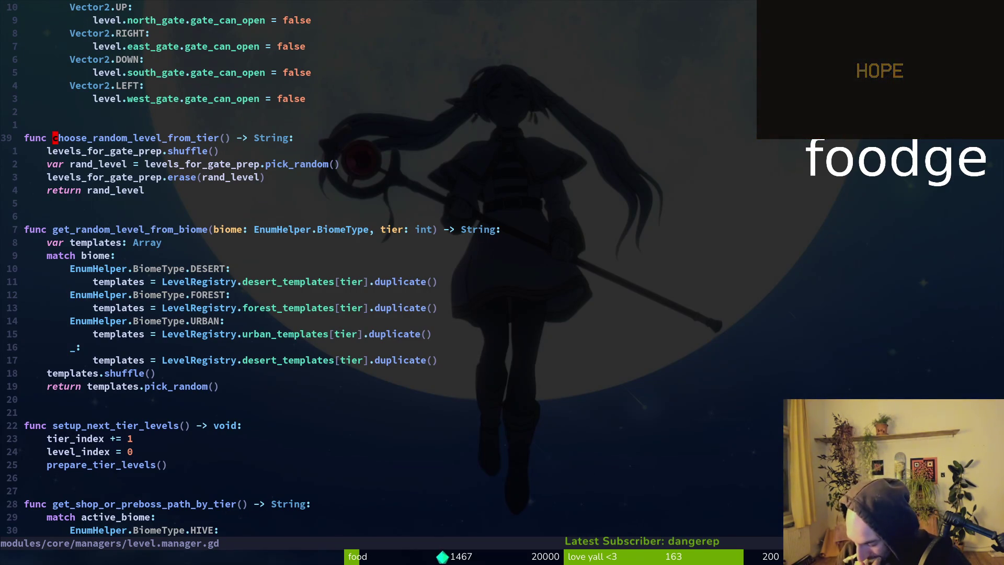
Open the crossroads.tscn scene in Godot, then return to level.manager.gd's choose_random_level_from_tier.
{"action": "key", "text": "alt+Tab"}
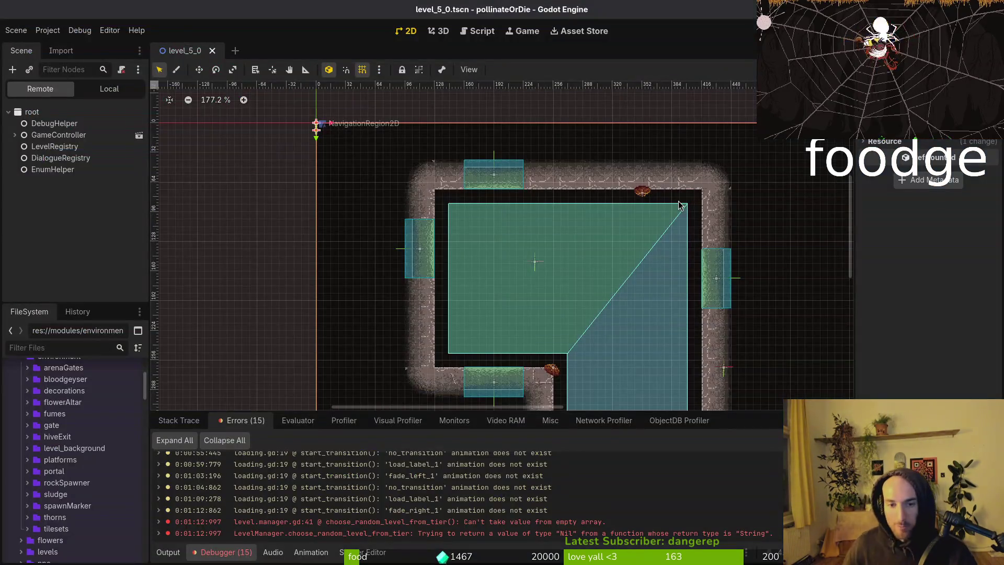
{"action": "key", "text": "ctrl+shift+o"}
{"action": "type", "text": "cross"}
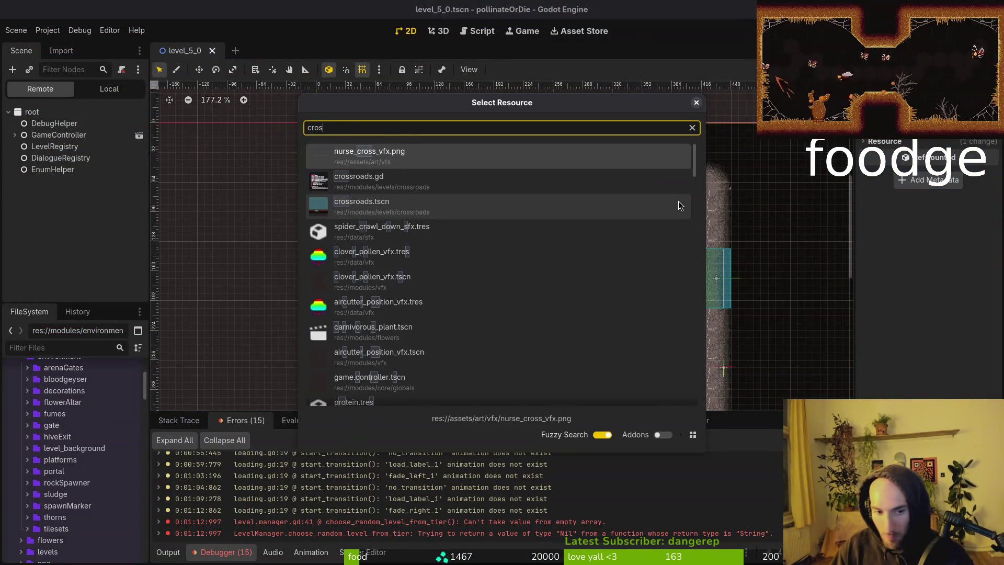
{"action": "key", "text": "Return"}
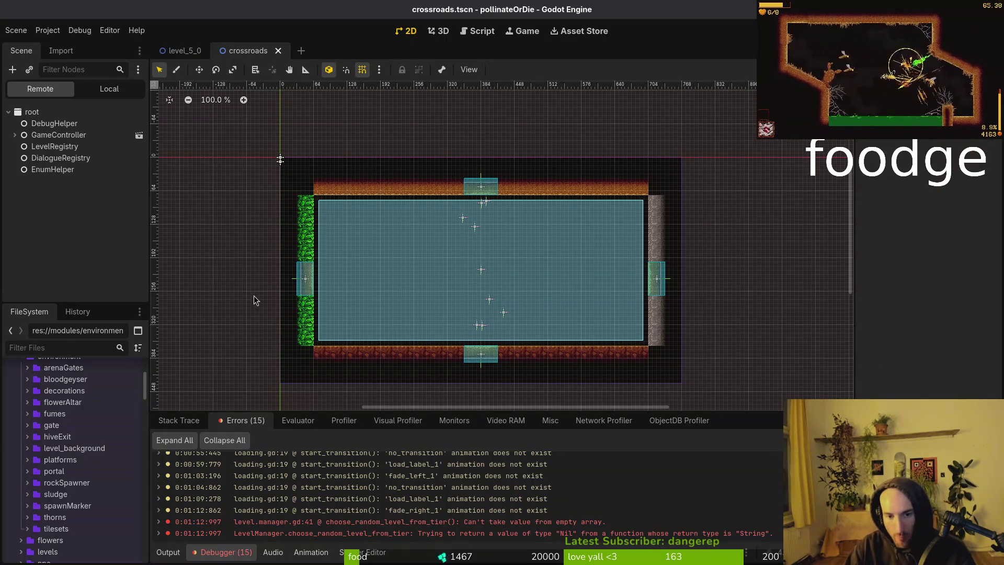
{"action": "key", "text": "alt+Tab"}
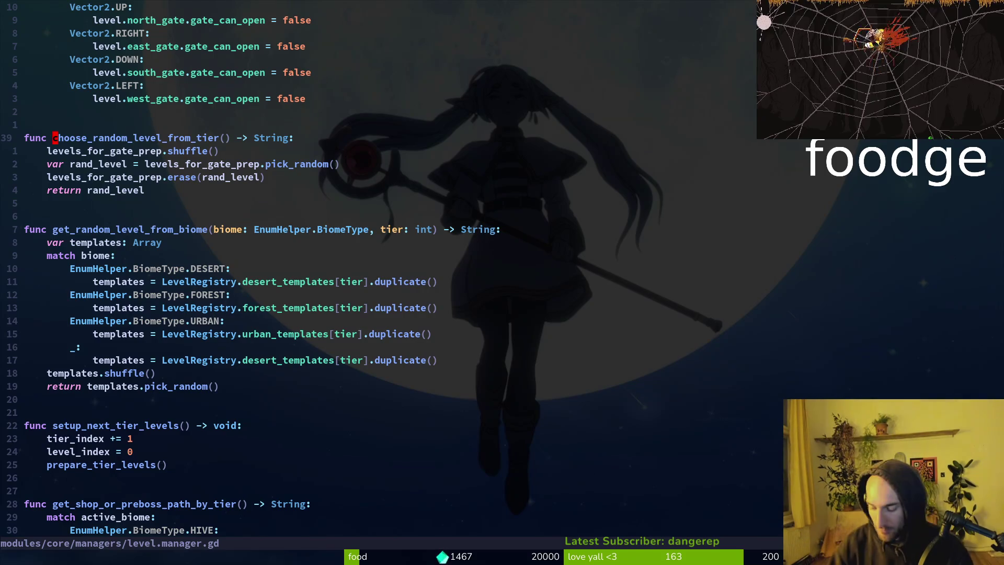
Save level.manager.gd and recheck the error in Godot's error list.
{"action": "key", "text": "ctrl+s"}
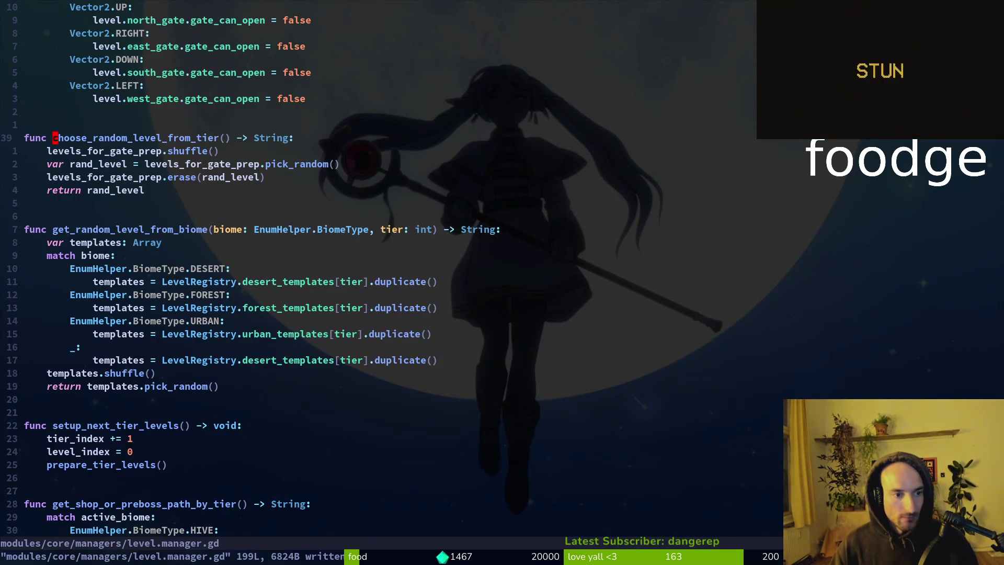
{"action": "key", "text": "alt+Tab"}
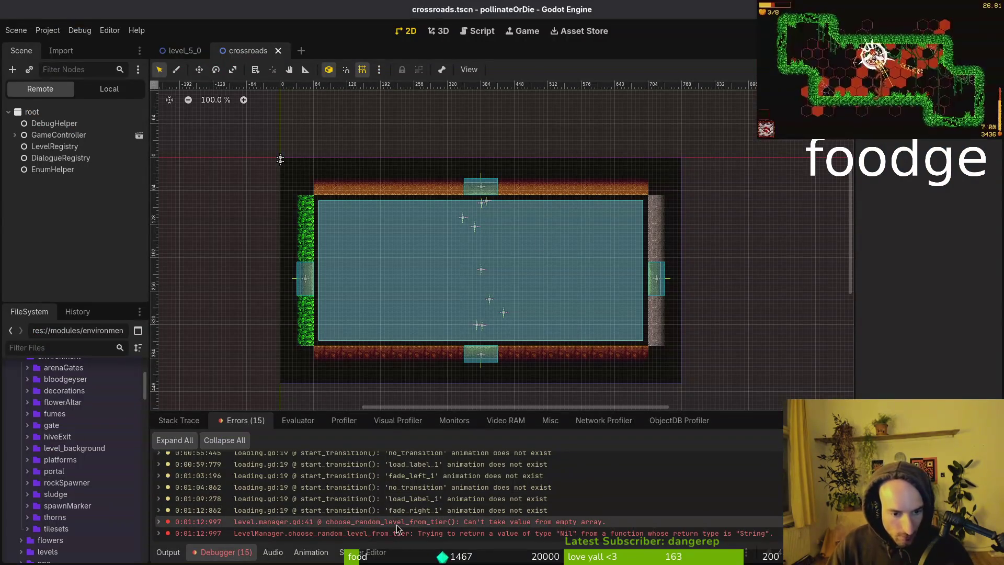
{"action": "mouse_move", "coordinate": [398, 529]}
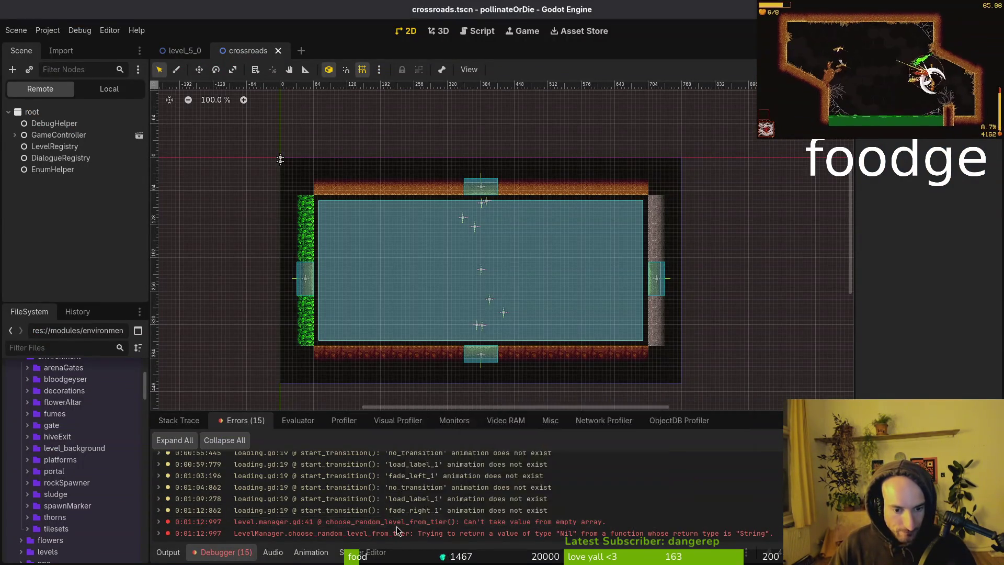
{"action": "key", "text": "alt+Tab"}
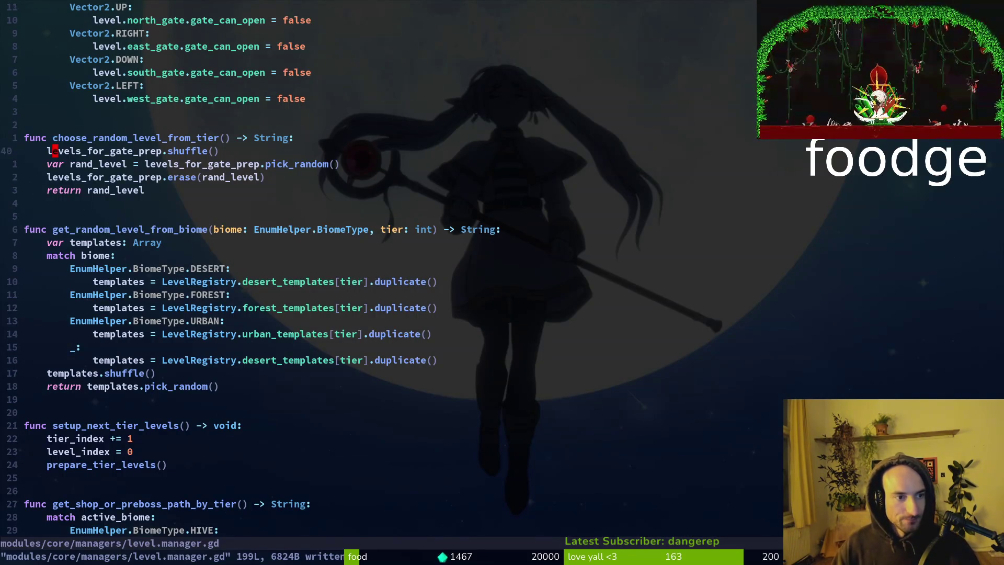
List all 11 project uses of levels_for_gate_prep with a word search.
{"action": "key", "text": "j"}
{"action": "key", "text": "space"}
{"action": "key", "text": "f"}
{"action": "key", "text": "g"}
{"action": "key", "text": "Return"}
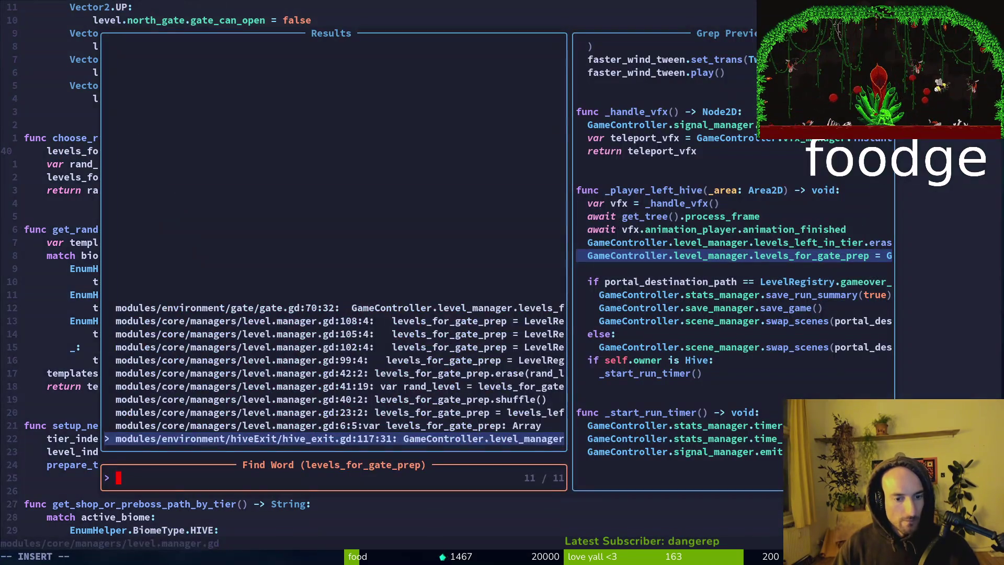
Open gate.gd at line 70 and inspect the levels_for_gate_prep assignment and active_biome lines.
{"action": "key", "text": "Down"}
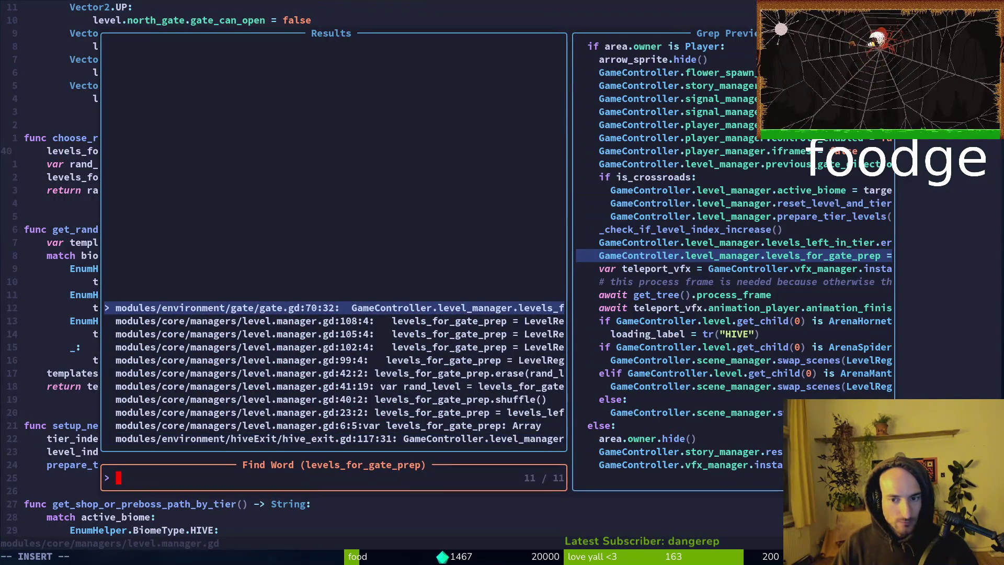
{"action": "key", "text": "Return"}
{"action": "key", "text": "shift+v"}
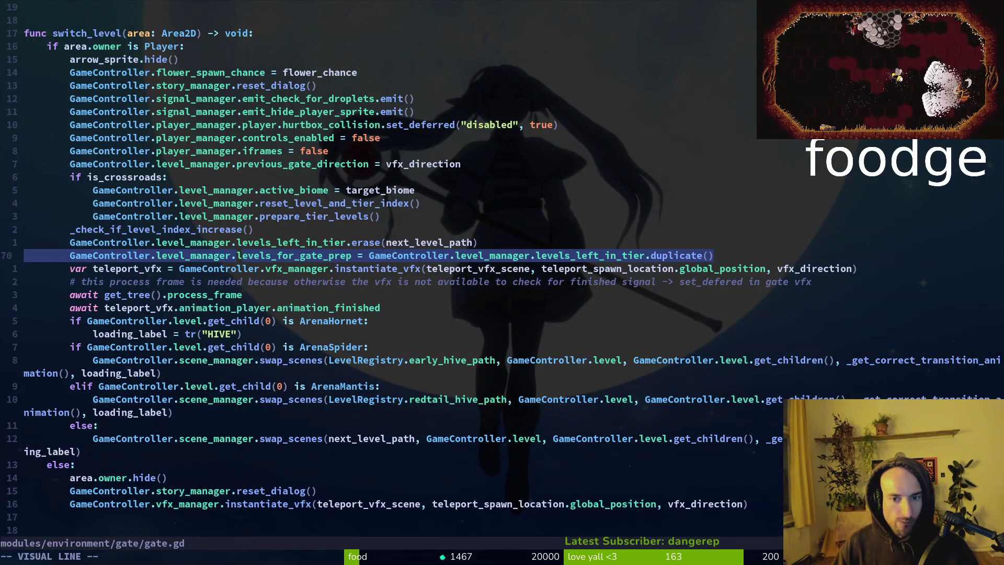
{"action": "key", "text": "k"}
{"action": "key", "text": "k"}
{"action": "key", "text": "k"}
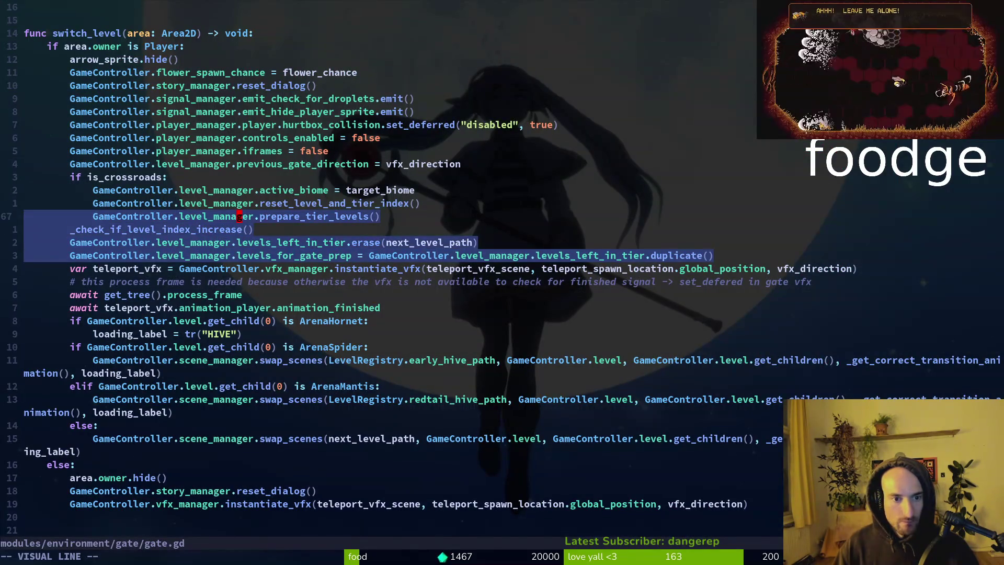
{"action": "key", "text": "y"}
{"action": "key", "text": "j"}
{"action": "key", "text": "j"}
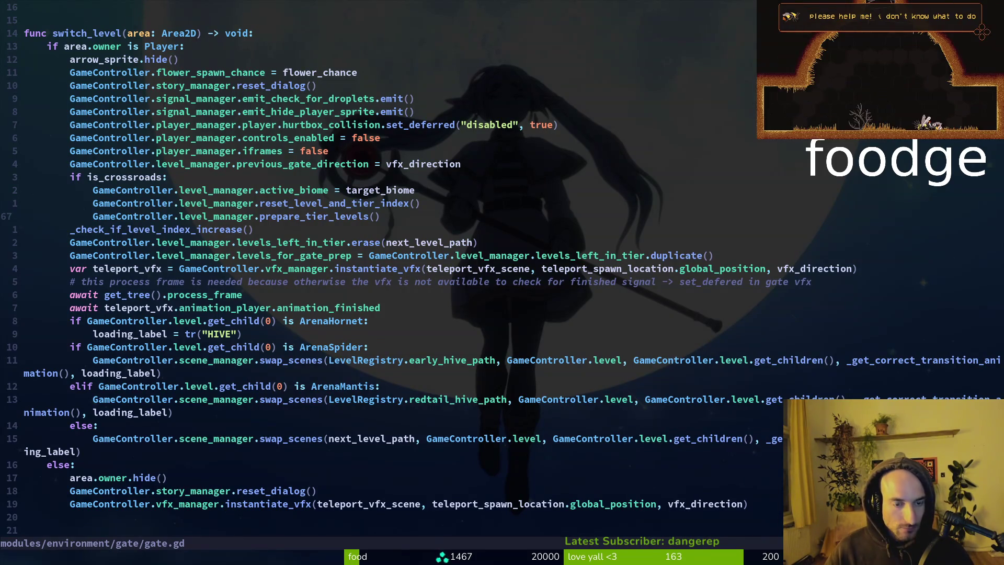
Save gate.gd, glance at Godot, and begin a new project text search.
{"action": "type", "text": "k"}
{"action": "type", "text": ":write"}
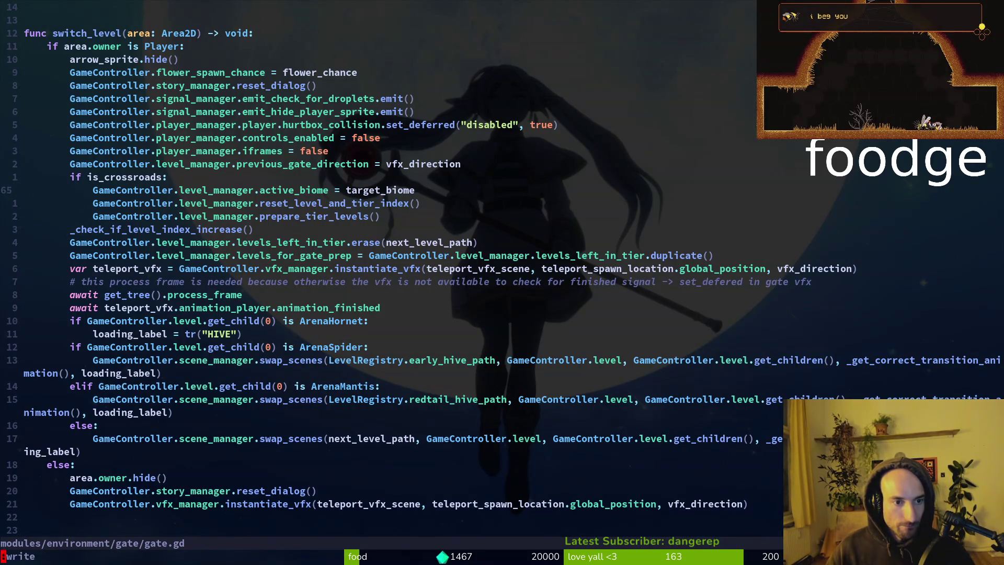
{"action": "key", "text": "Return"}
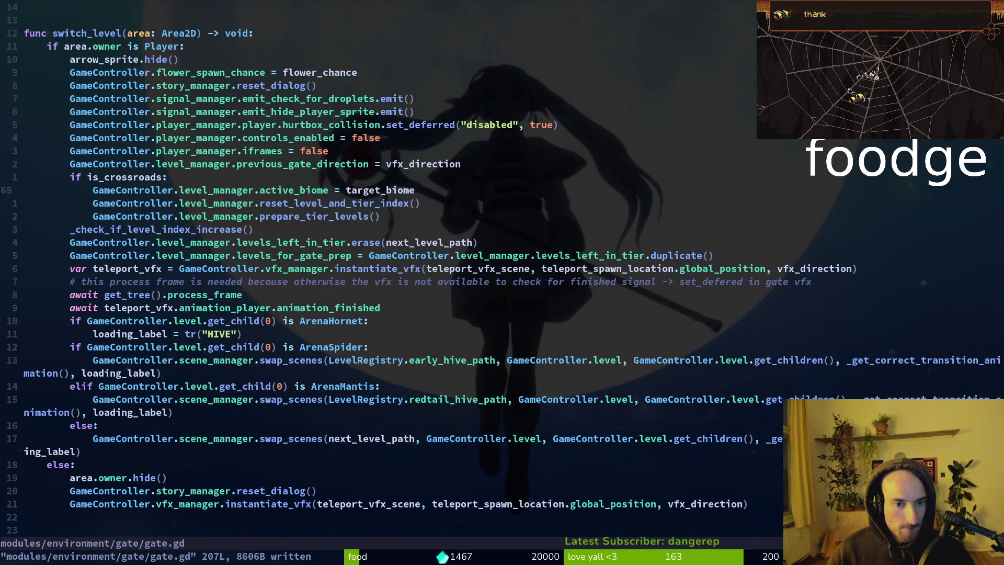
{"action": "key", "text": "5"}
{"action": "key", "text": "j"}
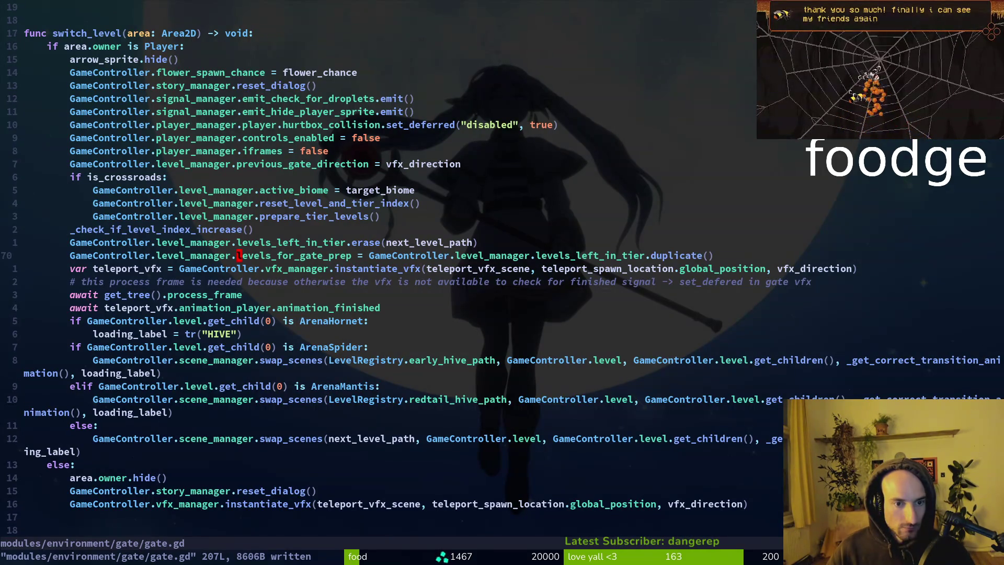
{"action": "key", "text": "alt+Tab"}
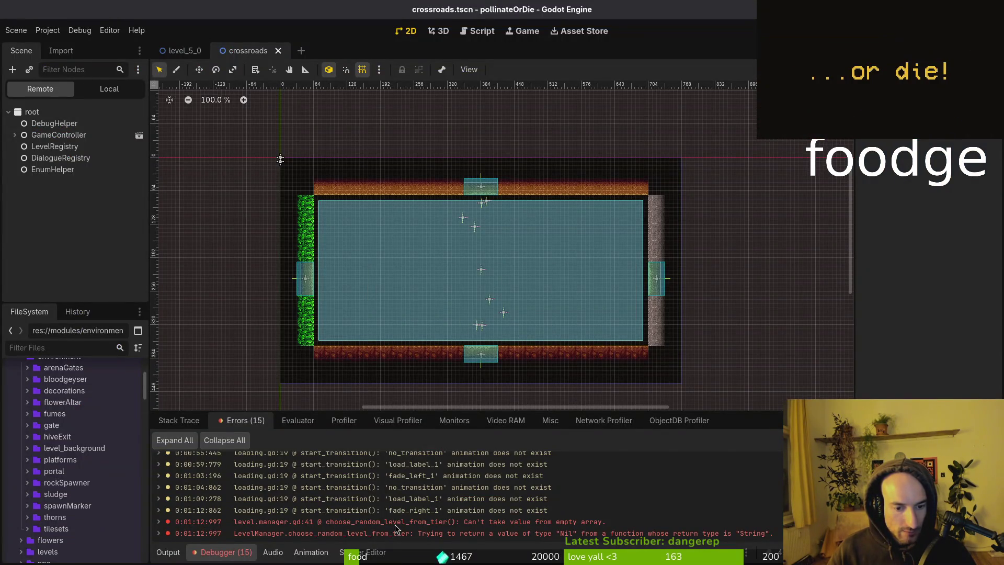
{"action": "key", "text": "alt+Tab"}
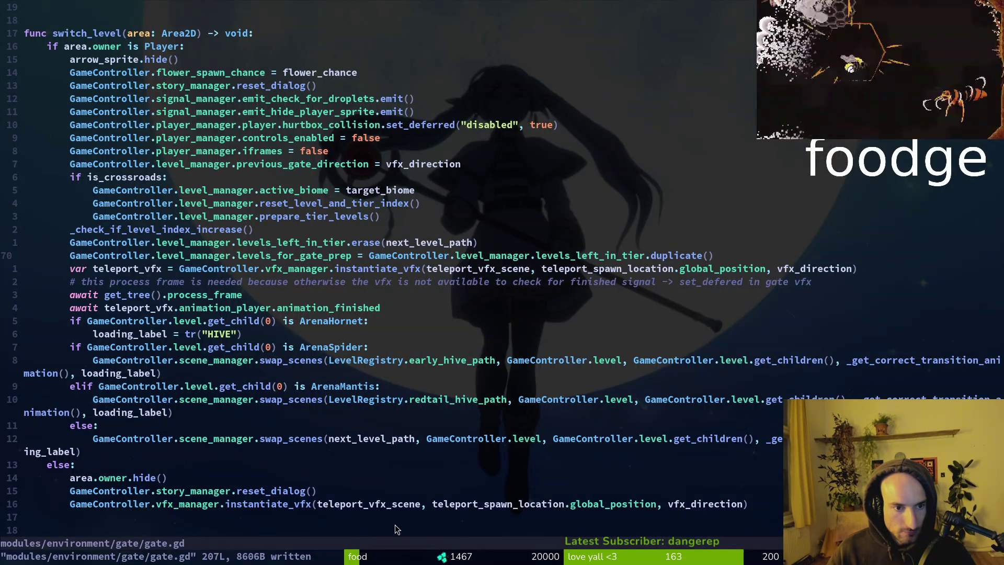
{"action": "key", "text": "space"}
Grep for levels_for_gate_prep and open level.manager.gd at its shuffle line.
{"action": "key", "text": "f"}
{"action": "key", "text": "g"}
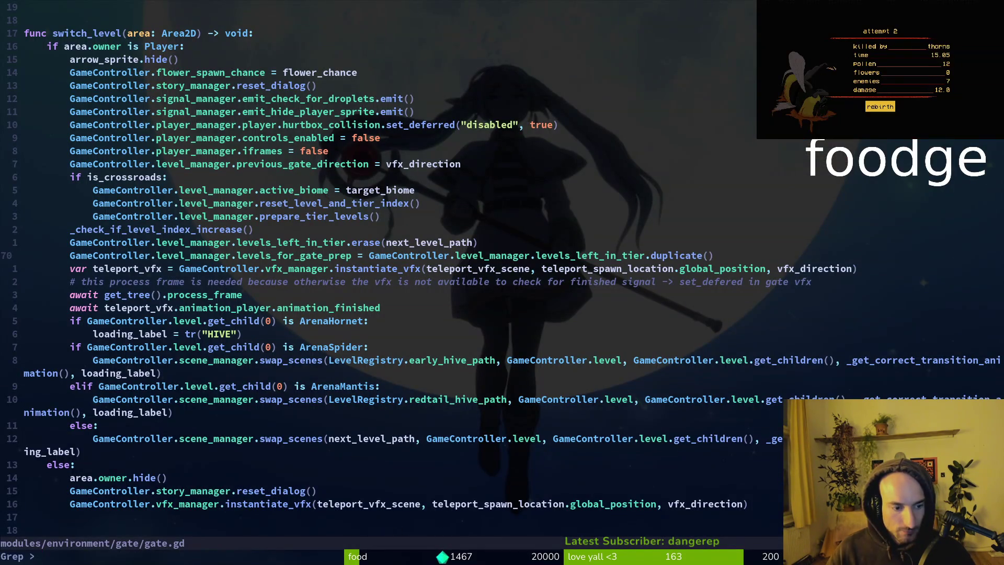
{"action": "key", "text": "Return"}
{"action": "type", "text": "levels_for_gate_prep"}
{"action": "key", "text": "Return"}
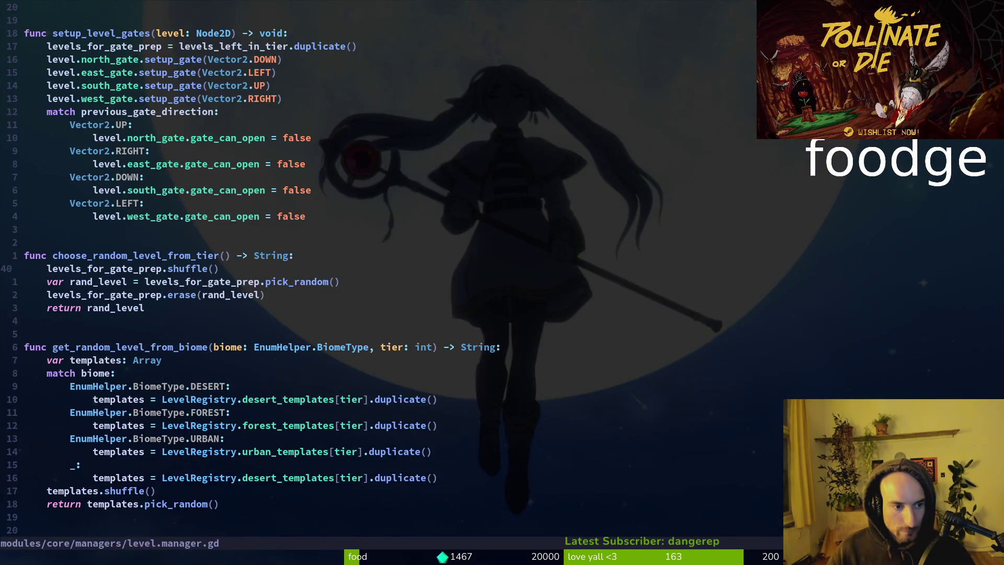
Find uses of choose_random_level_from_tier and open the calling line in gate.gd.
{"action": "key", "text": "w"}
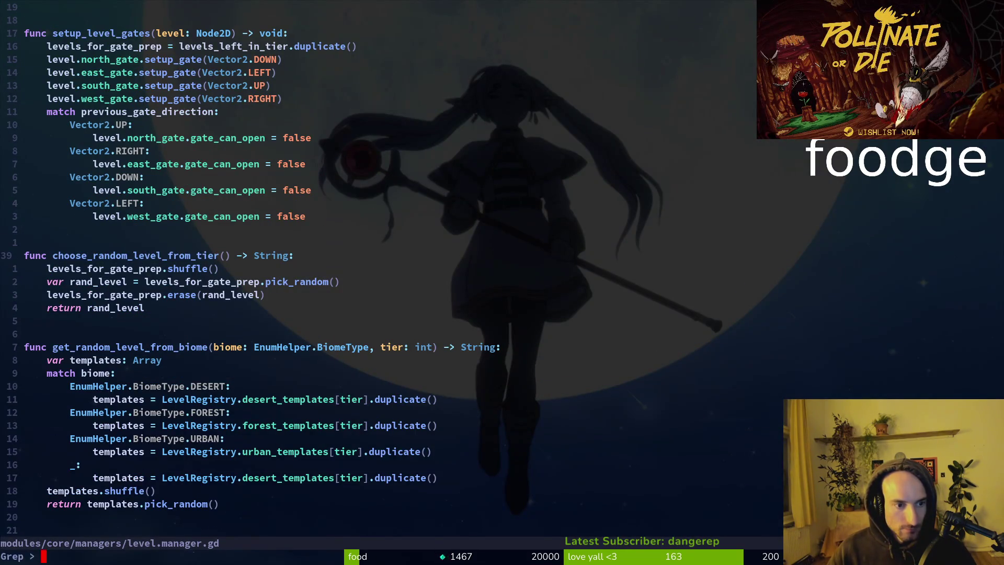
{"action": "key", "text": "Return"}
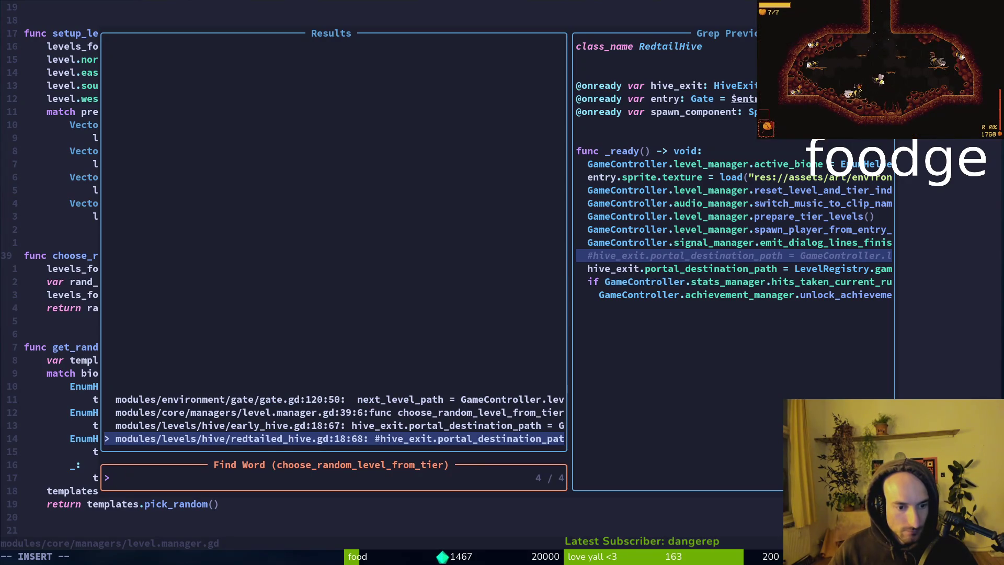
{"action": "key", "text": "Up"}
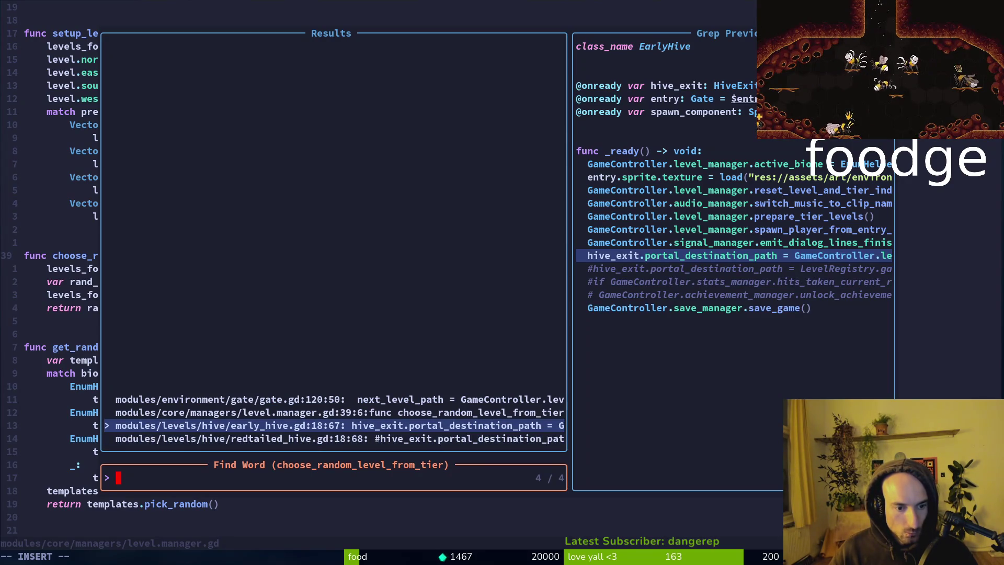
{"action": "key", "text": "Up"}
{"action": "key", "text": "Up"}
{"action": "key", "text": "Return"}
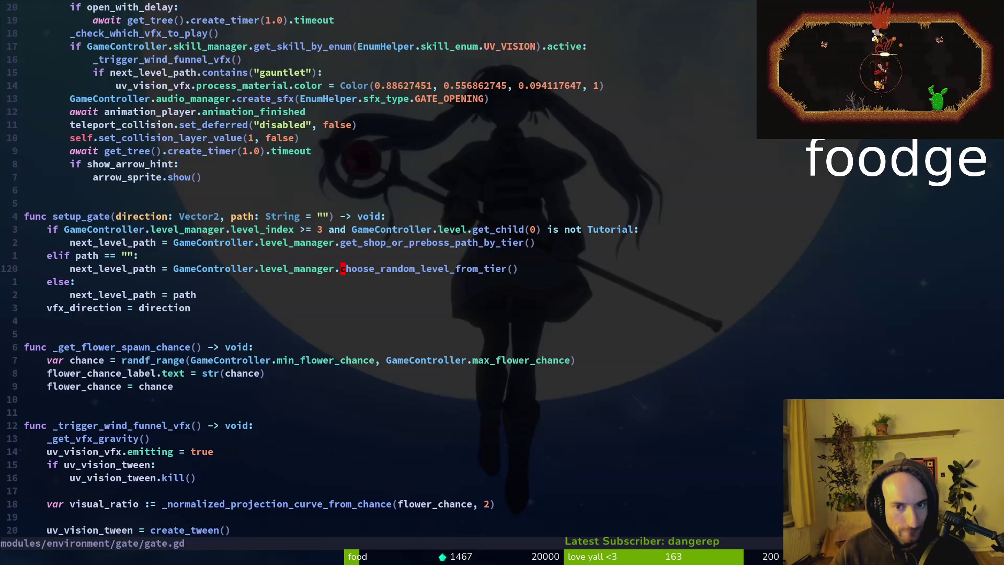
{"action": "key", "text": "shift+v"}
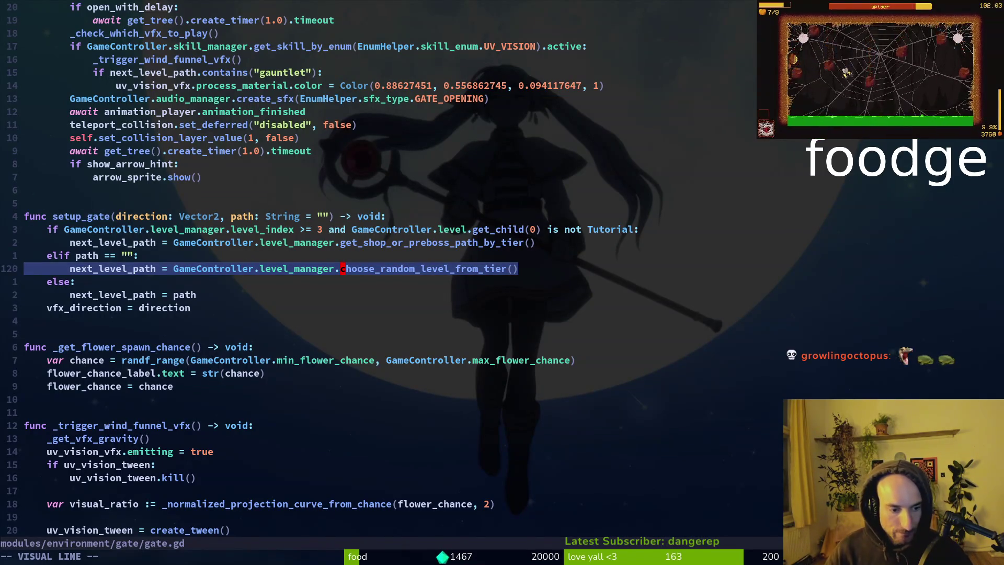
{"action": "key", "text": "Escape"}
Search every use of setup_gate and step to the crossroads.gd line 43 result.
{"action": "key", "text": "k"}
{"action": "key", "text": "k"}
{"action": "key", "text": "k"}
{"action": "key", "text": "k"}
{"action": "key", "text": "0"}
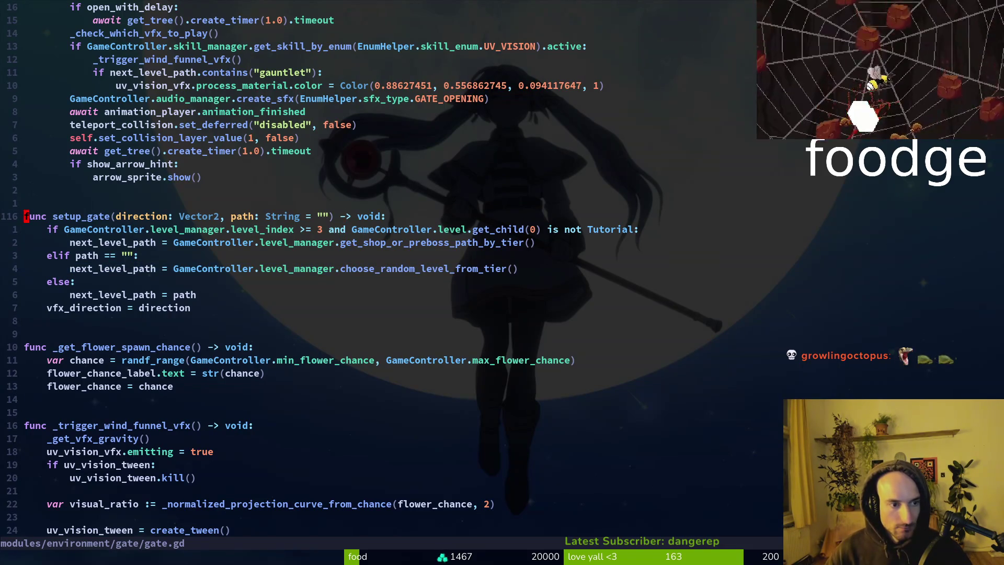
{"action": "key", "text": "w"}
{"action": "key", "text": "space"}
{"action": "key", "text": "f"}
{"action": "key", "text": "w"}
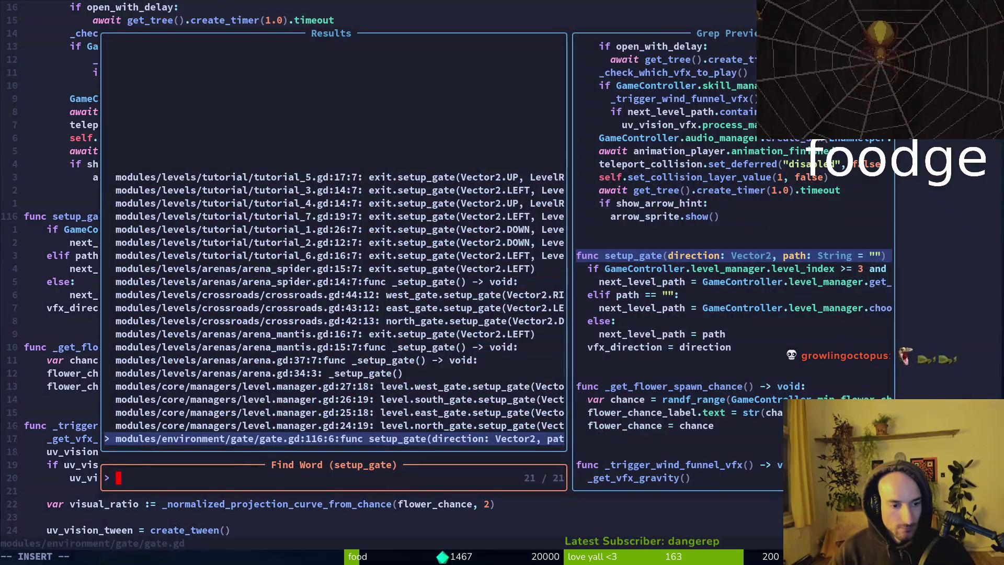
{"action": "key", "text": "Down"}
{"action": "key", "text": "Down"}
{"action": "key", "text": "Down"}
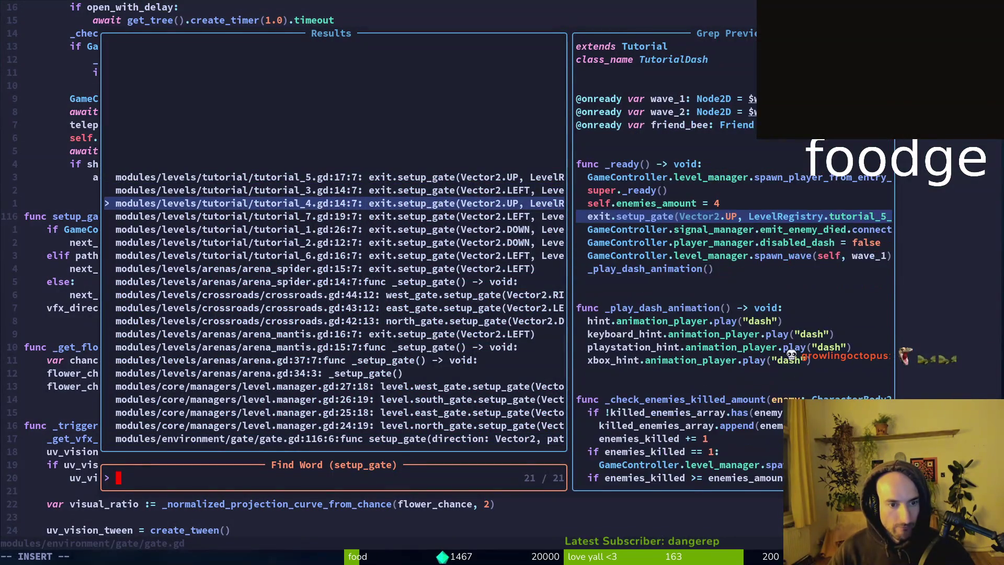
{"action": "key", "text": "Down"}
{"action": "key", "text": "Down"}
{"action": "key", "text": "Down"}
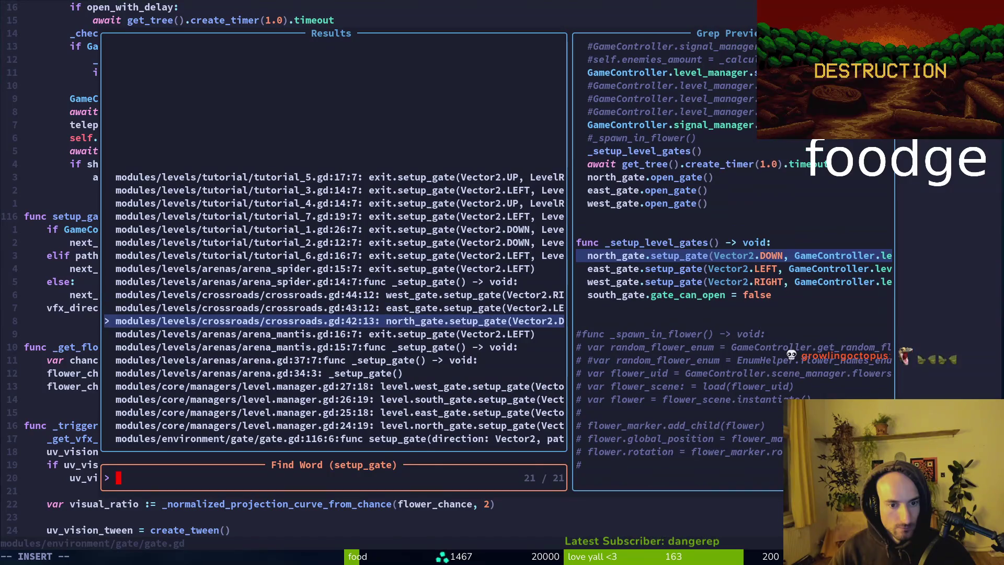
{"action": "key", "text": "Up"}
Open crossroads.gd at the east gate setup and move onto get_random_level_from_biome.
{"action": "key", "text": "Return"}
{"action": "key", "text": "shift+v"}
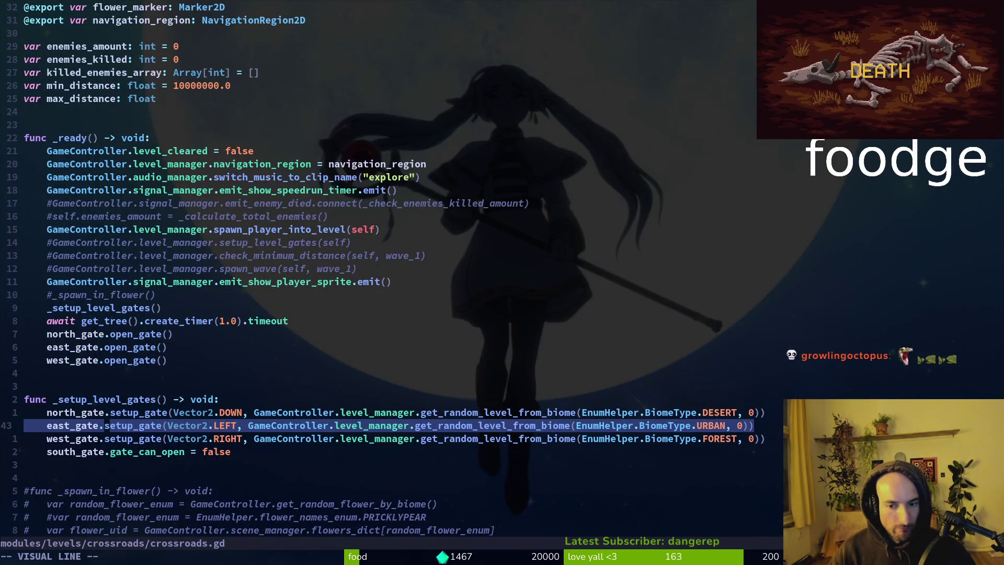
{"action": "key", "text": "Escape"}
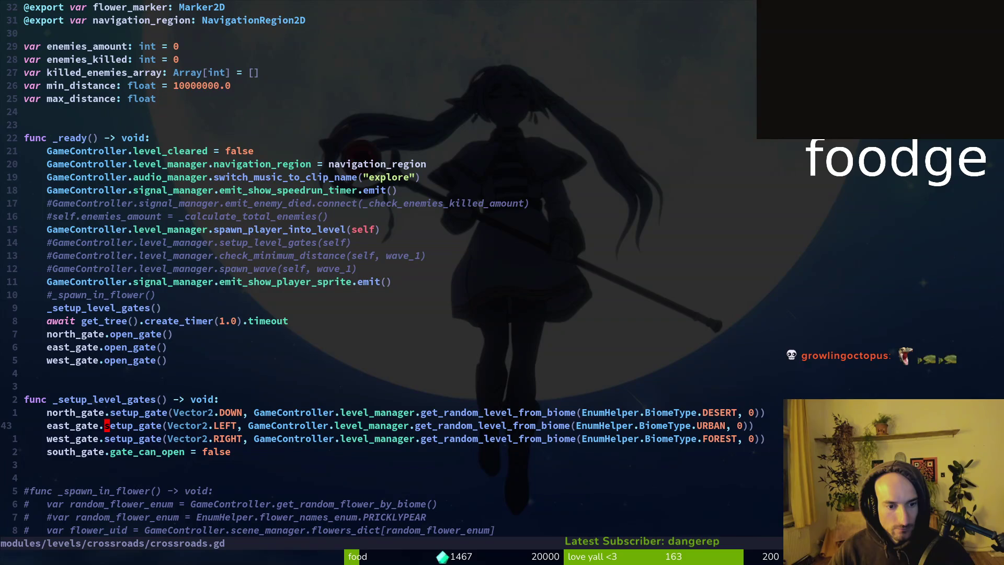
{"action": "key", "text": "w"}
{"action": "key", "text": "w"}
{"action": "key", "text": "w"}
{"action": "key", "text": "w"}
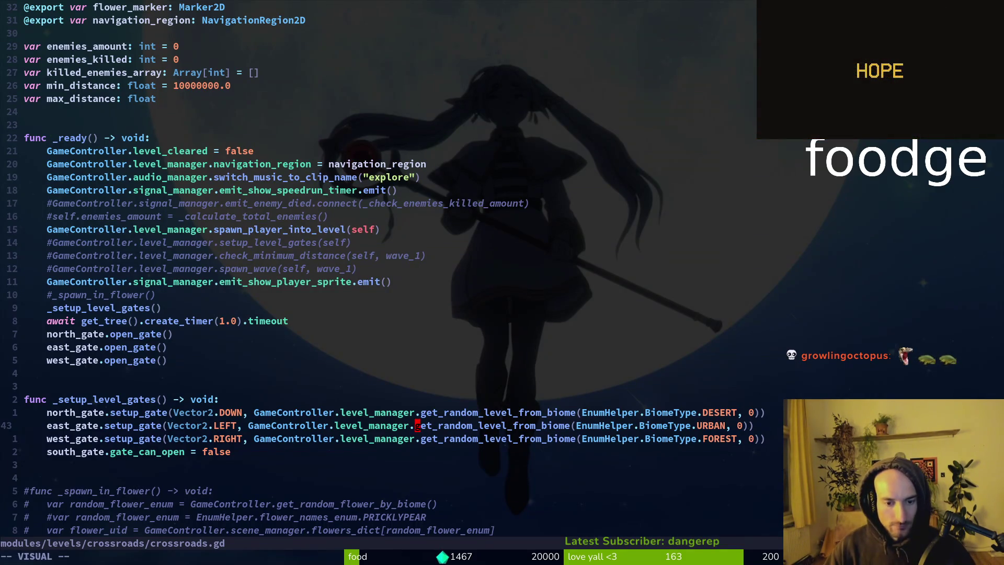
{"action": "key", "text": "Escape"}
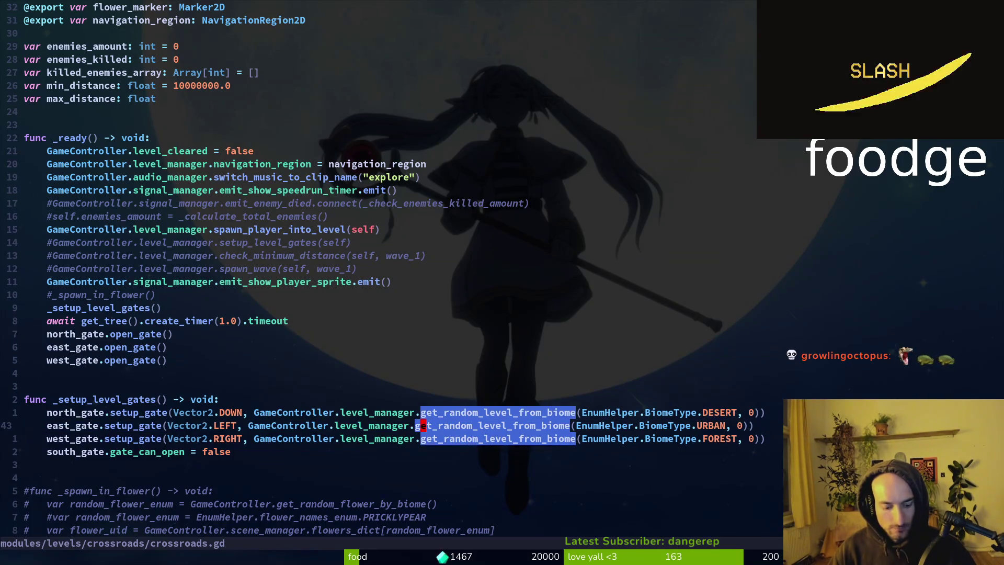
Jump to get_random_level_from_biome's definition and move down to its biome template lines.
{"action": "key", "text": "g"}
{"action": "key", "text": "d"}
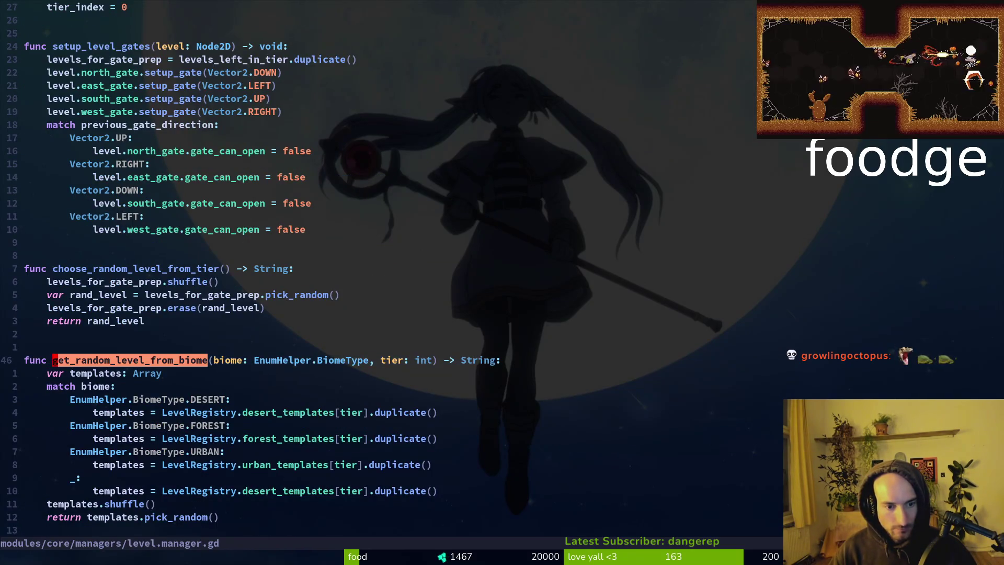
{"action": "key", "text": "j"}
{"action": "key", "text": "j"}
{"action": "key", "text": "j"}
{"action": "key", "text": "j"}
{"action": "key", "text": "ctrl+e"}
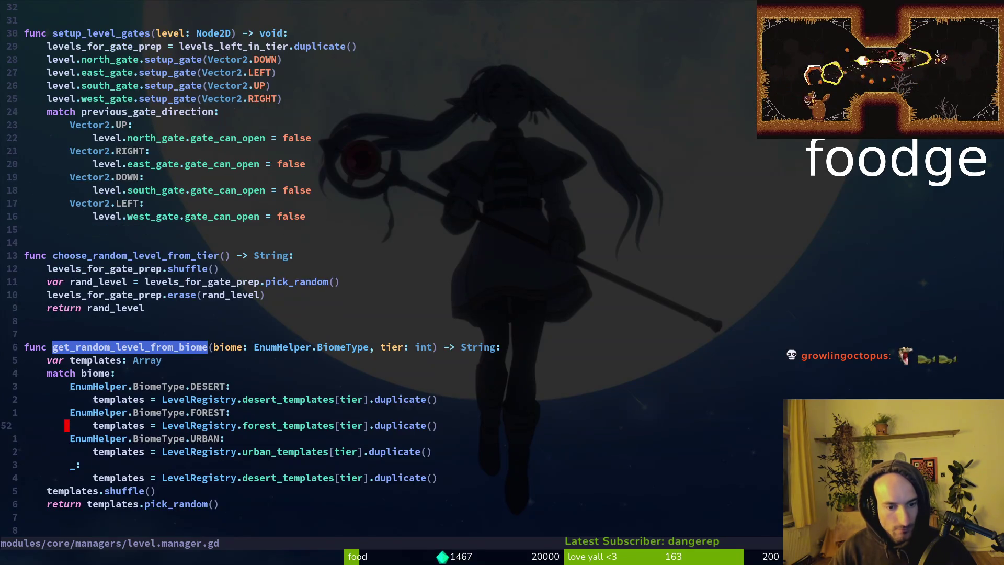
{"action": "key", "text": "j"}
{"action": "key", "text": "j"}
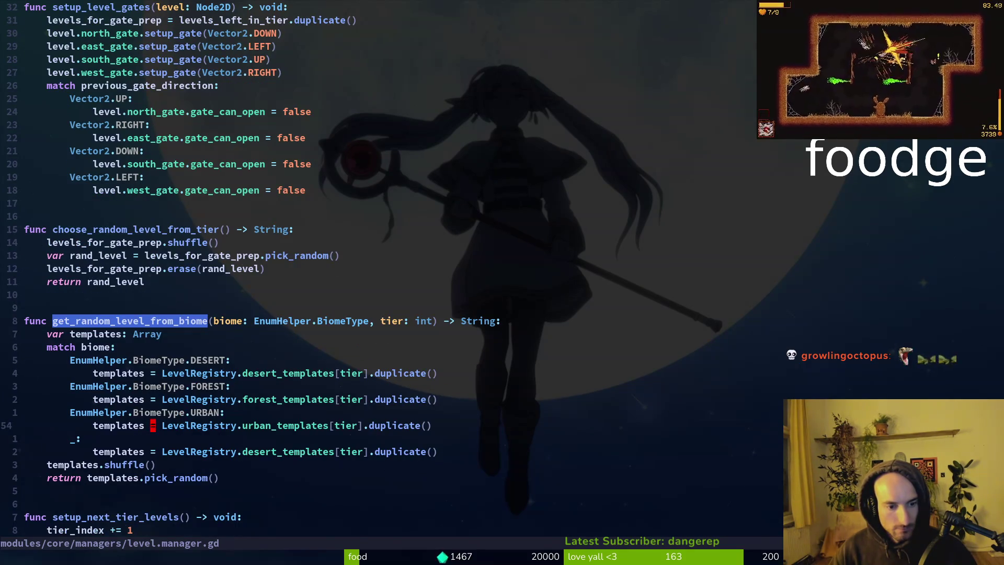
Go to urban_templates in level.registry.gd, save it, and review the level_5 urban paths.
{"action": "key", "text": "w"}
{"action": "key", "text": "w"}
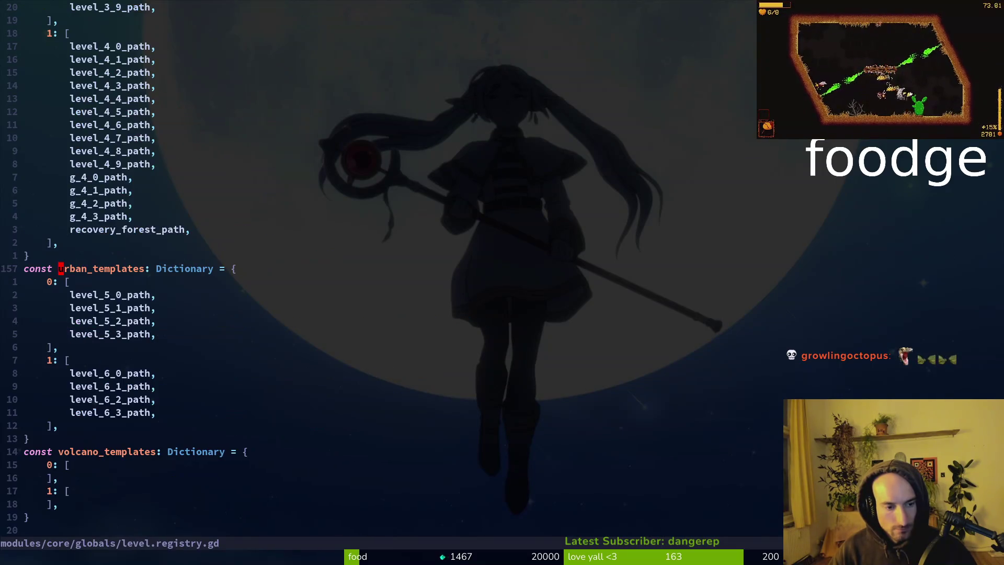
{"action": "type", "text": "gd"}
{"action": "type", "text": ":w"}
{"action": "key", "text": "Return"}
{"action": "key", "text": "j"}
{"action": "key", "text": "j"}
{"action": "key", "text": "j"}
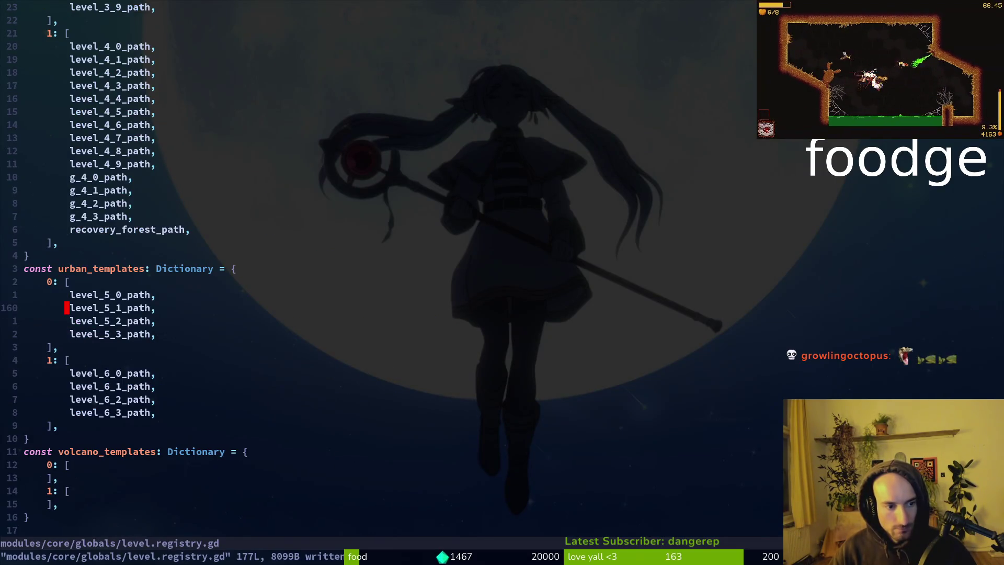
{"action": "key", "text": "j"}
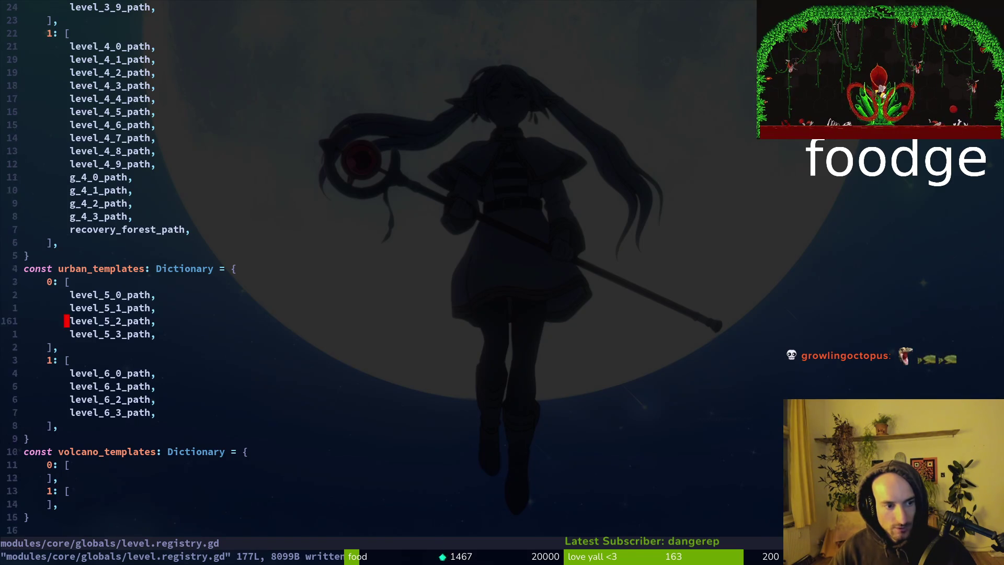
{"action": "key", "text": "j"}
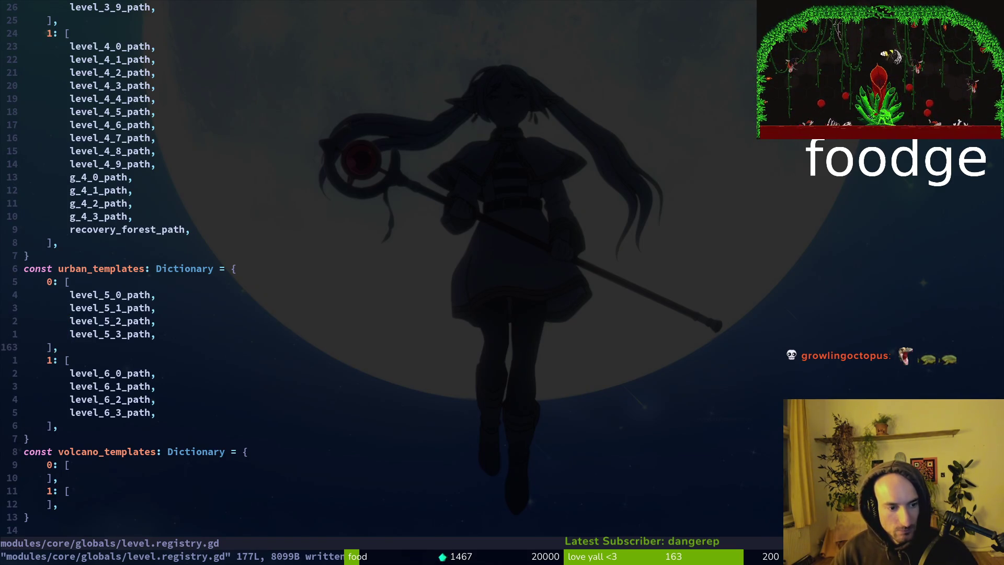
{"action": "key", "text": "k"}
{"action": "key", "text": "k"}
{"action": "key", "text": "k"}
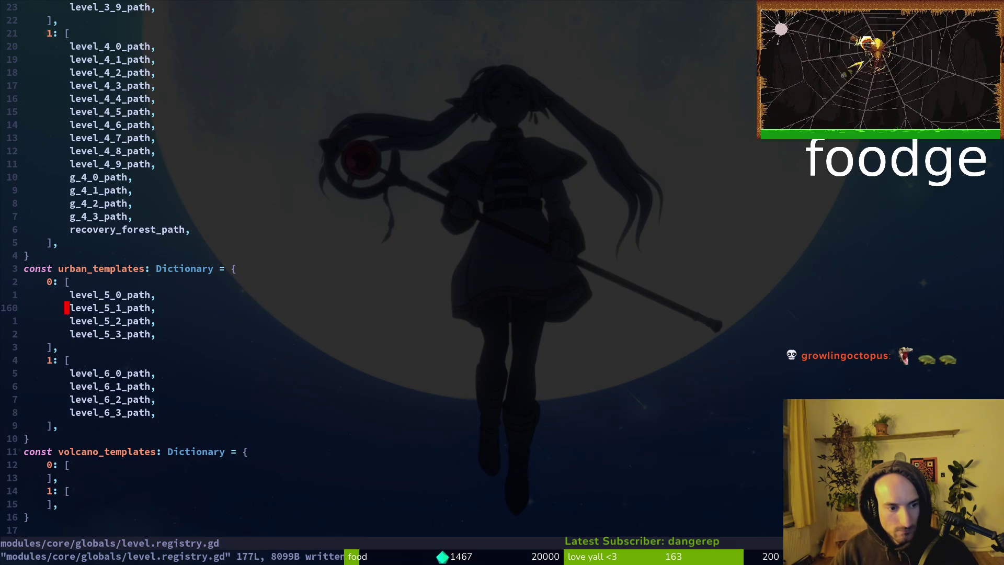
{"action": "key", "text": "k"}
{"action": "key", "text": "k"}
{"action": "key", "text": "k"}
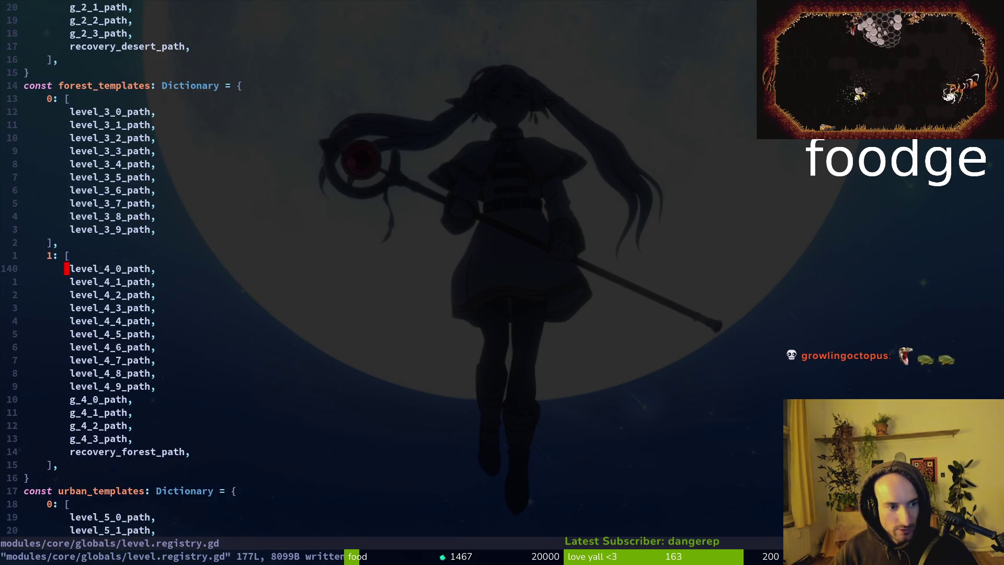
{"action": "key", "text": "j"}
{"action": "key", "text": "j"}
{"action": "key", "text": "j"}
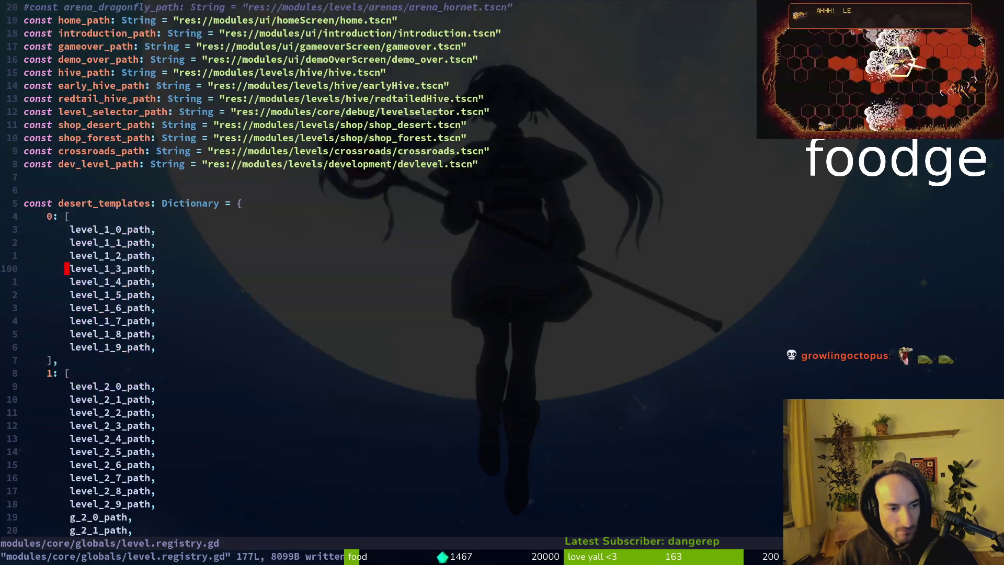
Add print_debug(templates) below the urban templates line, remove the stray line, and save level.manager.gd.
{"action": "key", "text": "ctrl+o"}
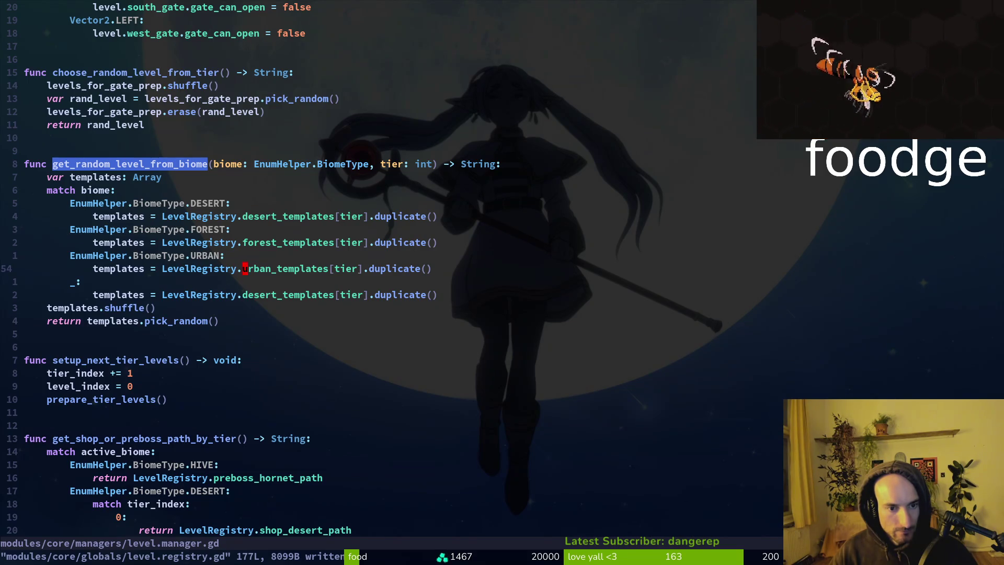
{"action": "key", "text": "shift+o"}
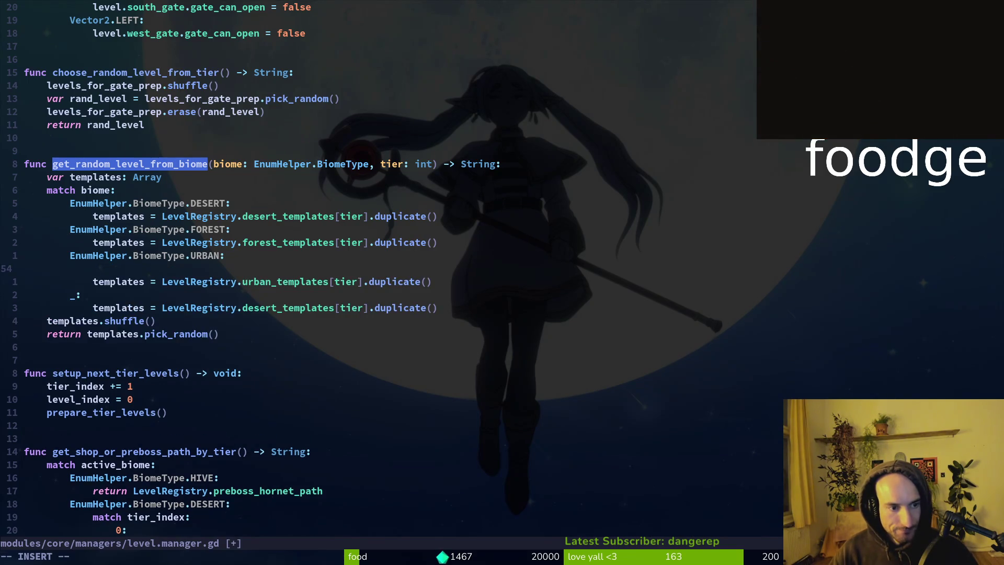
{"action": "type", "text": "VJ"}
{"action": "key", "text": "Escape"}
{"action": "type", "text": "joprd"}
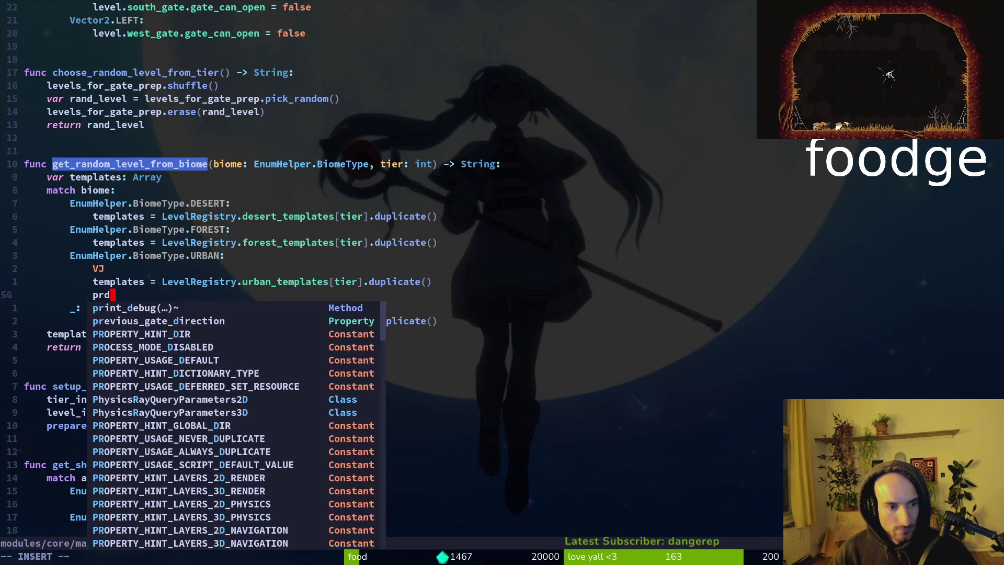
{"action": "key", "text": "Return"}
{"action": "key", "text": "Return"}
{"action": "key", "text": "Escape"}
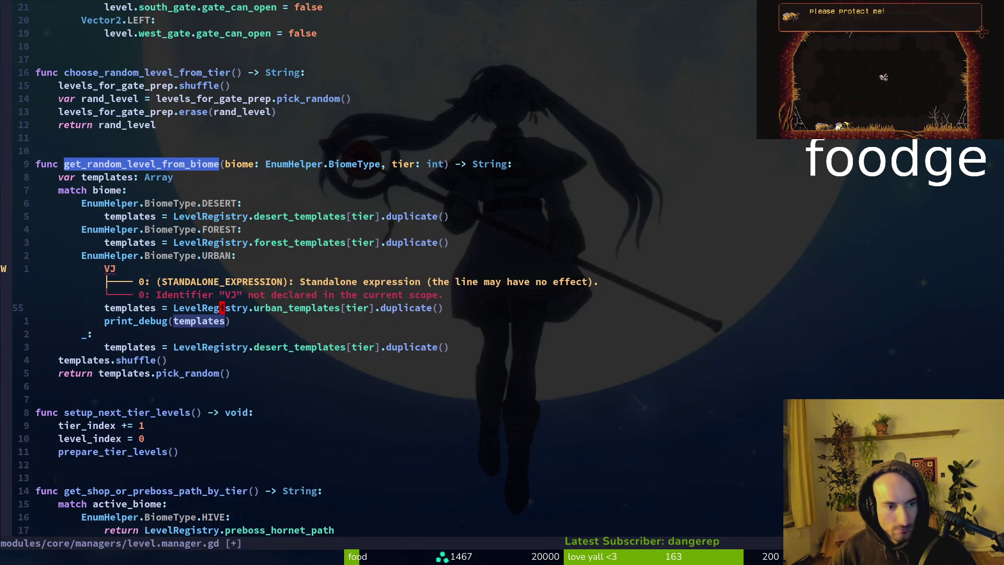
{"action": "key", "text": "k"}
{"action": "key", "text": "k"}
{"action": "key", "text": "d"}
{"action": "key", "text": "d"}
{"action": "type", "text": ":write"}
{"action": "key", "text": "Return"}
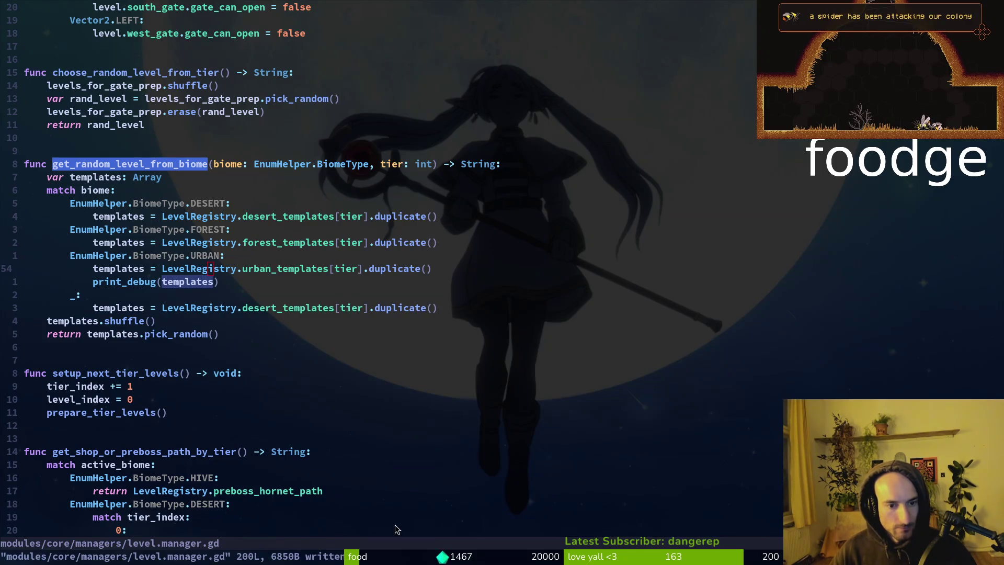
{"action": "key", "text": "alt+Tab"}
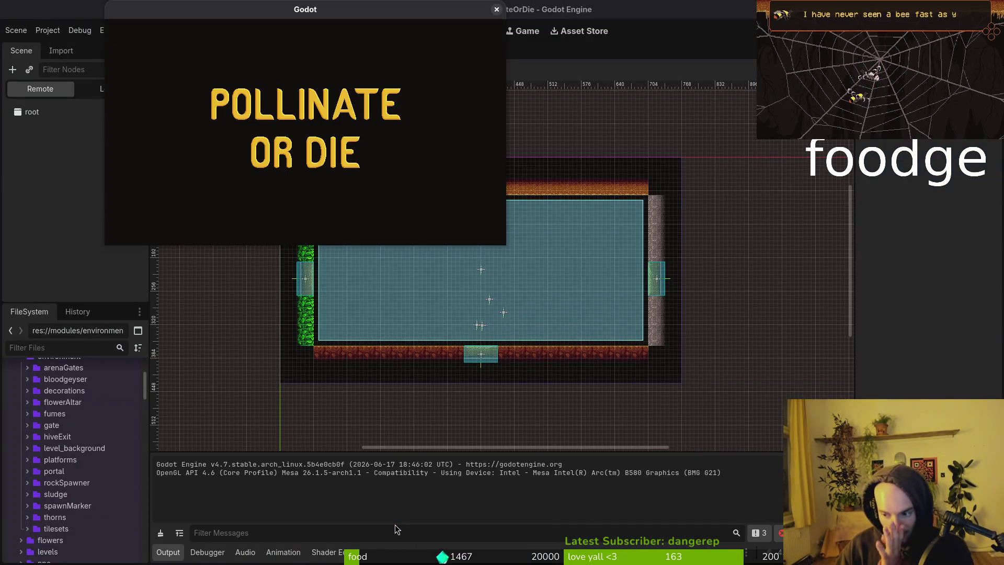
Continue from the main menu into the hive and fly the bee up and right through the east gate.
{"action": "key", "text": "Return"}
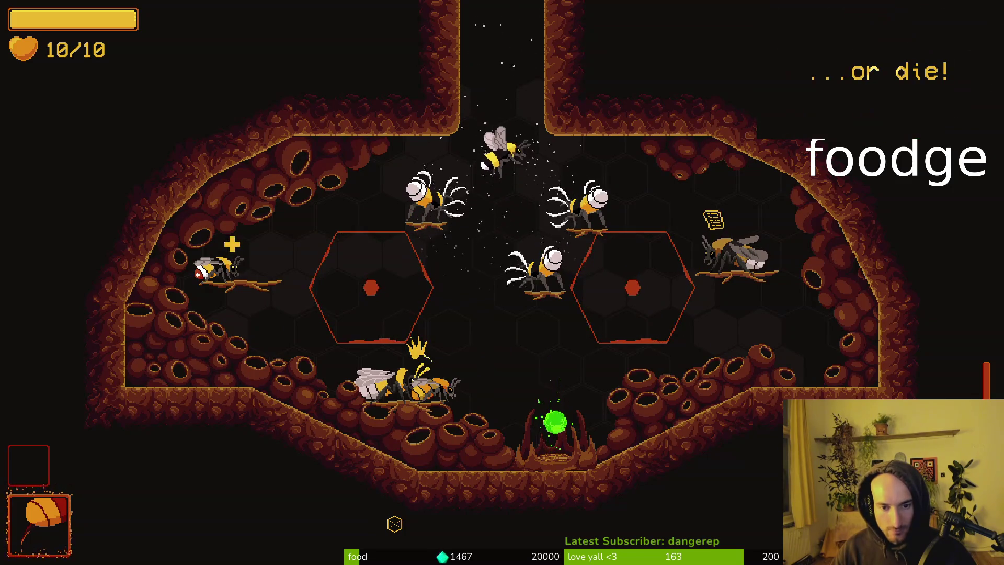
{"action": "key", "text": "w"}
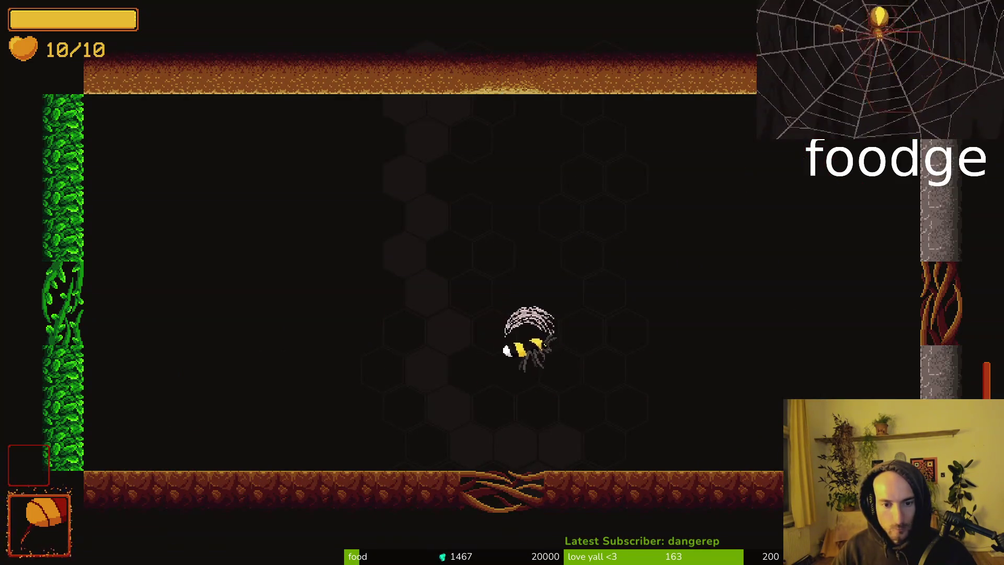
{"action": "key", "text": "d"}
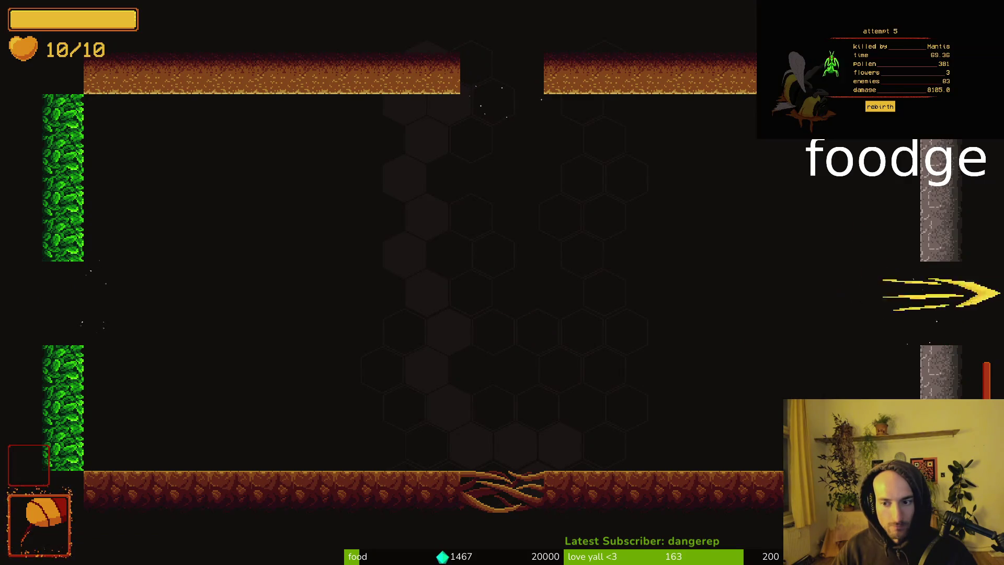
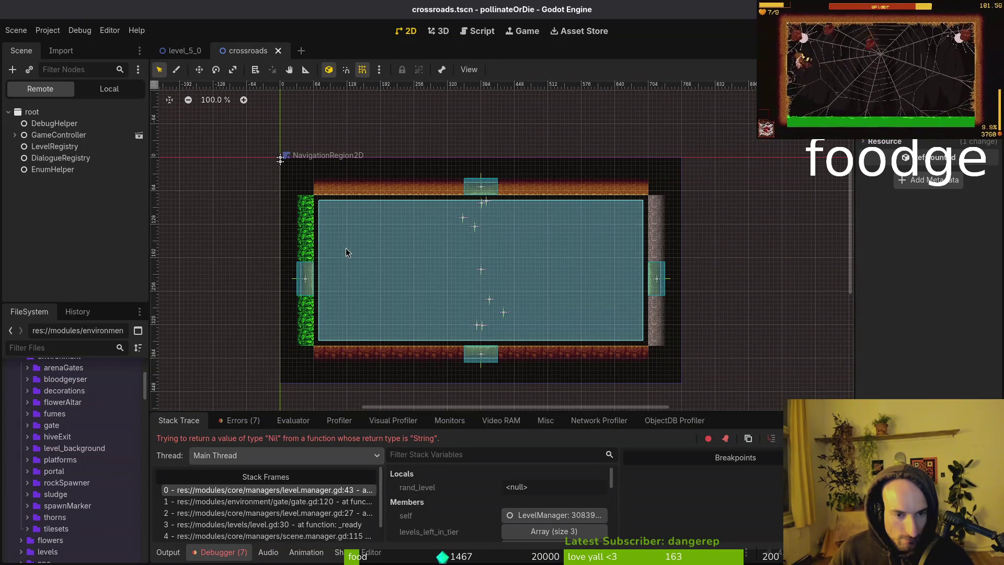
Compare level.manager.gd in Neovim against Godot's output log and stack trace.
{"action": "key", "text": "alt+Tab"}
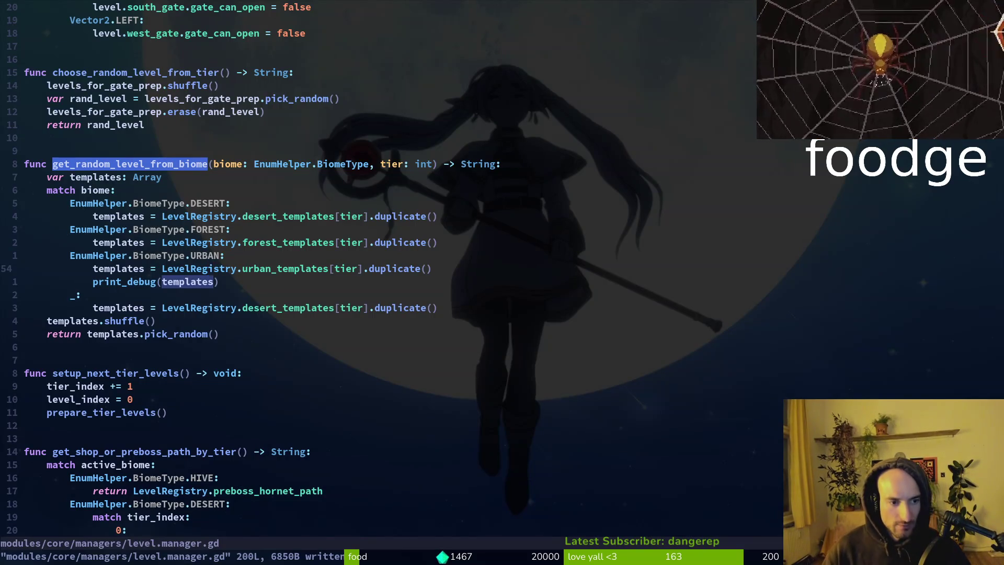
{"action": "key", "text": "alt+Tab"}
{"action": "left_click", "coordinate": [178, 552]}
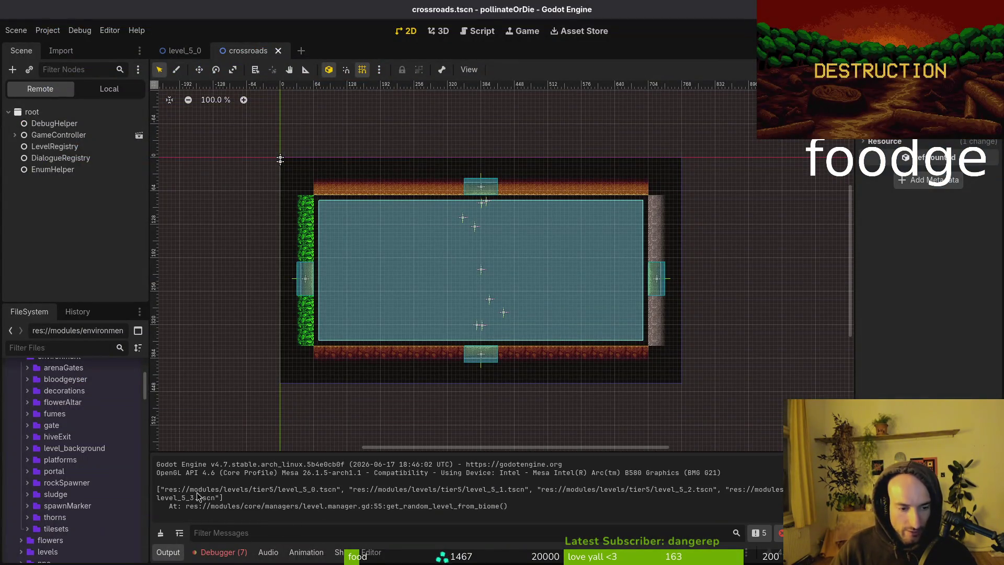
{"action": "left_click", "coordinate": [220, 553]}
{"action": "key", "text": "alt+Tab"}
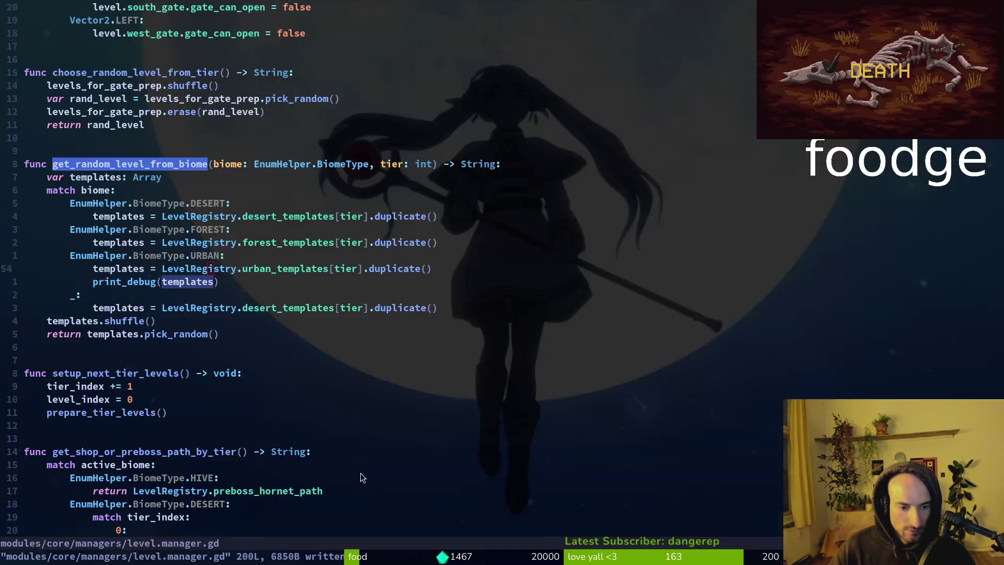
{"action": "key", "text": "alt+Tab"}
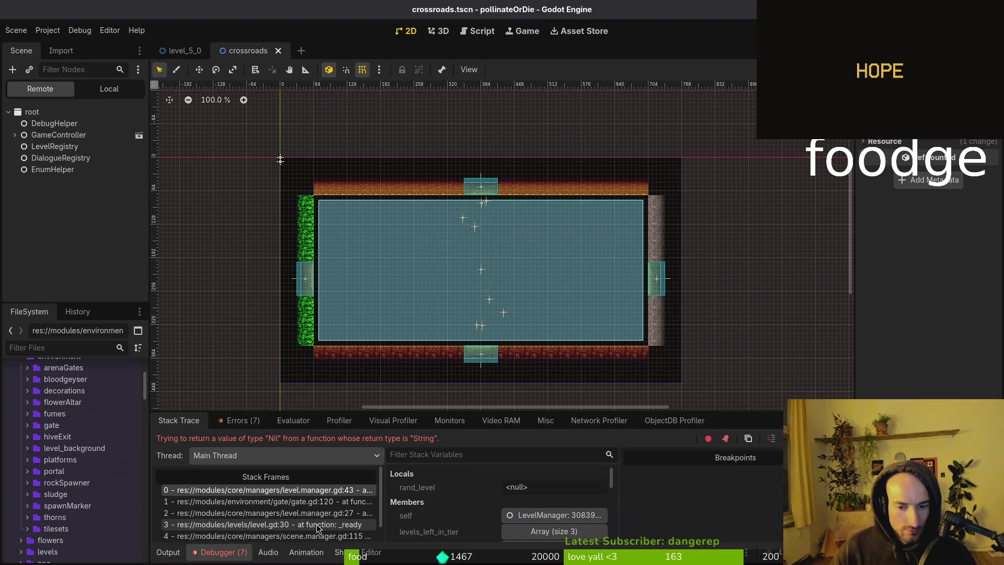
Select the west_gate setup line among the gate direction checks in level.manager.gd.
{"action": "key", "text": "alt+Tab"}
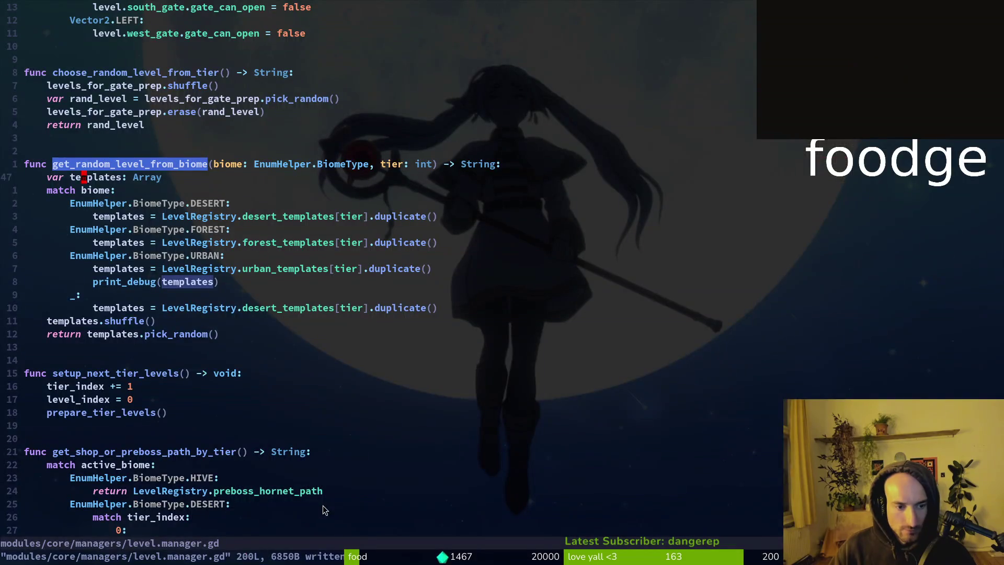
{"action": "scroll", "coordinate": [366, 262], "scroll_direction": "up", "scroll_amount": 10}
{"action": "scroll", "coordinate": [366, 261], "scroll_direction": "down", "scroll_amount": 3}
{"action": "left_click", "coordinate": [84, 268]}
{"action": "key", "text": "V"}
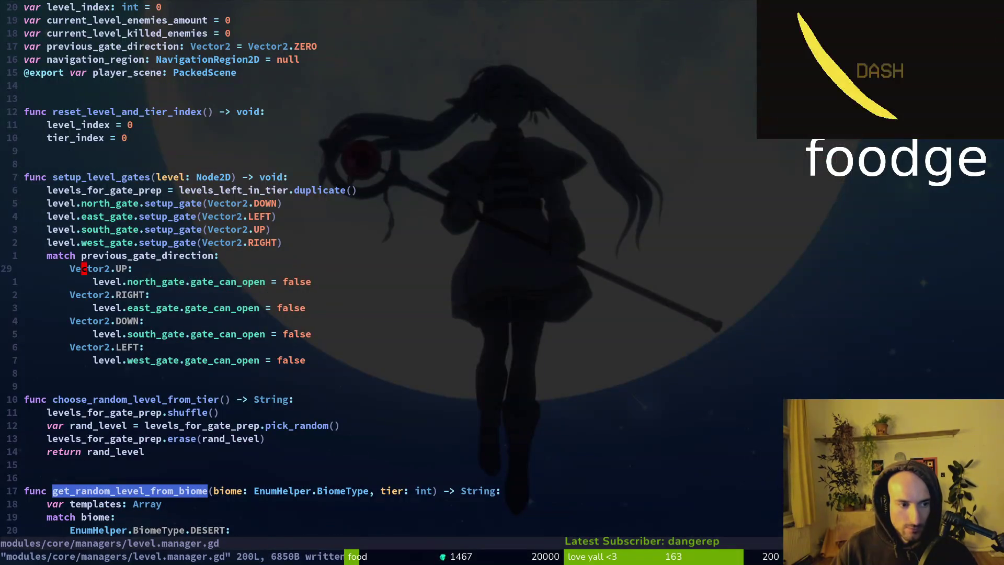
{"action": "key", "text": "k"}
{"action": "key", "text": "k"}
{"action": "key", "text": "Escape"}
{"action": "key", "text": "V"}
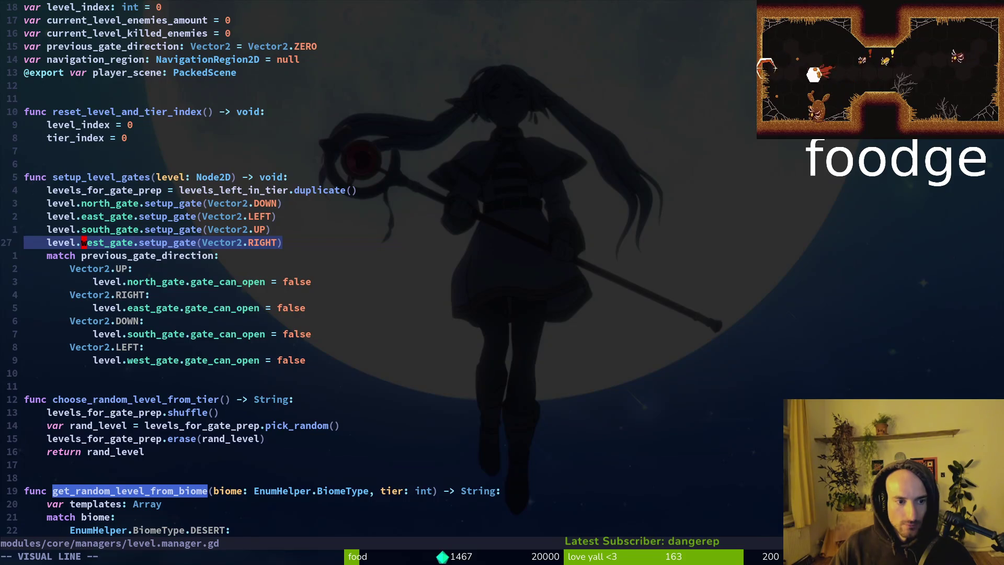
{"action": "key", "text": "y"}
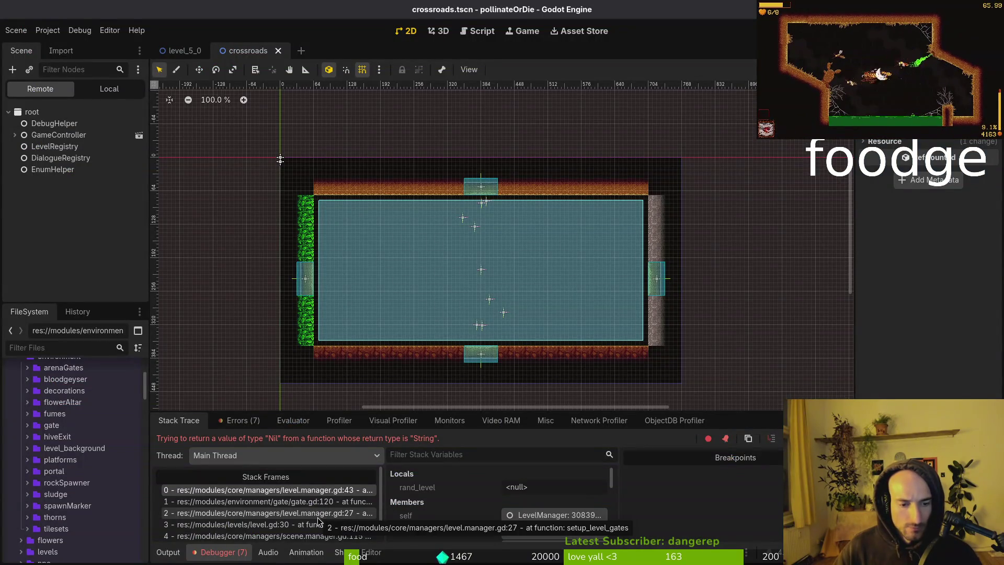
From the level.manager.gd:27 frame, follow setup_gate to its choose_random_level_from_tier call.
{"action": "left_click", "coordinate": [324, 511]}
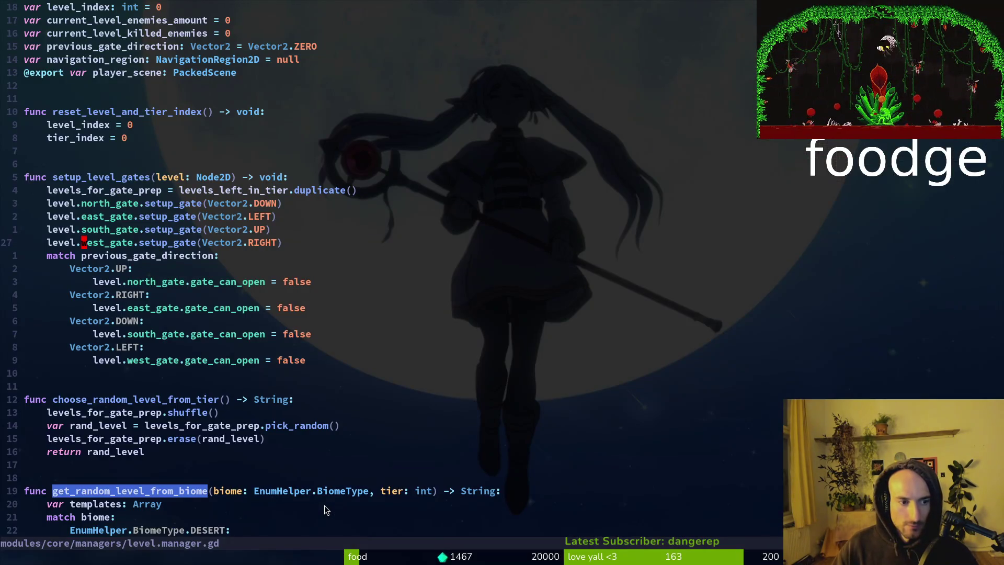
{"action": "key", "text": "g"}
{"action": "key", "text": "d"}
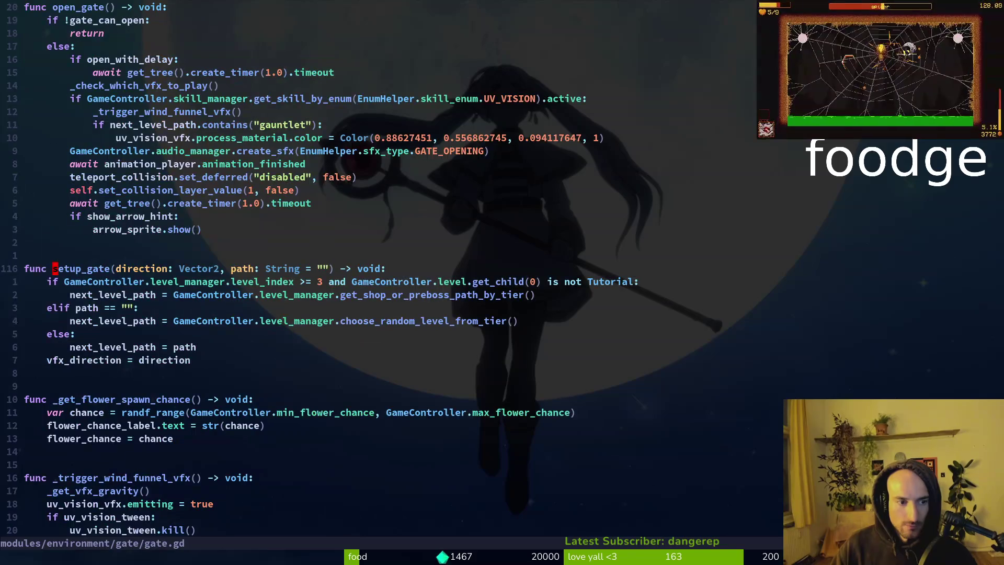
{"action": "key", "text": "shift+v"}
{"action": "key", "text": "Escape"}
{"action": "key", "text": "j"}
{"action": "key", "text": "j"}
{"action": "key", "text": "j"}
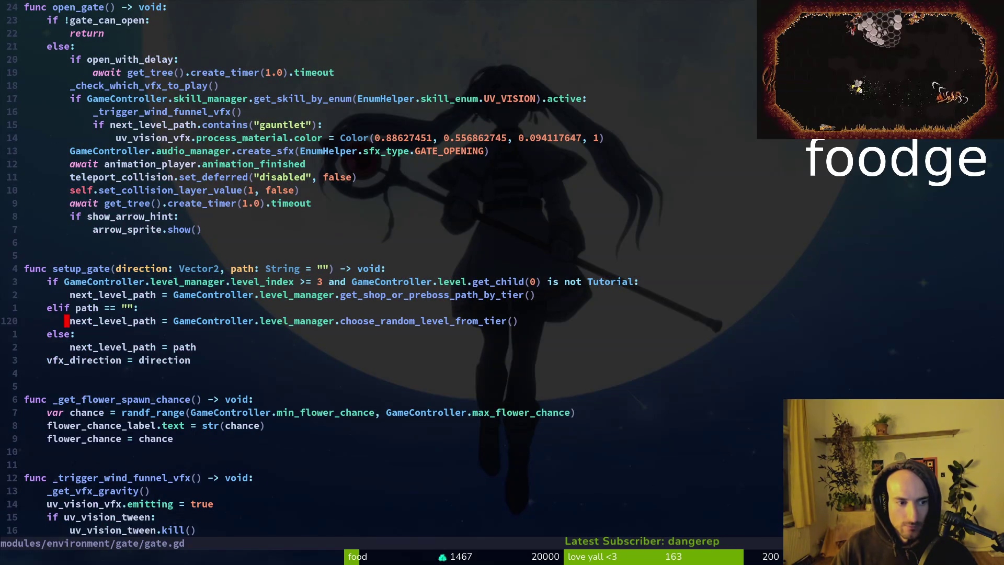
{"action": "key", "text": "shift+v"}
{"action": "key", "text": "Escape"}
{"action": "key", "text": "f"}
{"action": "key", "text": "period"}
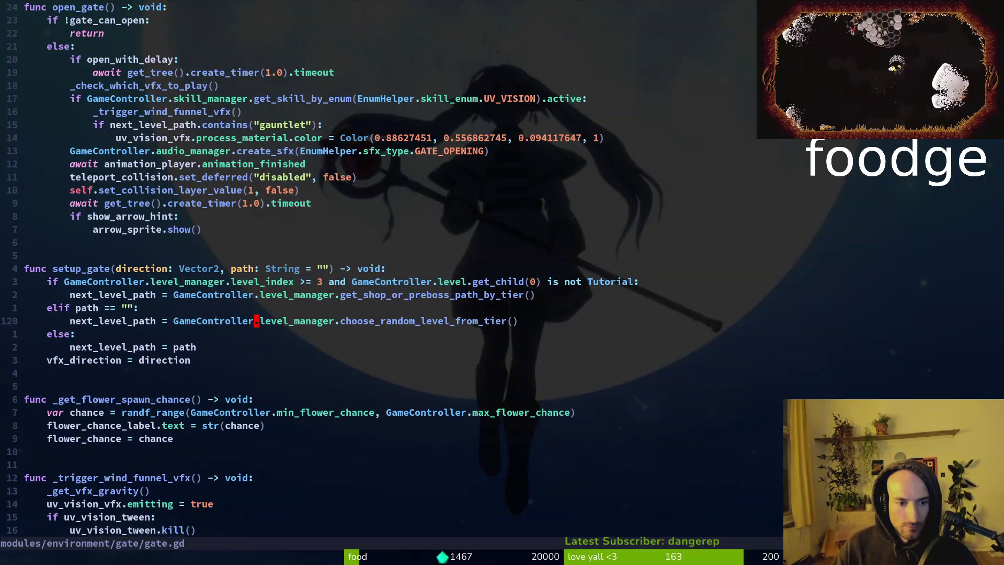
{"action": "key", "text": "semicolon"}
Delete every file in the game's user data folder and relaunch the project with F5.
{"action": "key", "text": "alt+Tab"}
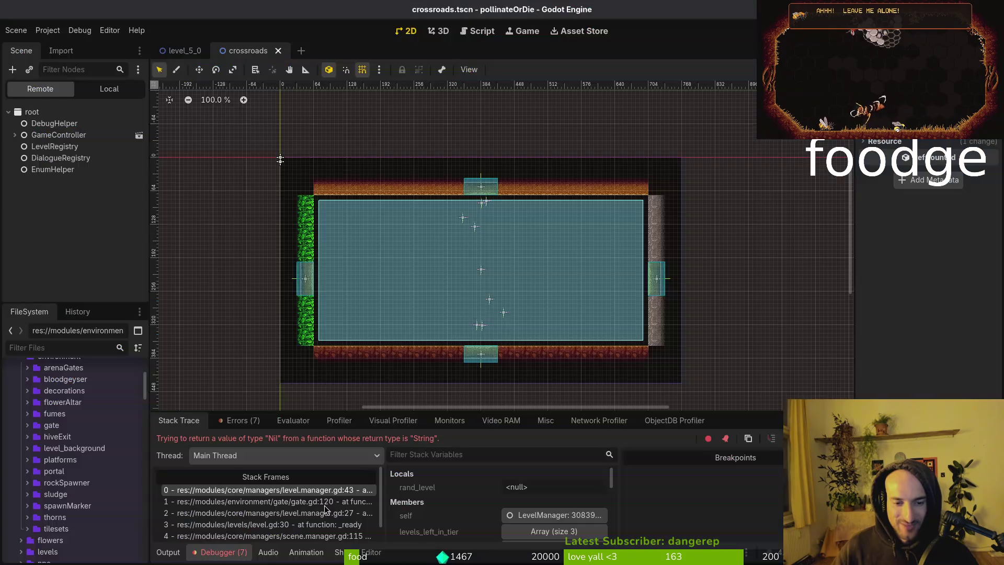
{"action": "left_click", "coordinate": [50, 33]}
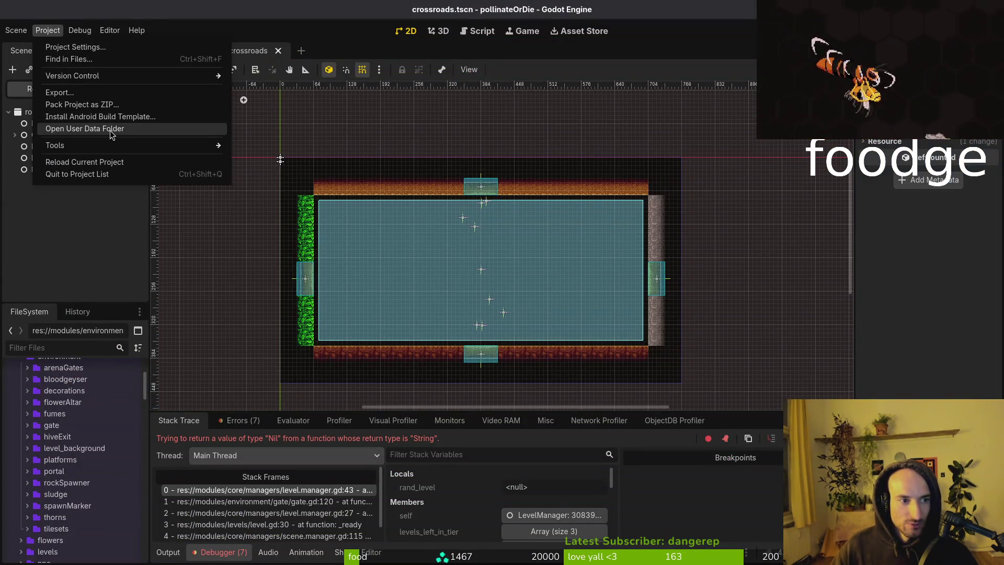
{"action": "left_click", "coordinate": [105, 129]}
{"action": "key", "text": "ctrl+a"}
{"action": "key", "text": "Delete"}
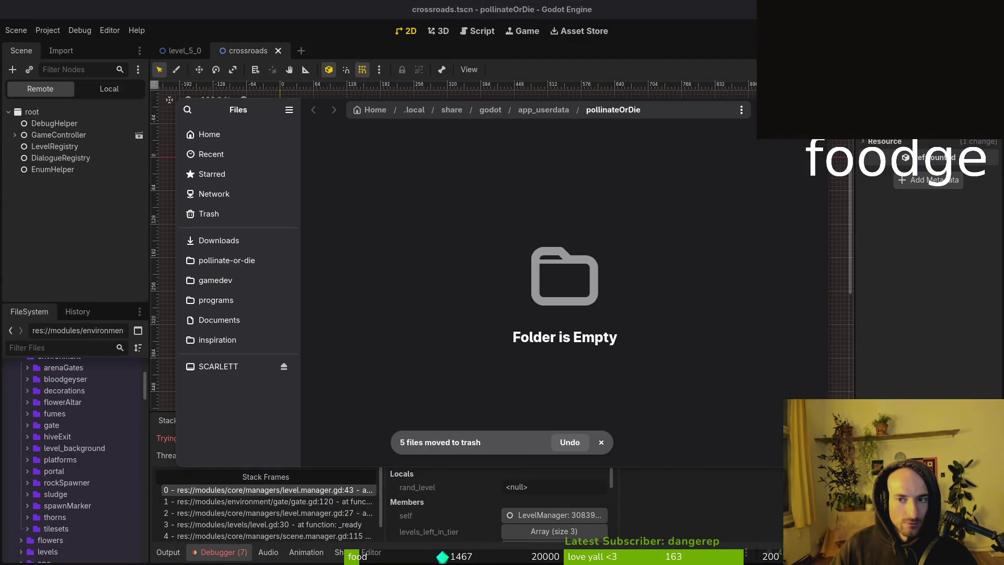
{"action": "key", "text": "ctrl+w"}
{"action": "key", "text": "F5"}
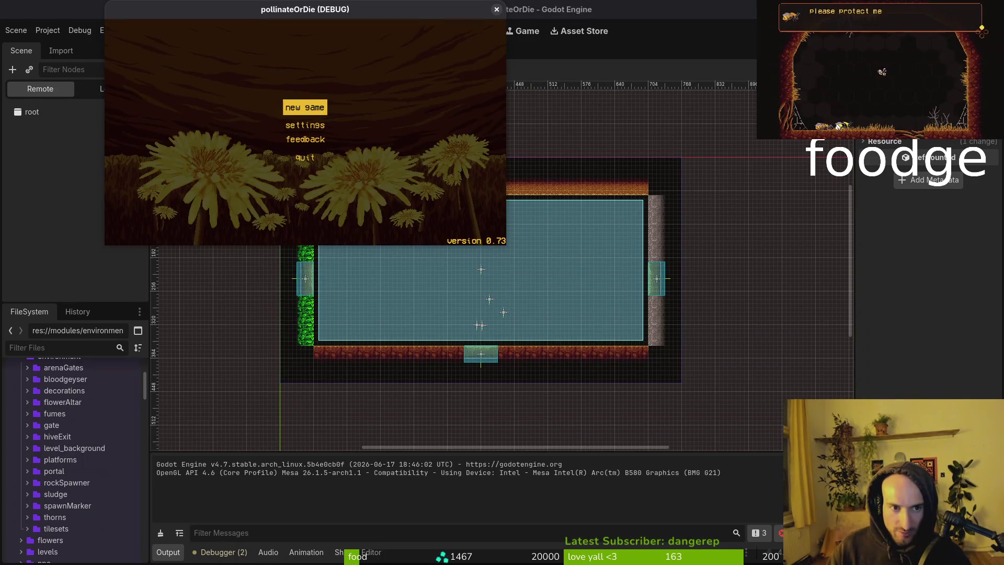
Start a new game, skip the intro, and choose UNLOCK ALL in the F1 debug panel.
{"action": "key", "text": "Return"}
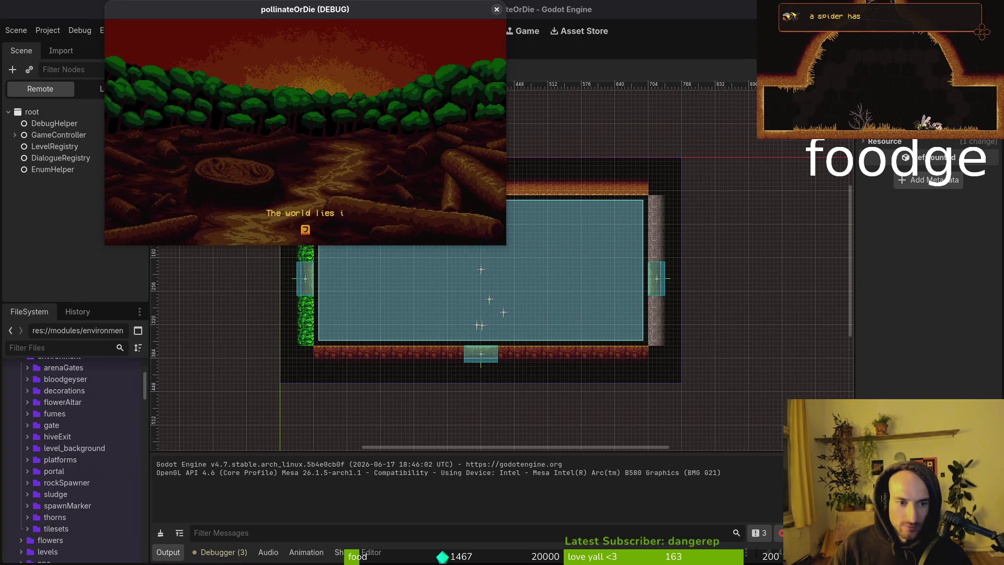
{"action": "key", "text": "e"}
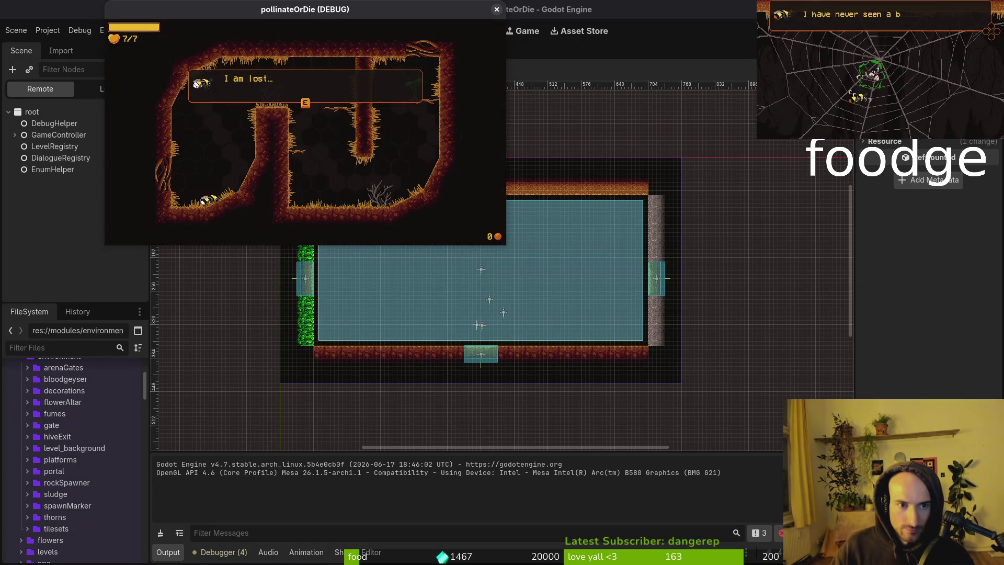
{"action": "key", "text": "e"}
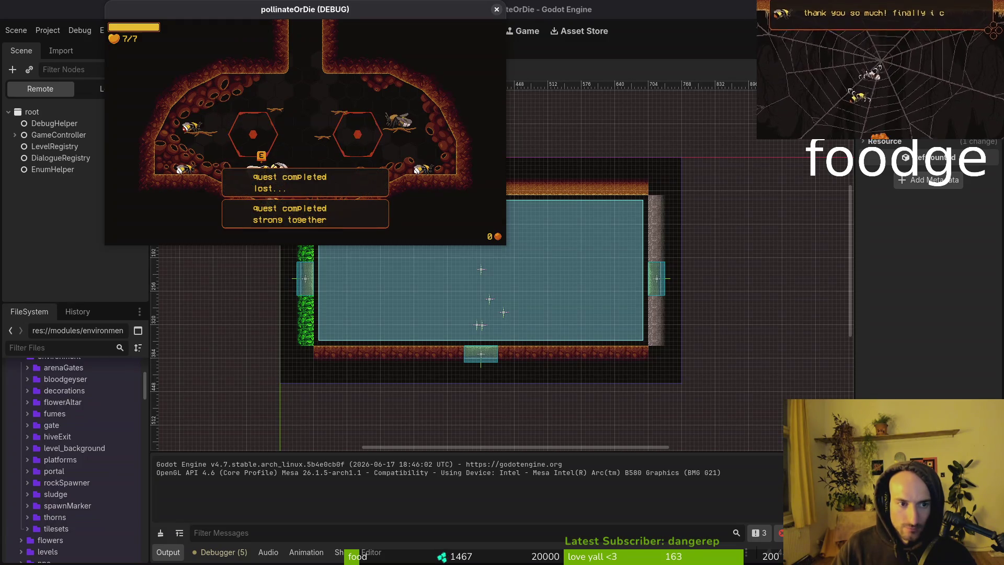
{"action": "key", "text": "F1"}
{"action": "key", "text": "Tab"}
{"action": "key", "text": "shift+Tab"}
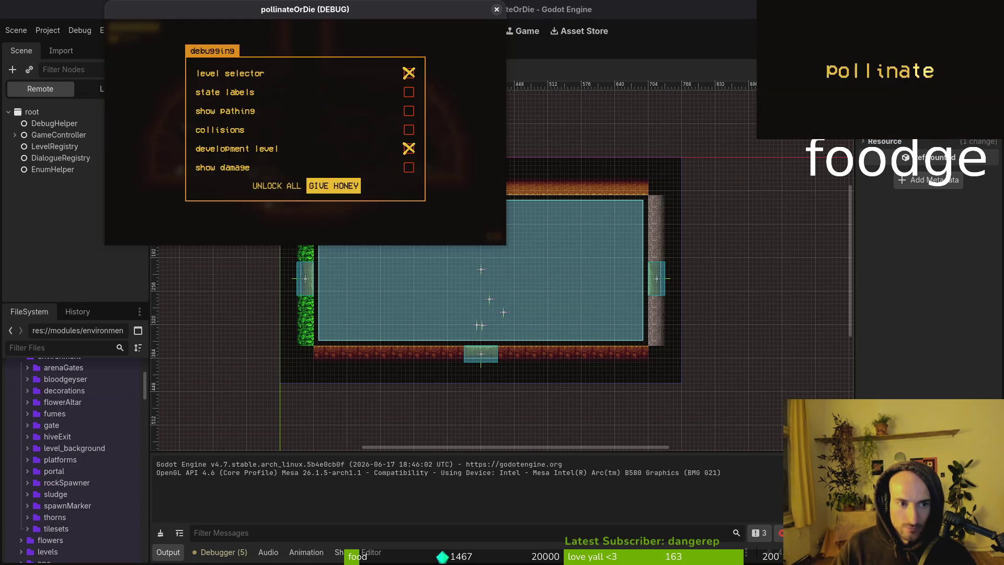
{"action": "key", "text": "shift+Tab"}
{"action": "key", "text": "Return"}
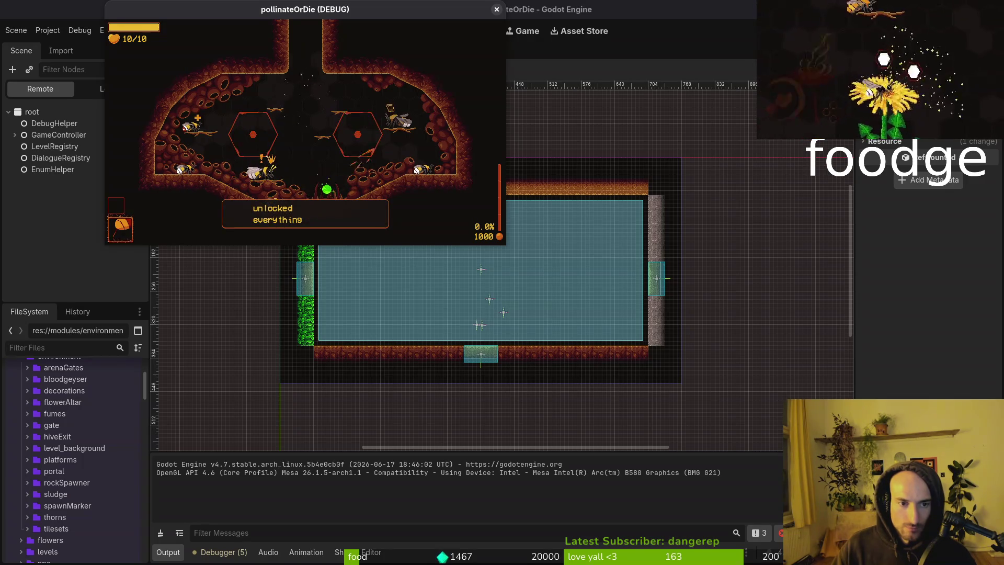
Fly the bee out of the hive into the next level until the error halts it.
{"action": "key", "text": "w"}
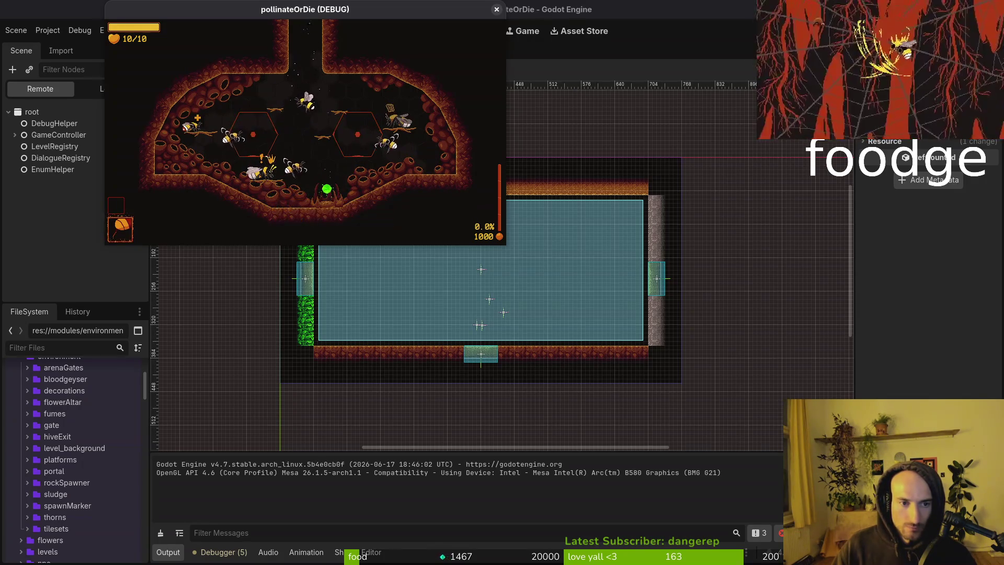
{"action": "key", "text": "w"}
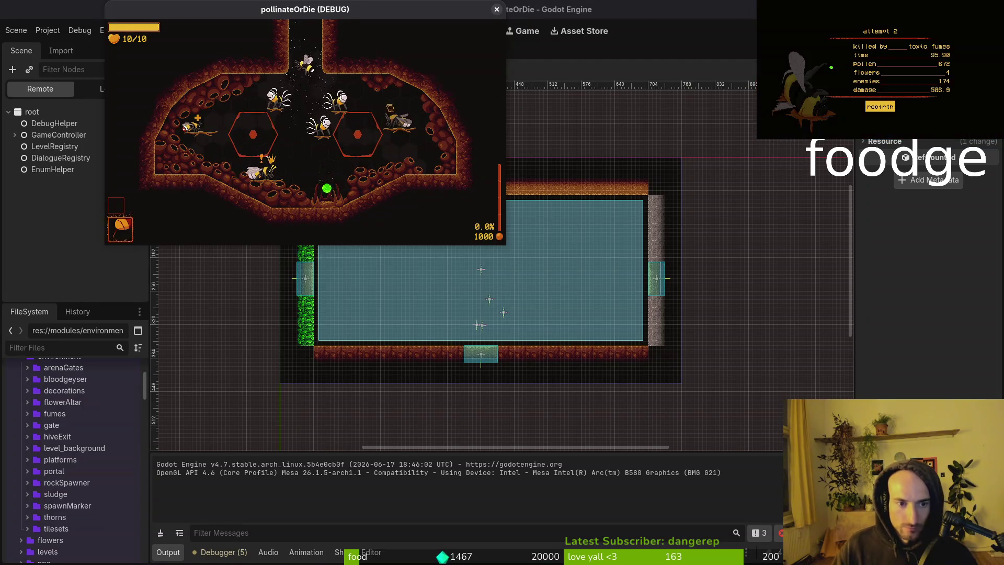
{"action": "key", "text": "d"}
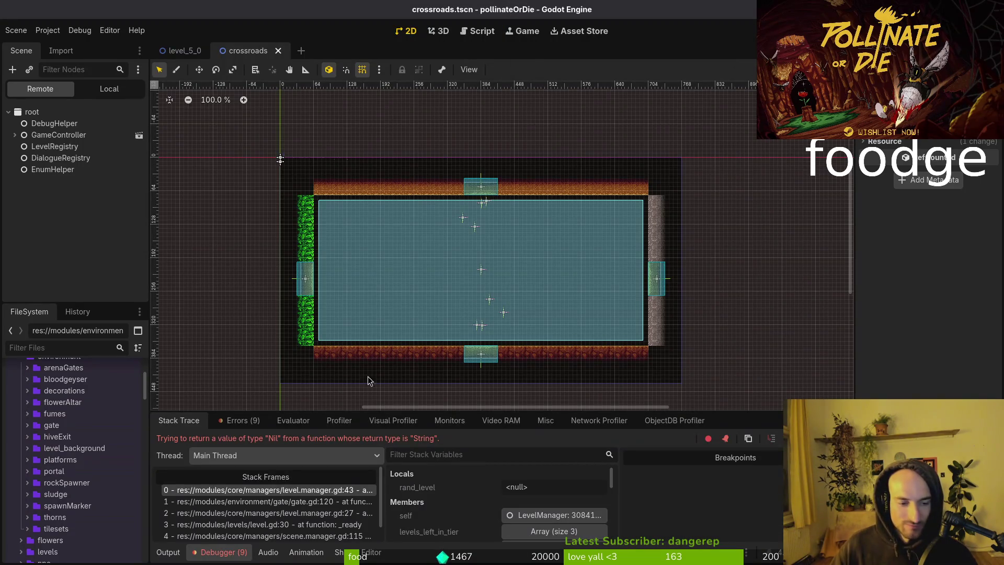
Review the Errors list and stack trace, then bring up Neovim's file finder.
{"action": "left_click", "coordinate": [239, 421]}
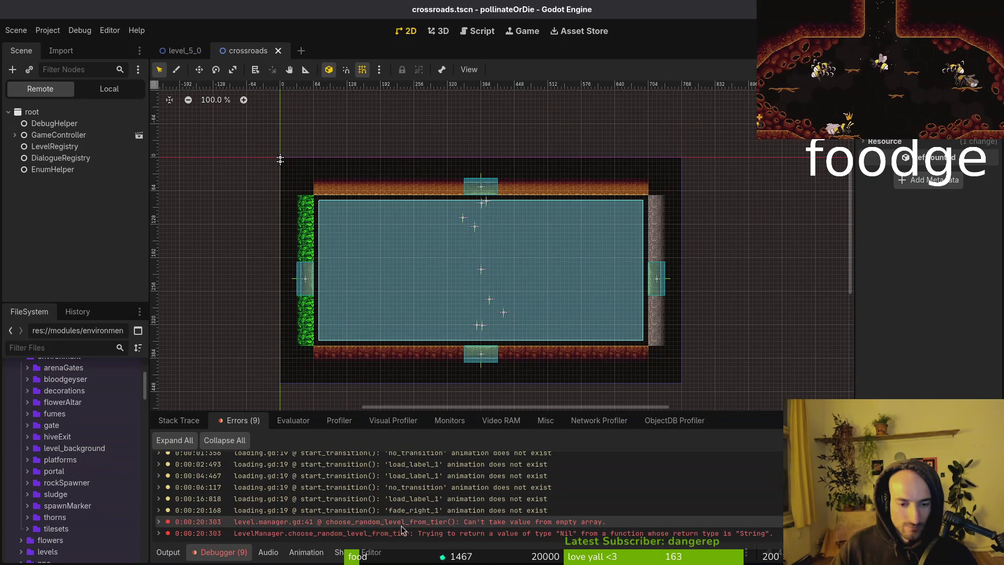
{"action": "left_click", "coordinate": [179, 422]}
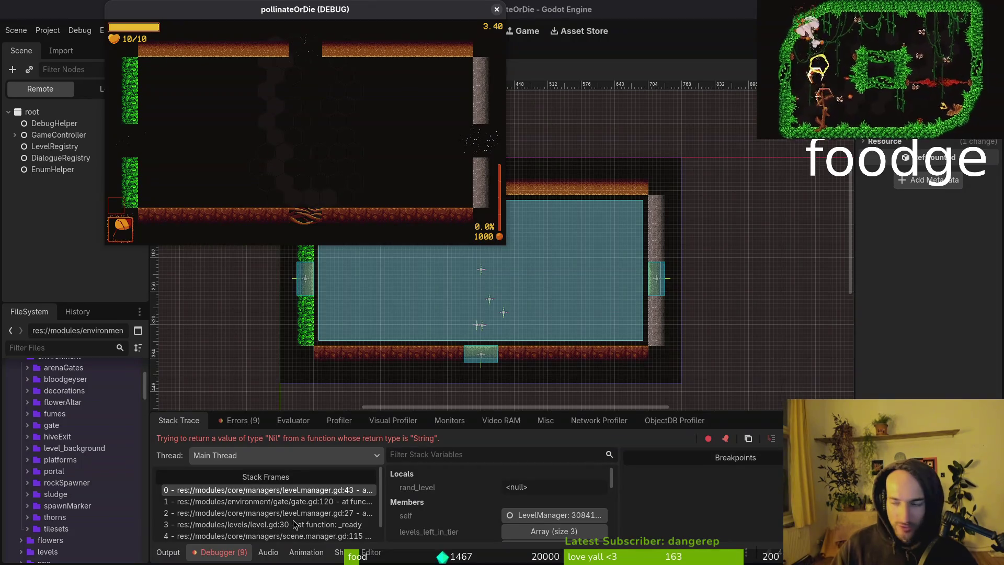
{"action": "key", "text": "alt+Tab"}
{"action": "key", "text": "space"}
Open level.gd through the file finder and go to line 30.
{"action": "key", "text": "f"}
{"action": "key", "text": "f"}
{"action": "type", "text": "level"}
{"action": "key", "text": "Return"}
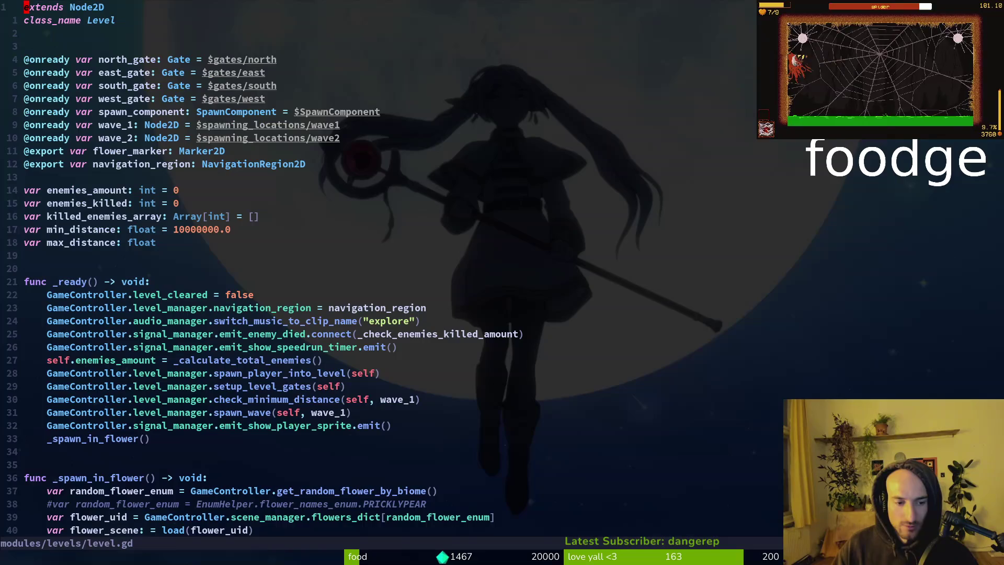
{"action": "type", "text": "0"}
{"action": "key", "text": "Return"}
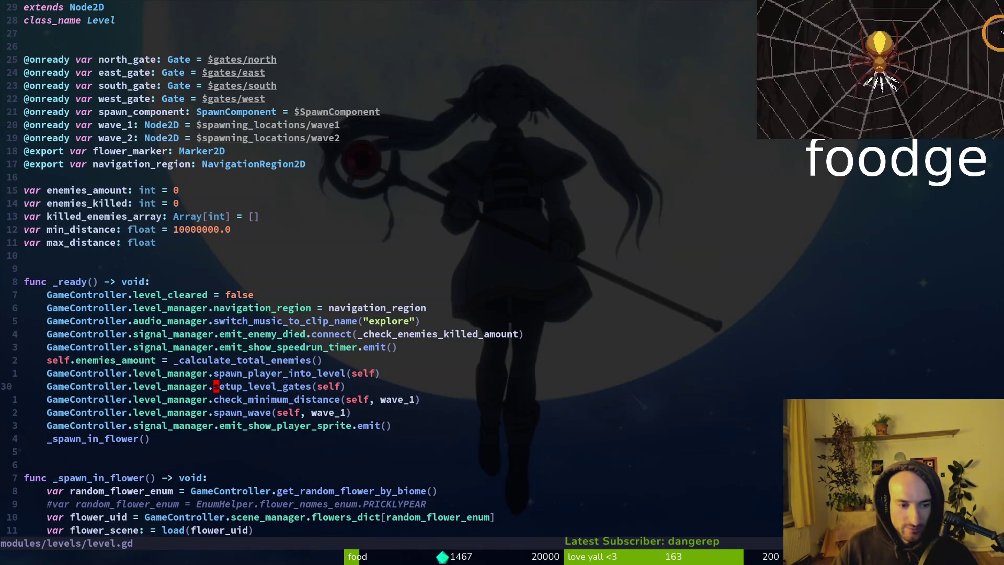
Jump to setup_level_gates and step down through the north_gate and west_gate lines.
{"action": "key", "text": "g"}
{"action": "key", "text": "d"}
{"action": "key", "text": "shift+v"}
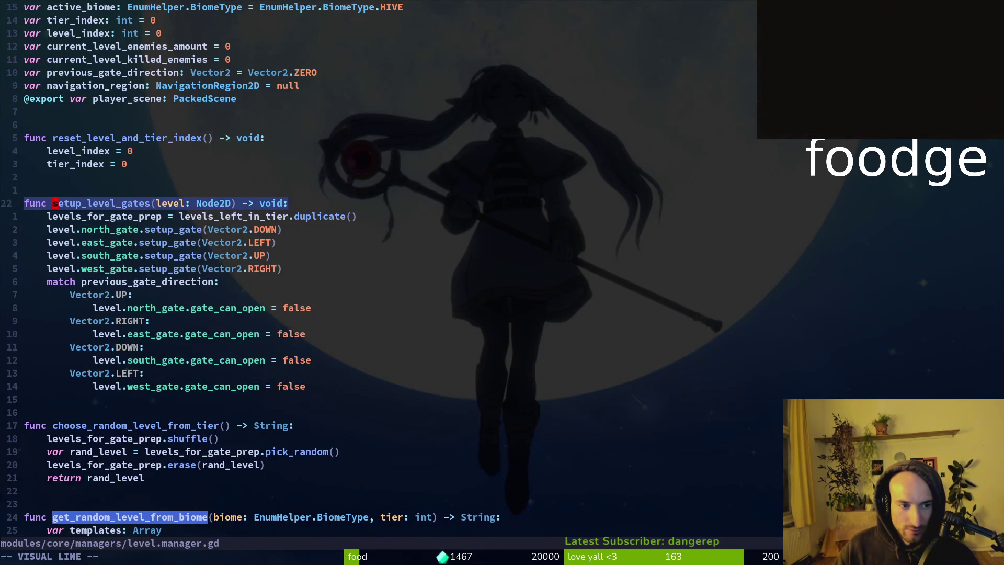
{"action": "key", "text": "Escape"}
{"action": "key", "text": "j"}
{"action": "key", "text": "j"}
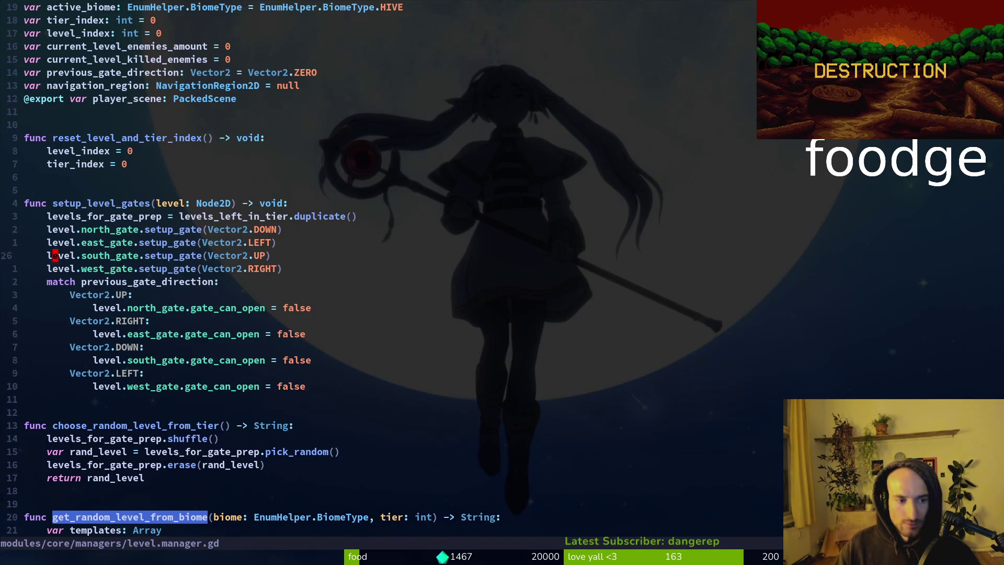
{"action": "key", "text": "j"}
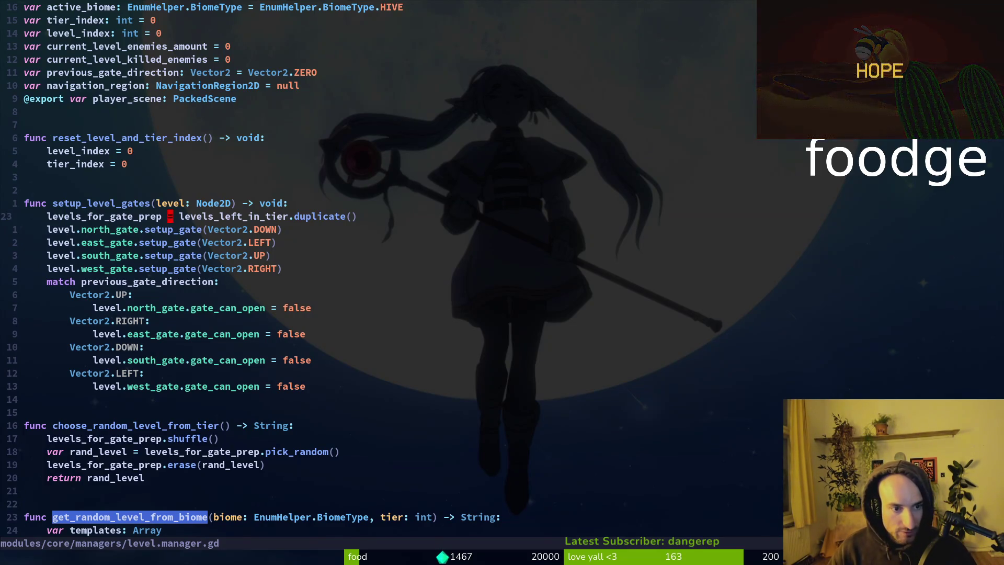
{"action": "key", "text": "w"}
{"action": "key", "text": "w"}
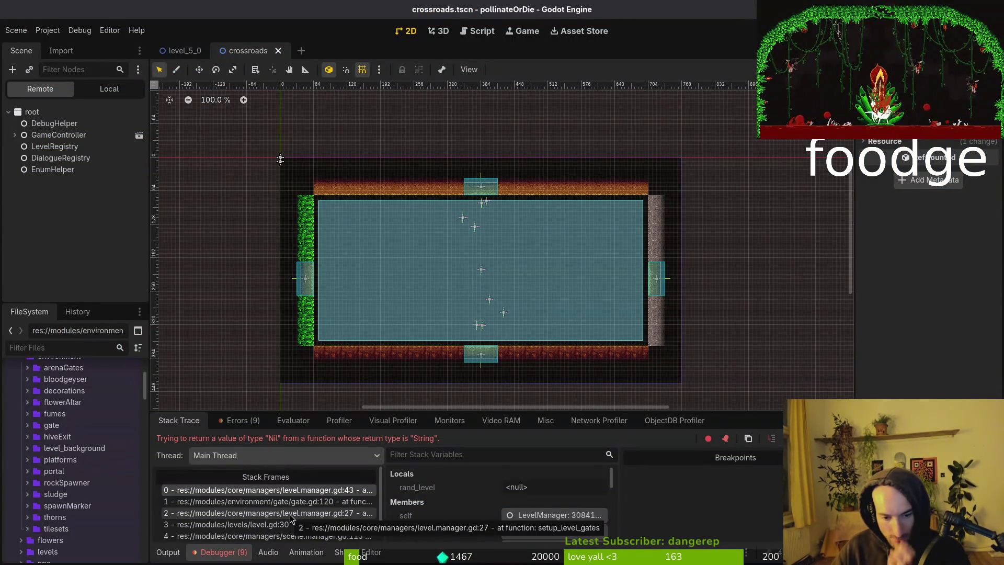
Inspect the top stack frame's variables in Godot and return focus to the setup_level_gates call.
{"action": "left_click", "coordinate": [306, 498]}
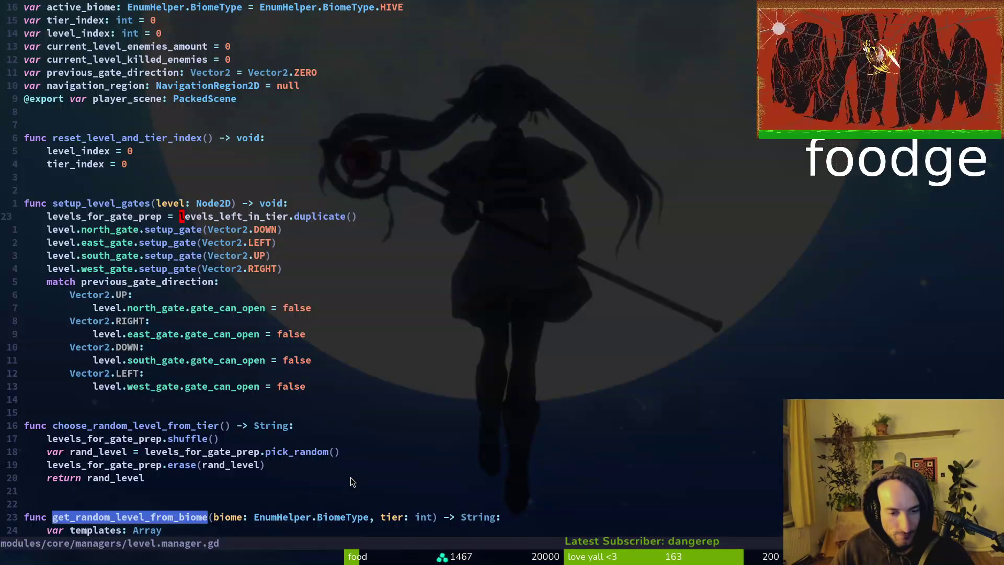
{"action": "key", "text": "ctrl+o"}
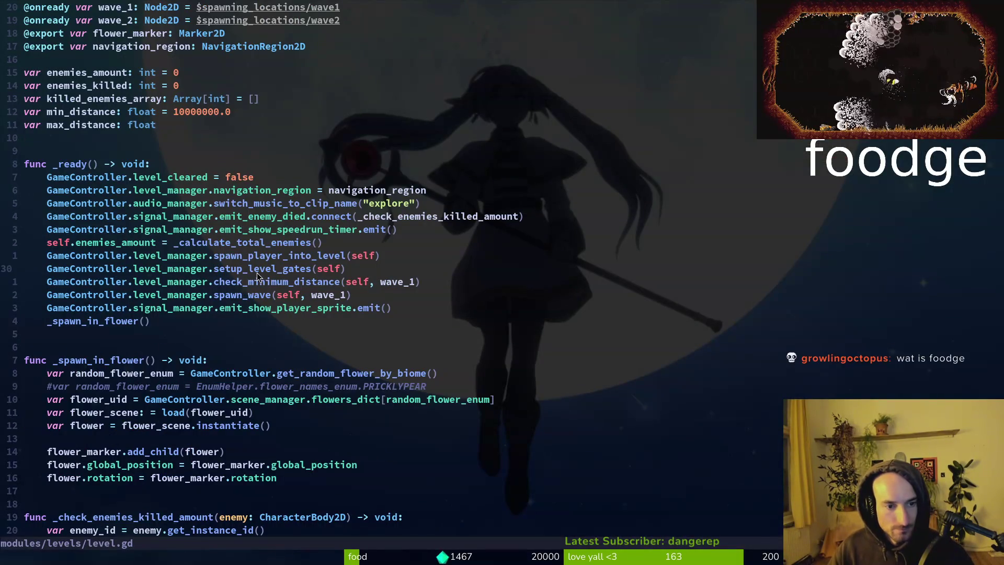
{"action": "key", "text": "alt+Tab"}
{"action": "left_click", "coordinate": [266, 275]}
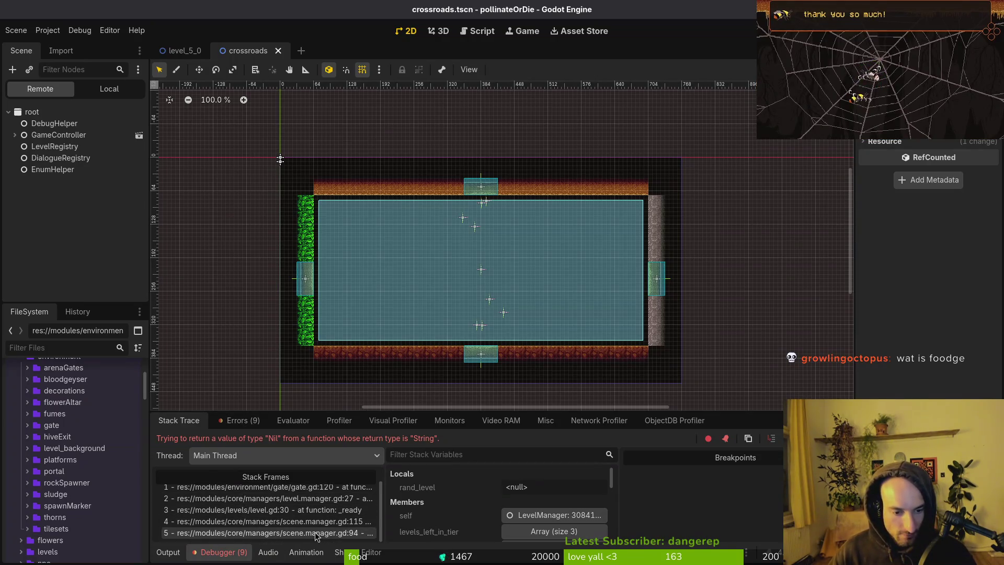
Open the level.gd:30 frame in Neovim and jump to setup_level_gates in level.manager.gd.
{"action": "left_click", "coordinate": [334, 531]}
{"action": "left_click", "coordinate": [342, 510]}
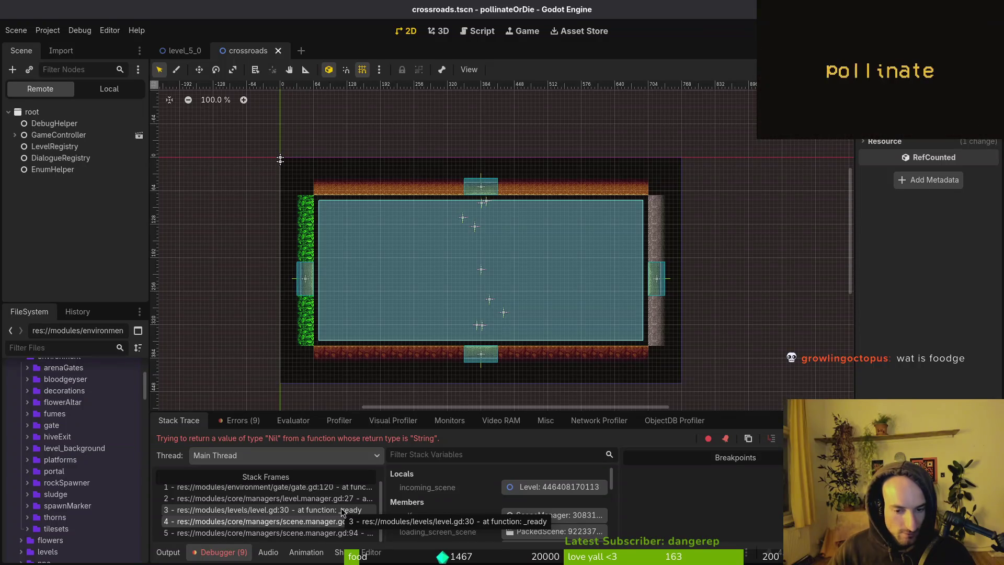
{"action": "double_click", "coordinate": [342, 511]}
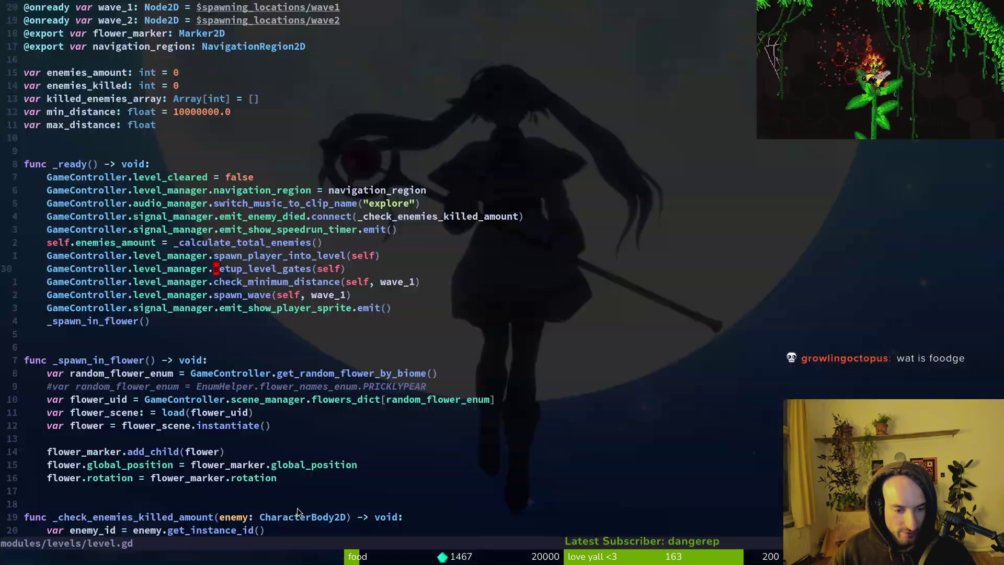
{"action": "left_click", "coordinate": [234, 269]}
{"action": "key", "text": "g"}
{"action": "key", "text": "d"}
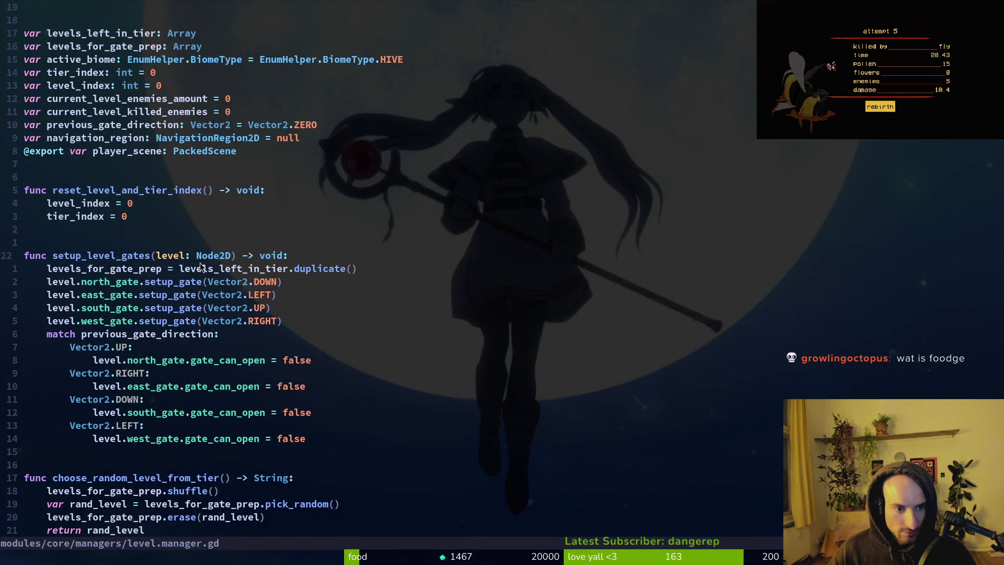
Insert print_debug(levels_left_in_tier) below the function header, save with :w, and return to Godot.
{"action": "type", "text": "o"}
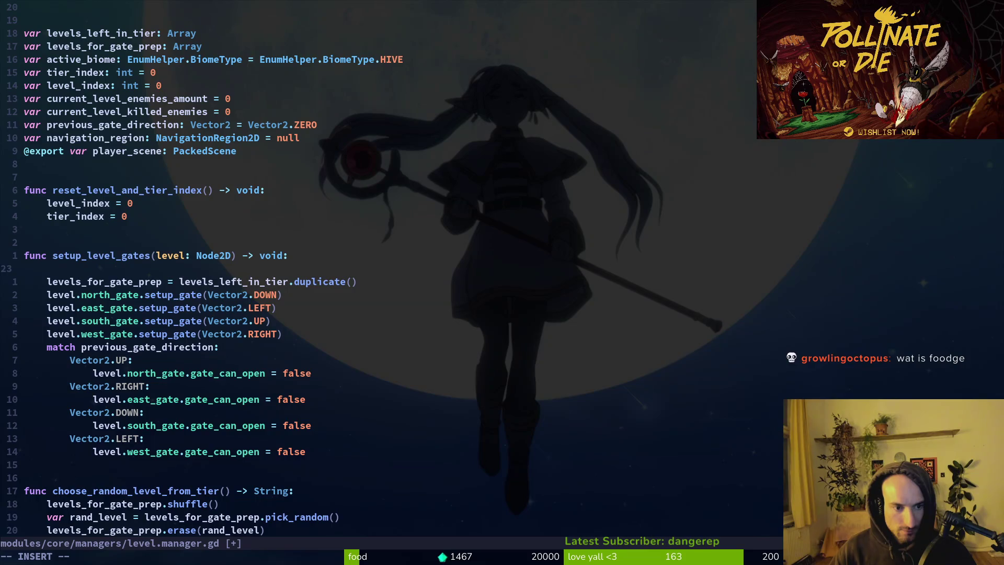
{"action": "type", "text": "print_debug(levels_left_in_tier"}
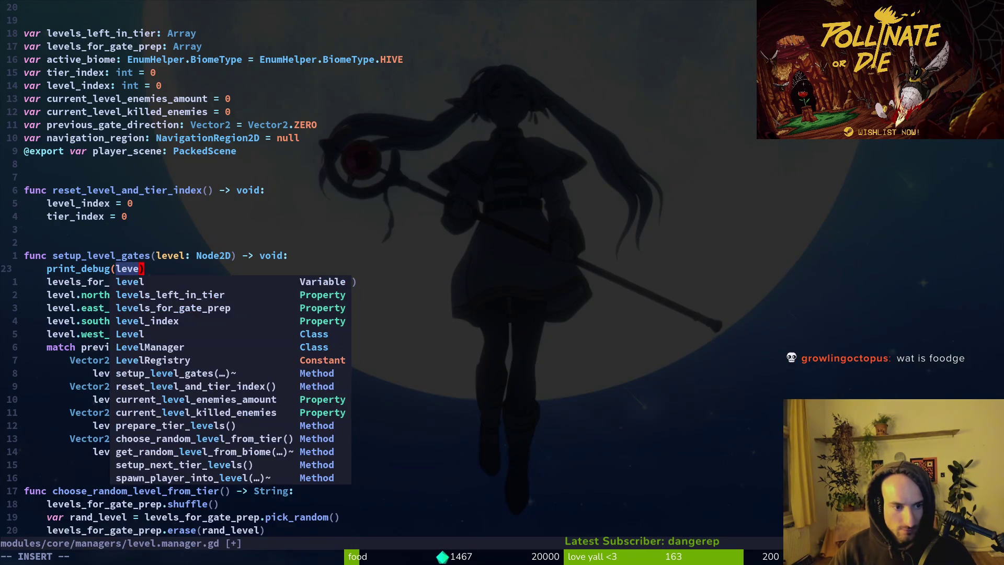
{"action": "type", "text": "):w"}
{"action": "key", "text": "Return"}
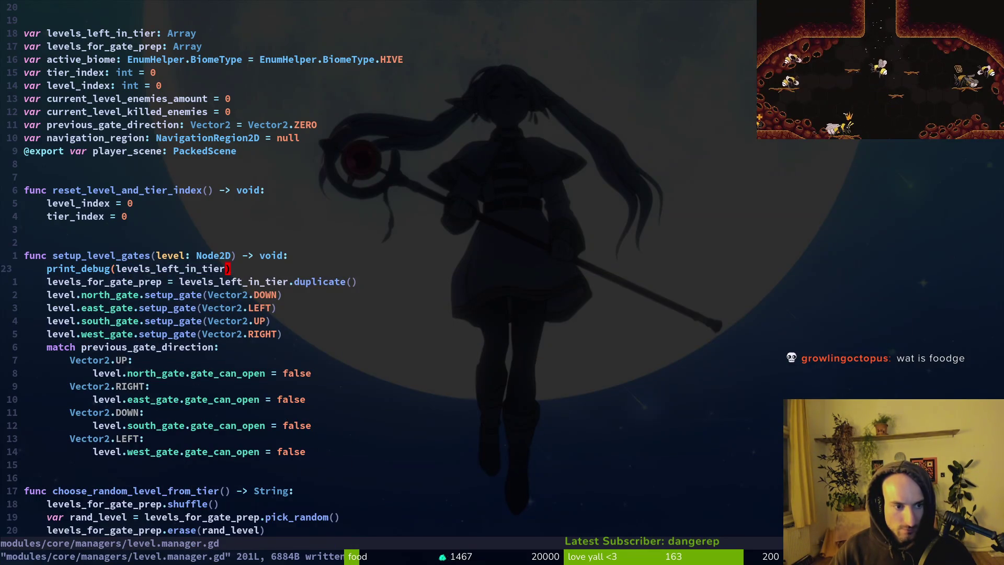
{"action": "key", "text": "alt+Tab"}
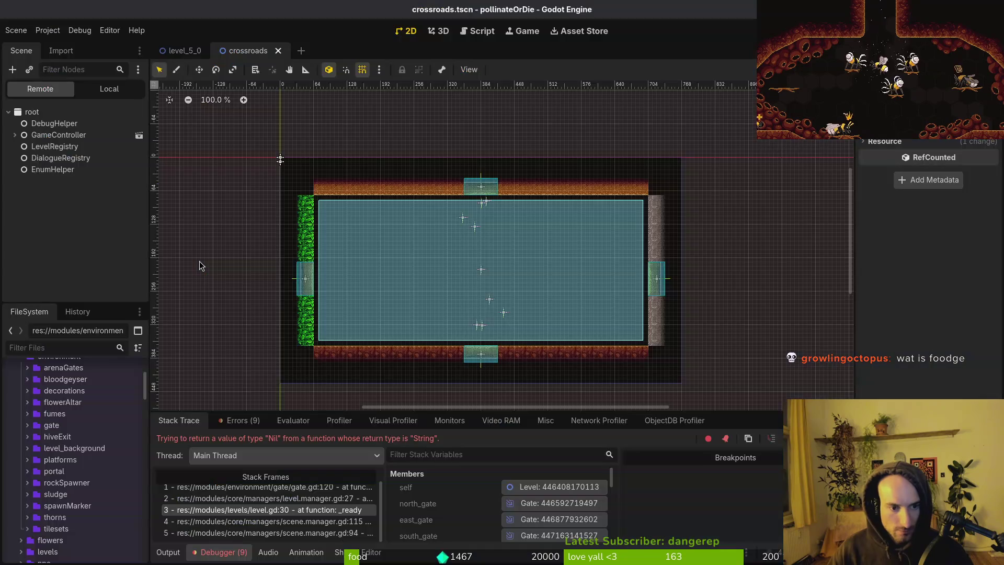
{"action": "key", "text": "alt+Tab"}
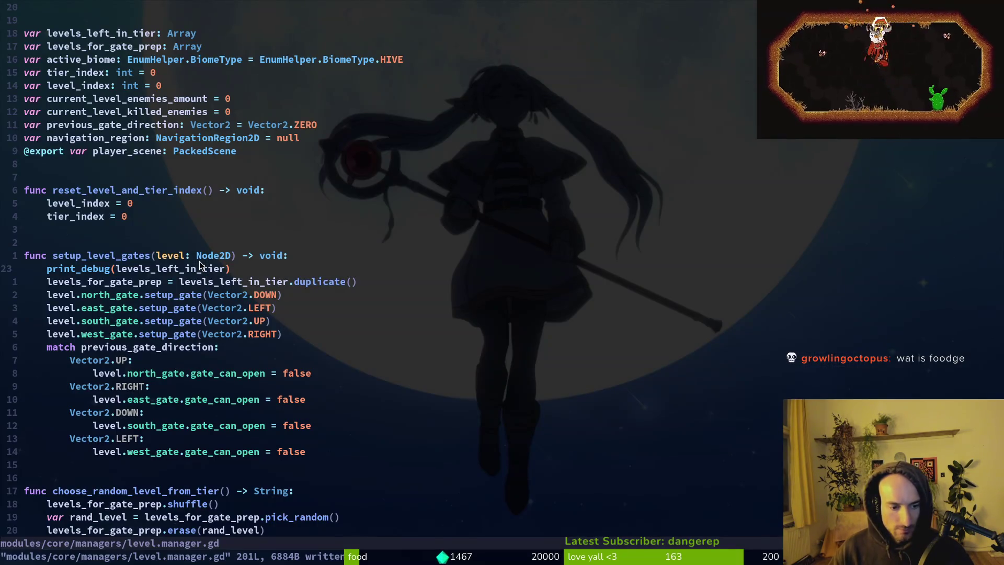
{"action": "key", "text": "alt+Tab"}
{"action": "key", "text": "alt+Tab"}
{"action": "key", "text": "ctrl+o"}
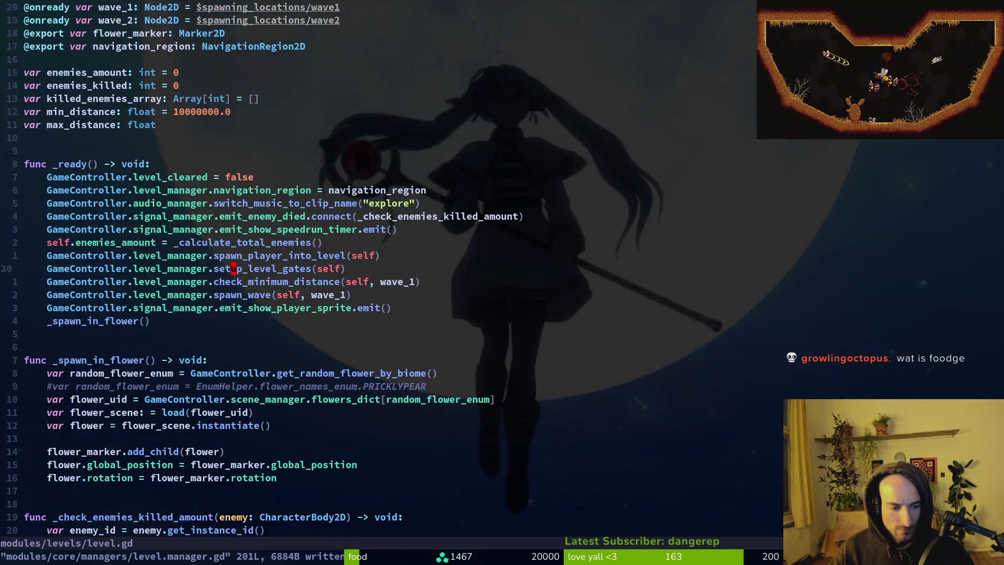
{"action": "key", "text": "alt+Tab"}
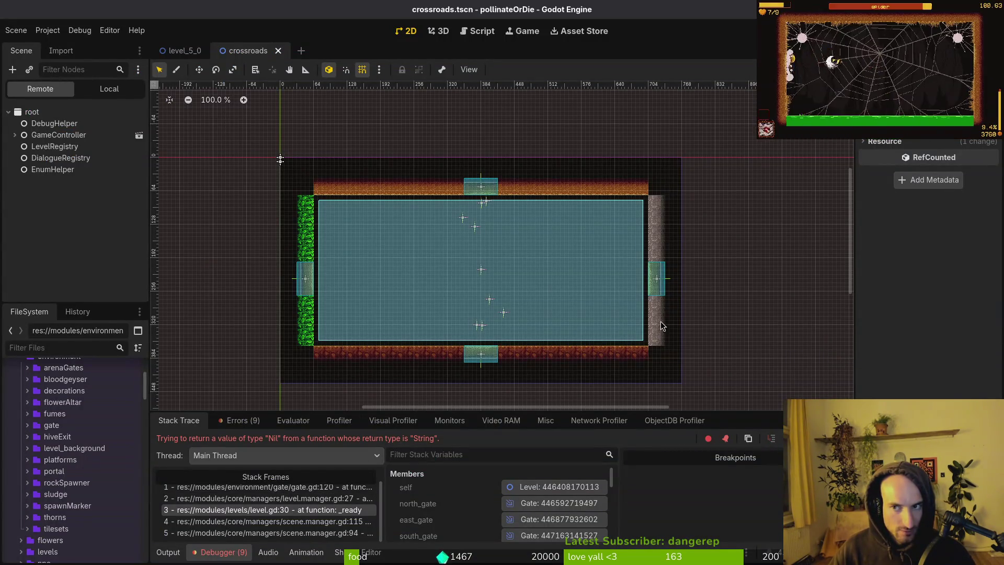
{"action": "key", "text": "alt+Tab"}
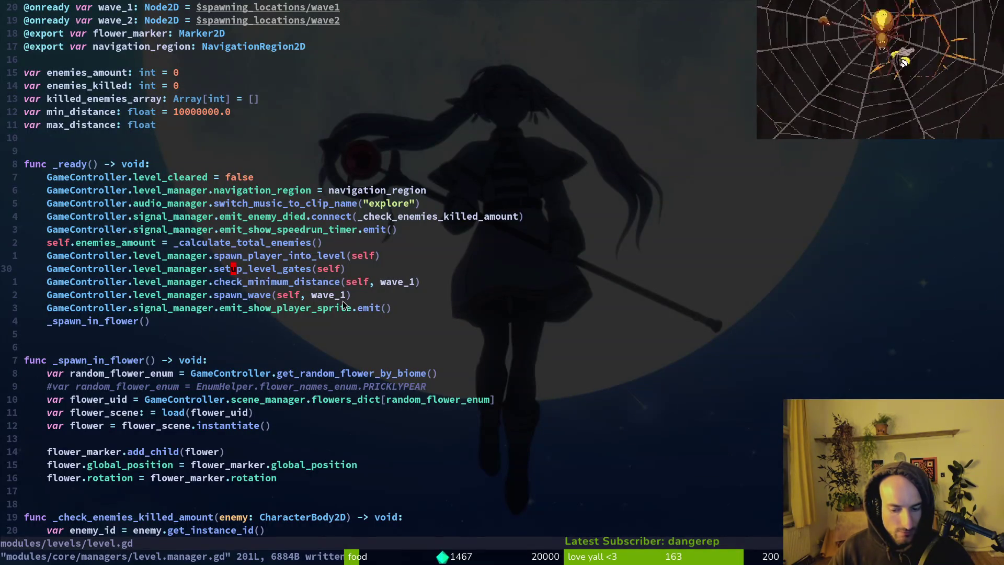
{"action": "key", "text": "alt+Tab"}
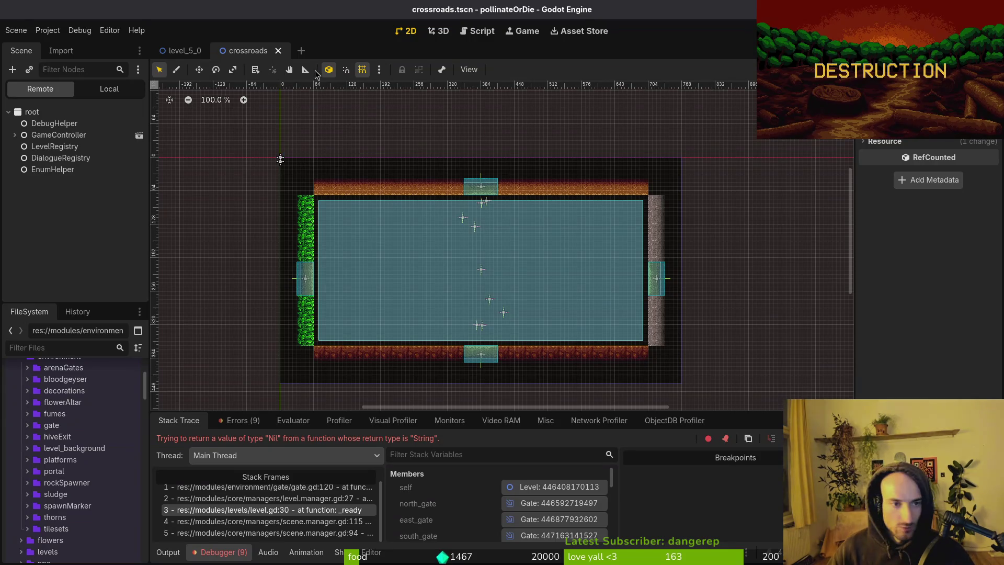
Create a new scene with a Node2D root named level_5_4.
{"action": "left_click", "coordinate": [185, 53]}
{"action": "left_click", "coordinate": [25, 48]}
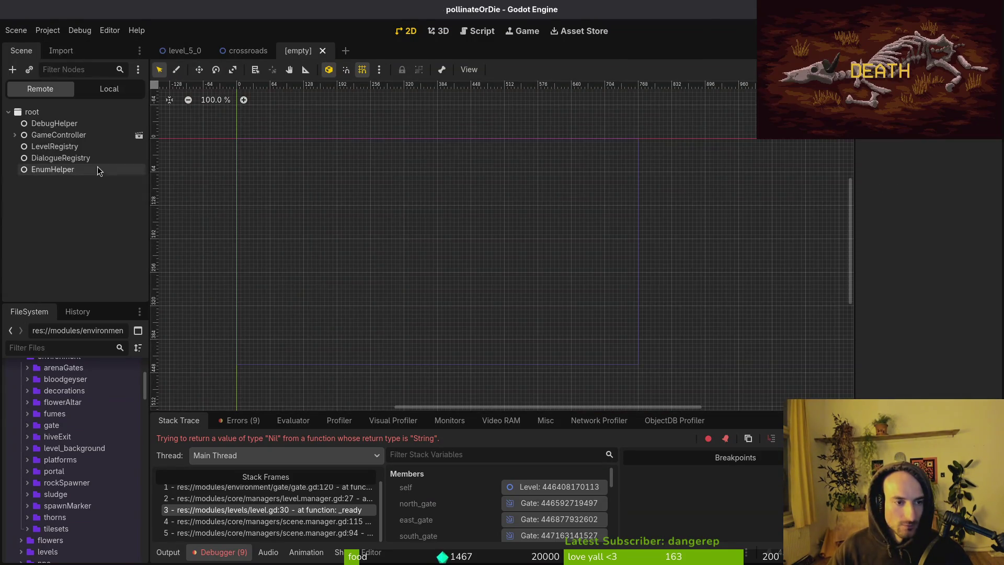
{"action": "left_click", "coordinate": [49, 131]}
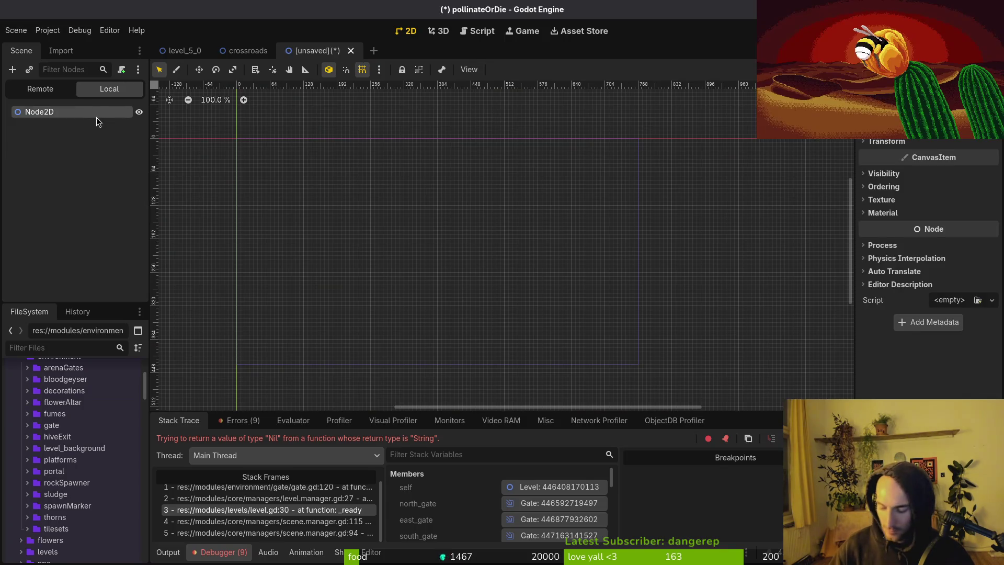
{"action": "double_click", "coordinate": [97, 117]}
{"action": "type", "text": "level_5"}
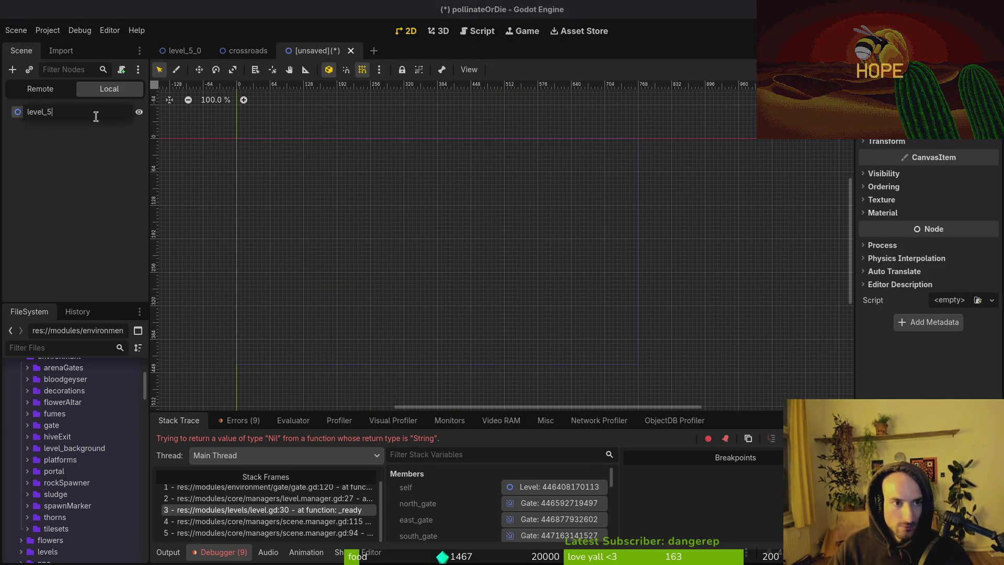
{"action": "type", "text": "_4"}
{"action": "key", "text": "Return"}
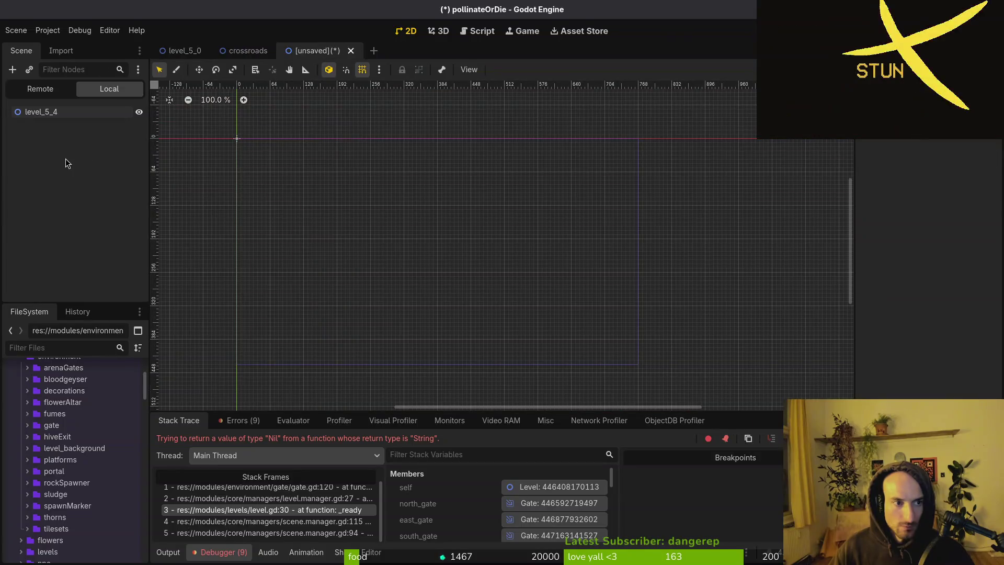
Save the scene as level_5_4.tscn in modules/levels/tier5.
{"action": "right_click", "coordinate": [76, 111]}
{"action": "left_click", "coordinate": [115, 219]}
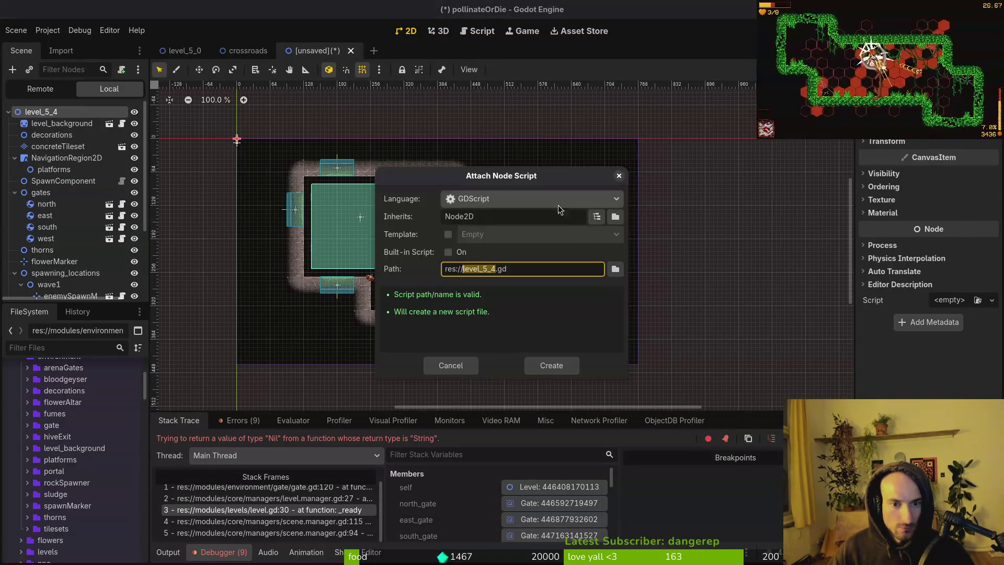
{"action": "key", "text": "Escape"}
{"action": "key", "text": "ctrl+s"}
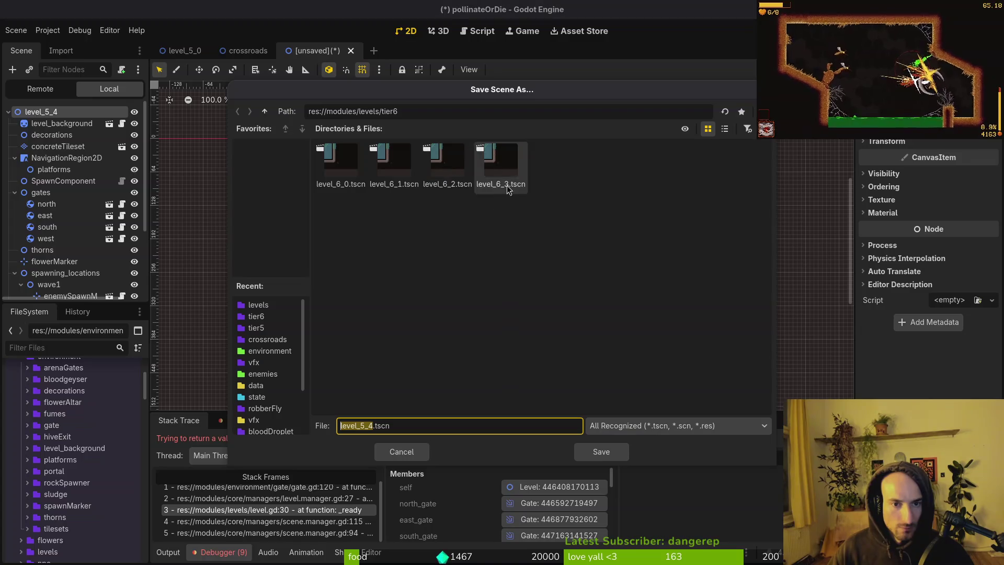
{"action": "left_click", "coordinate": [264, 111]}
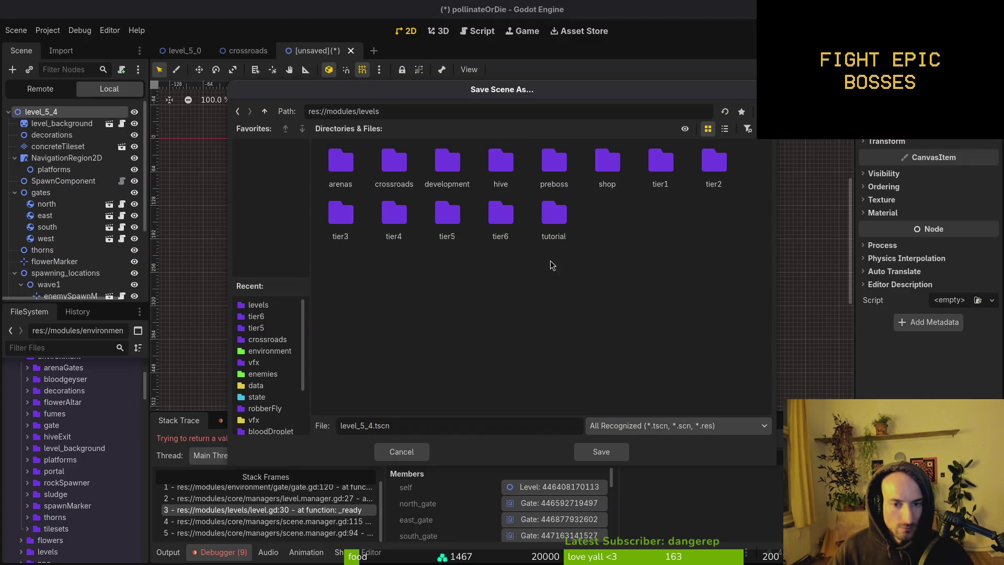
{"action": "double_click", "coordinate": [446, 212]}
{"action": "left_click", "coordinate": [600, 448]}
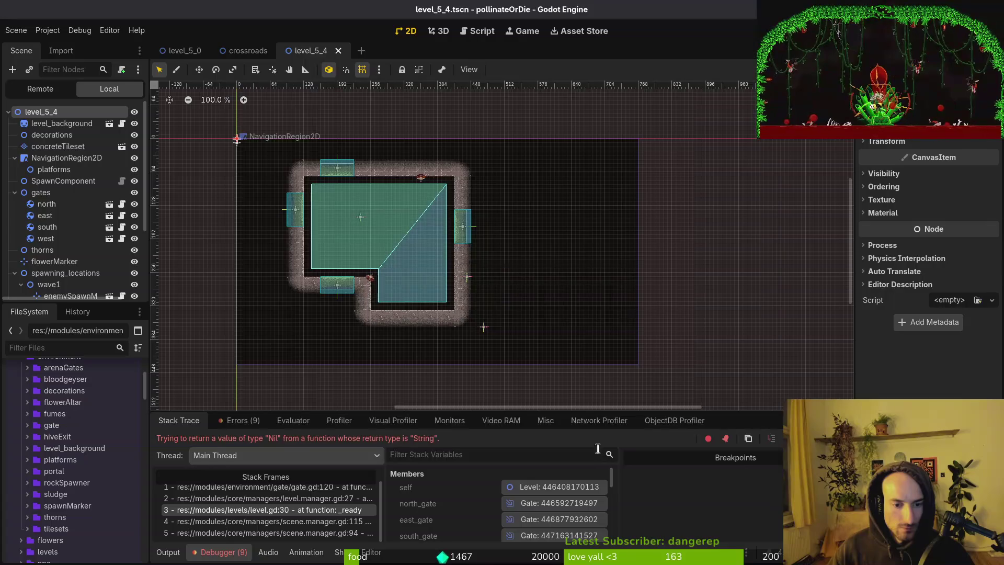
Attach the existing level.gd script to the level_5_4 root.
{"action": "key", "text": "ctrl+shift+a"}
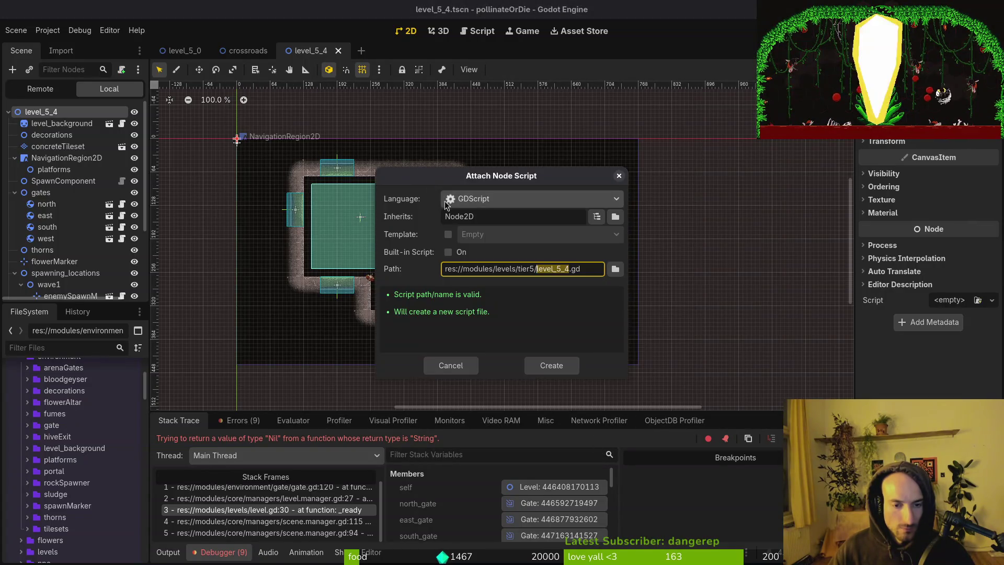
{"action": "left_click", "coordinate": [453, 368]}
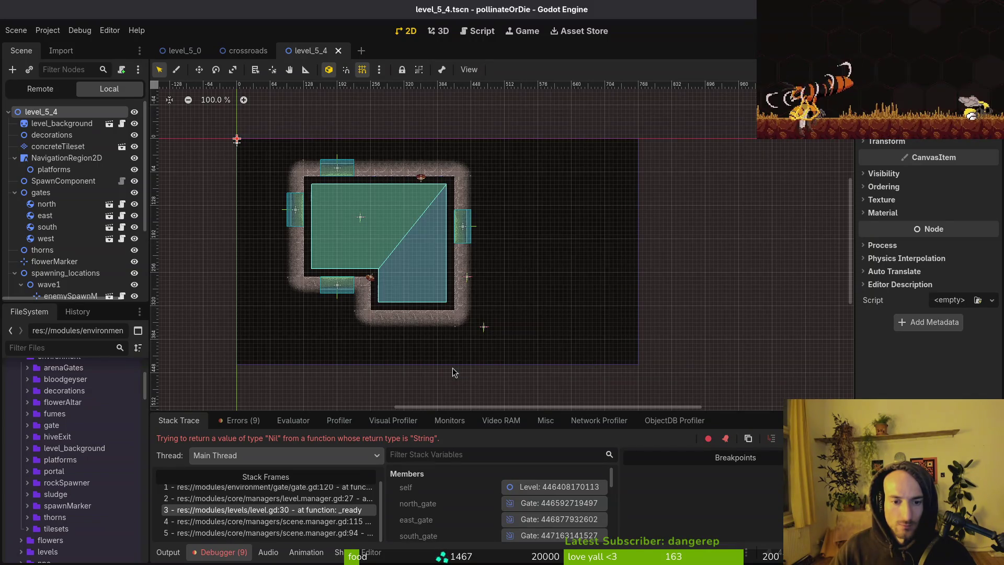
{"action": "key", "text": "ctrl+shift+a"}
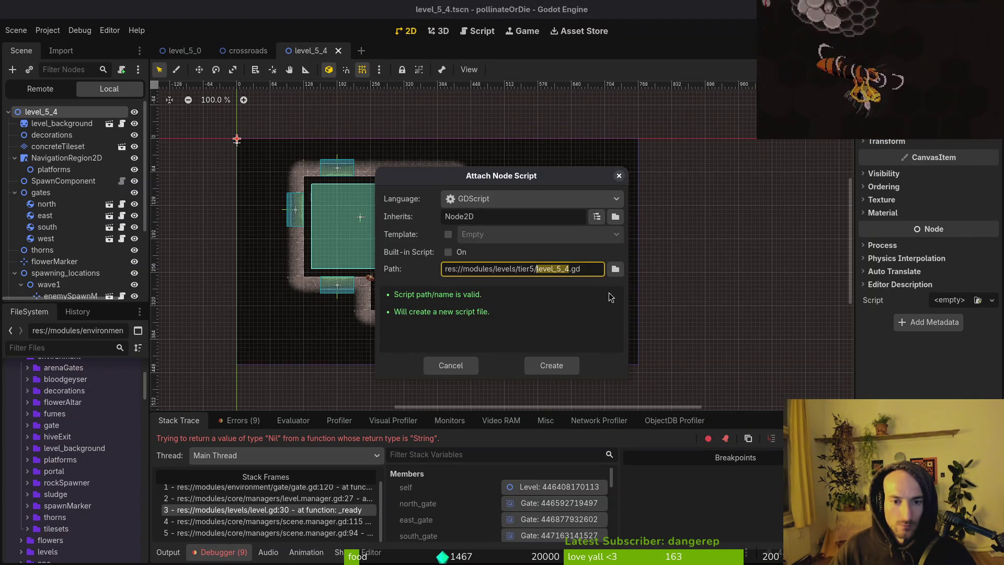
{"action": "left_click", "coordinate": [615, 268]}
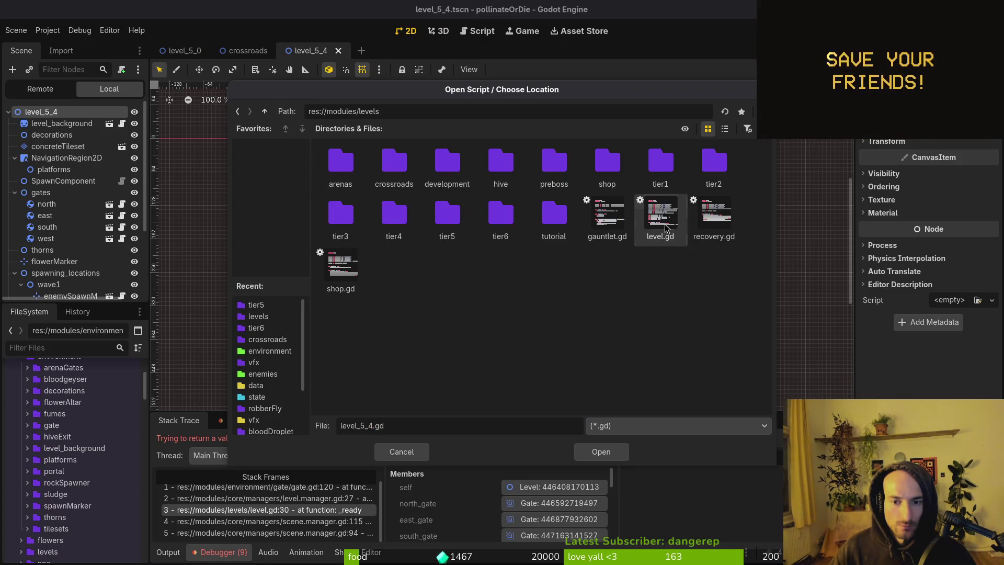
{"action": "left_click", "coordinate": [626, 452]}
{"action": "left_click", "coordinate": [545, 366]}
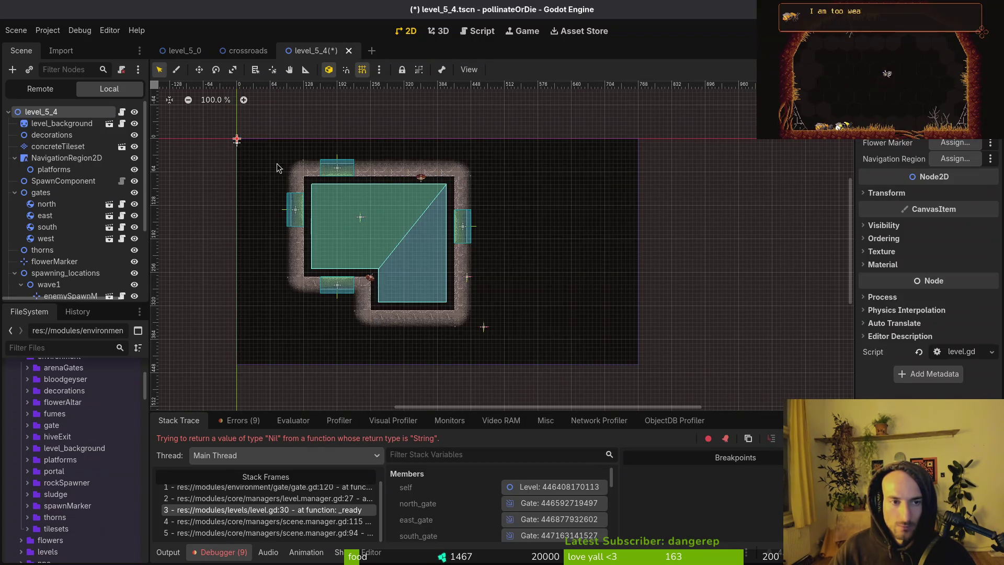
{"action": "key", "text": "ctrl+shift+o"}
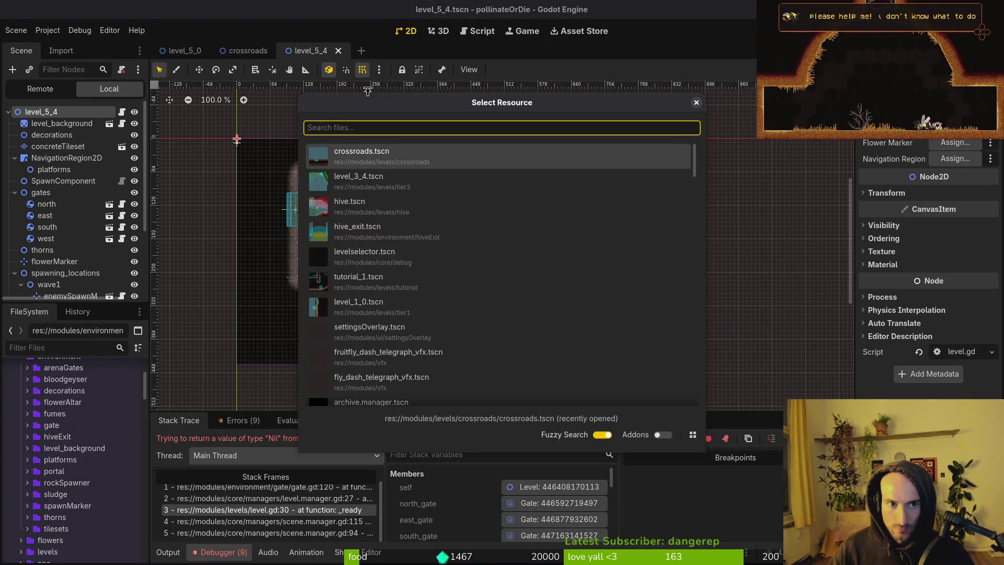
{"action": "key", "text": "Escape"}
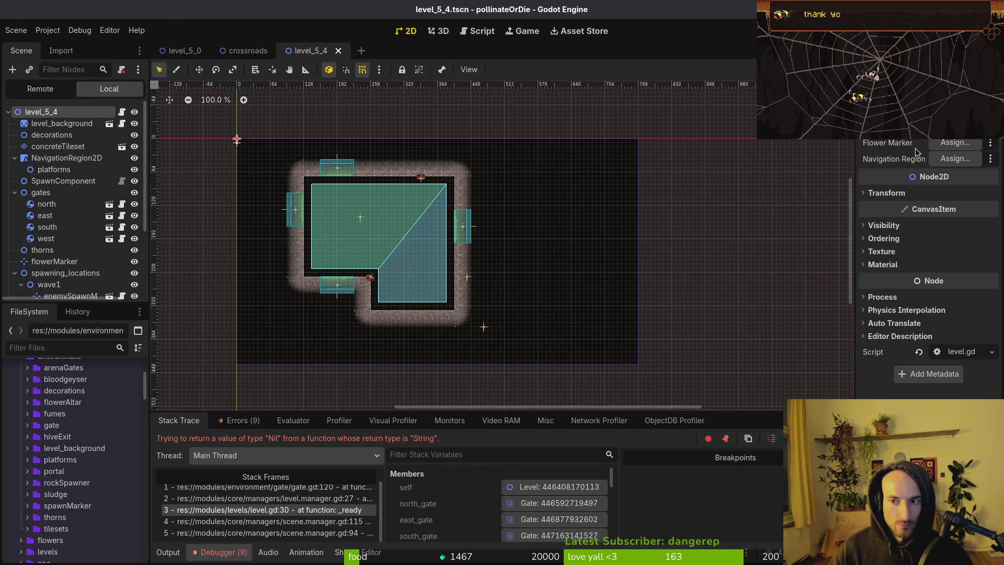
Assign NavigationRegion2D as Navigation Region and flowerMarker as Flower Marker in the Inspector.
{"action": "left_click", "coordinate": [955, 158]}
{"action": "left_click", "coordinate": [473, 165]}
{"action": "left_click", "coordinate": [541, 451]}
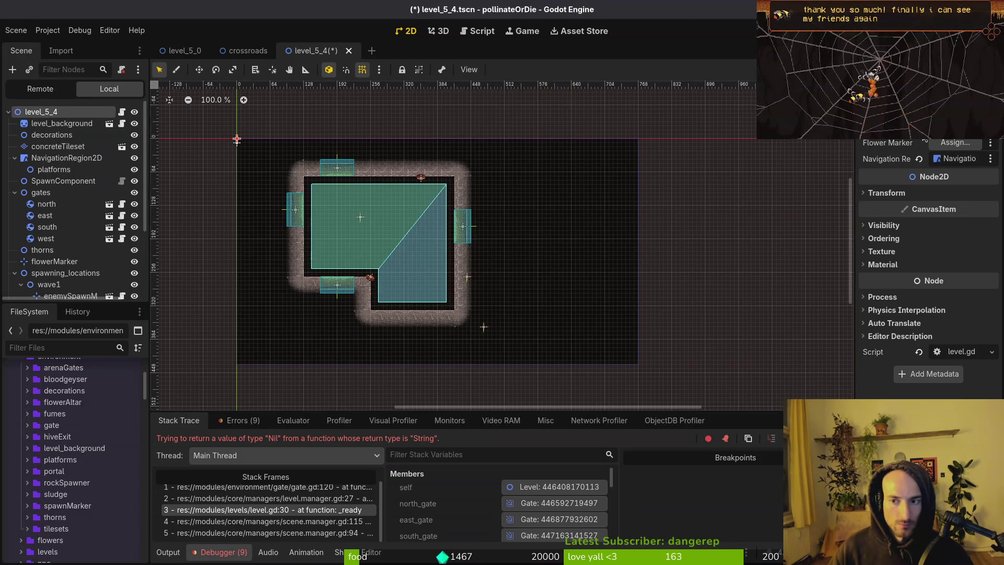
{"action": "left_click", "coordinate": [955, 142]}
{"action": "left_click", "coordinate": [462, 163]}
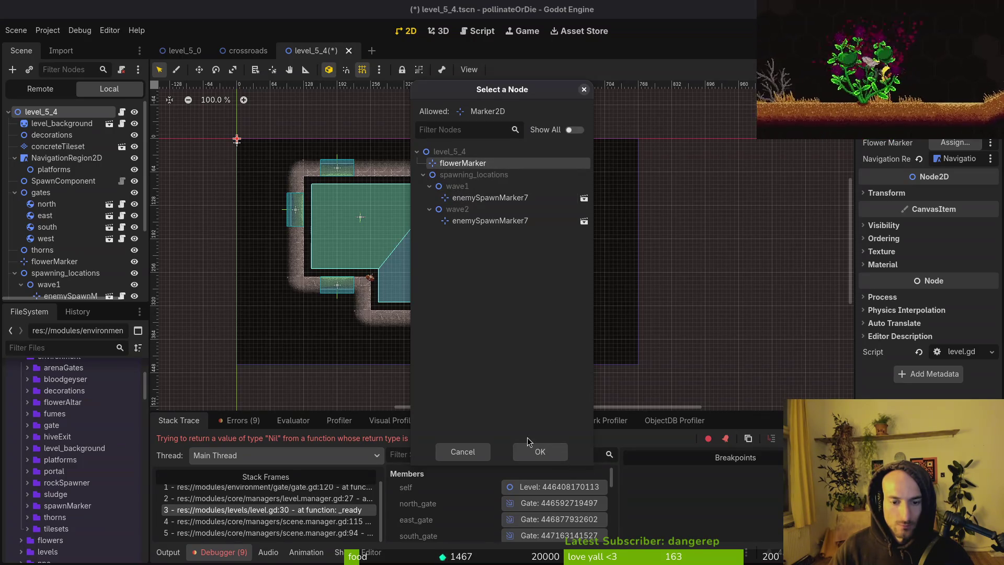
{"action": "left_click", "coordinate": [534, 455]}
Create a new scene with root level_6_4 and paste the copied level nodes under it.
{"action": "left_click", "coordinate": [16, 29]}
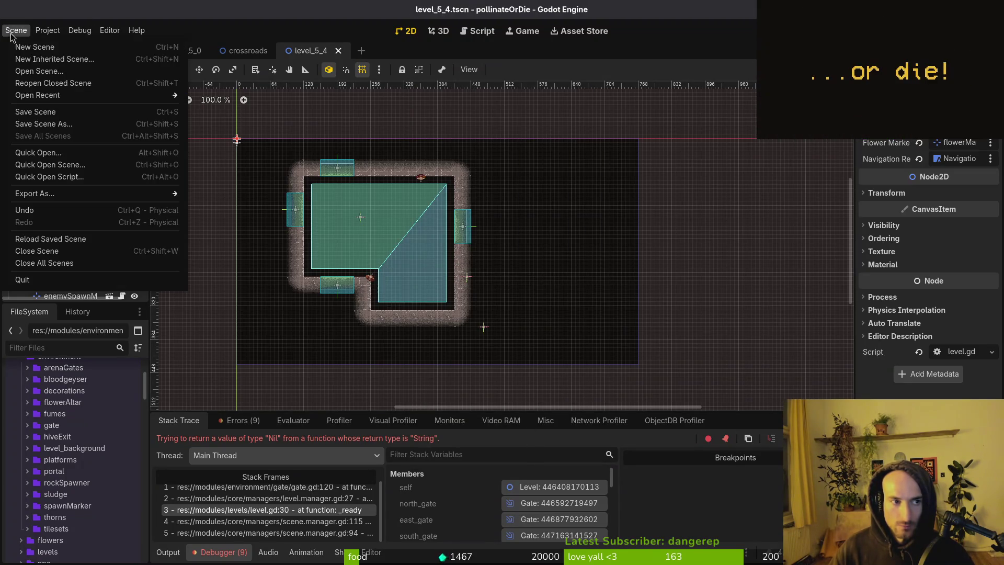
{"action": "left_click", "coordinate": [32, 43]}
{"action": "key", "text": "F2"}
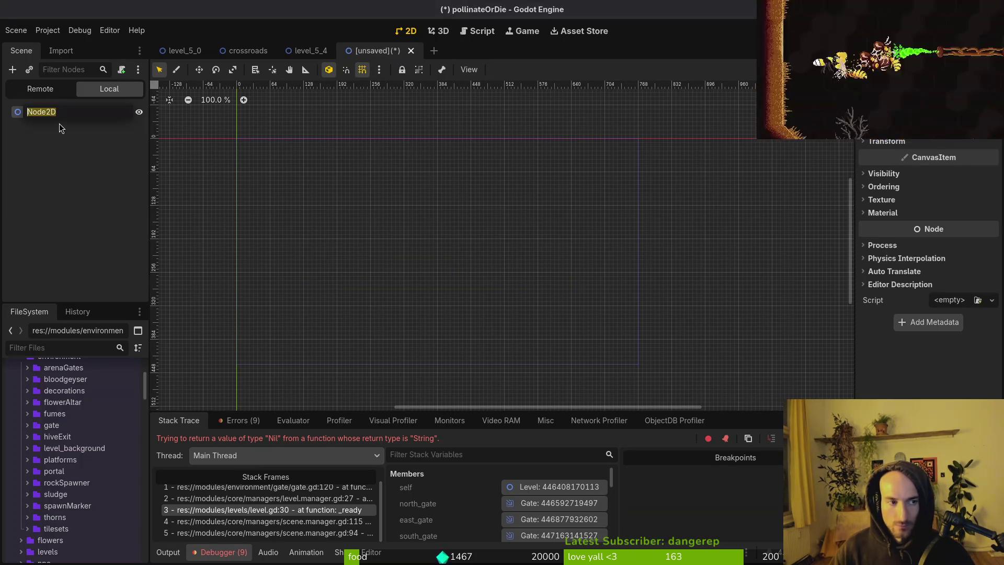
{"action": "type", "text": "level"}
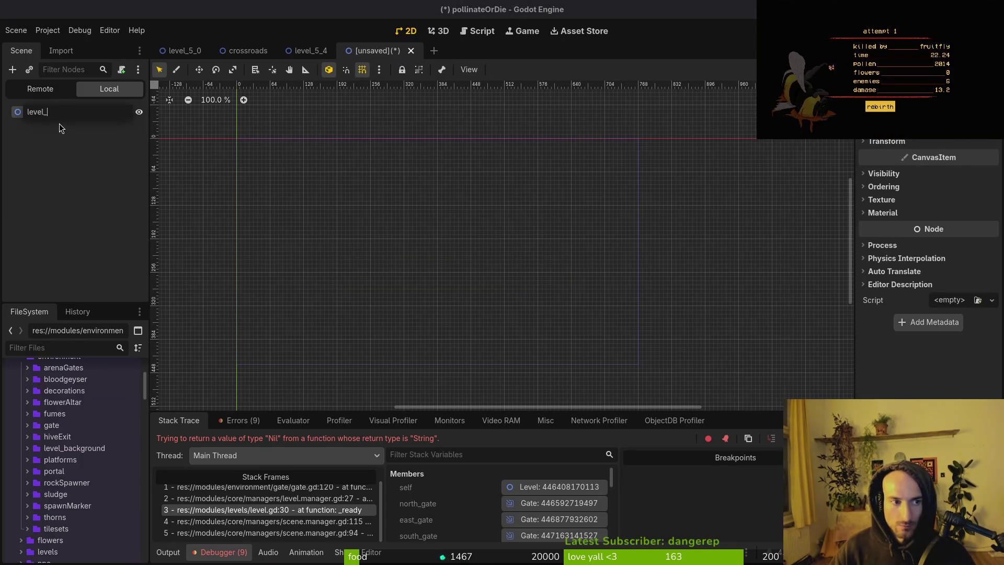
{"action": "type", "text": "_6_4"}
{"action": "key", "text": "Return"}
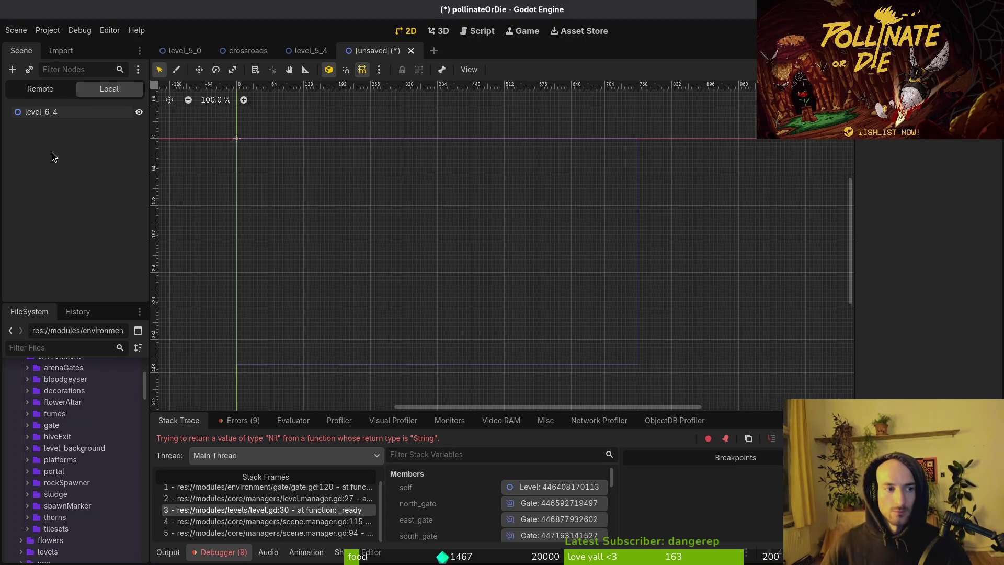
{"action": "key", "text": "ctrl+v"}
{"action": "left_click", "coordinate": [56, 113]}
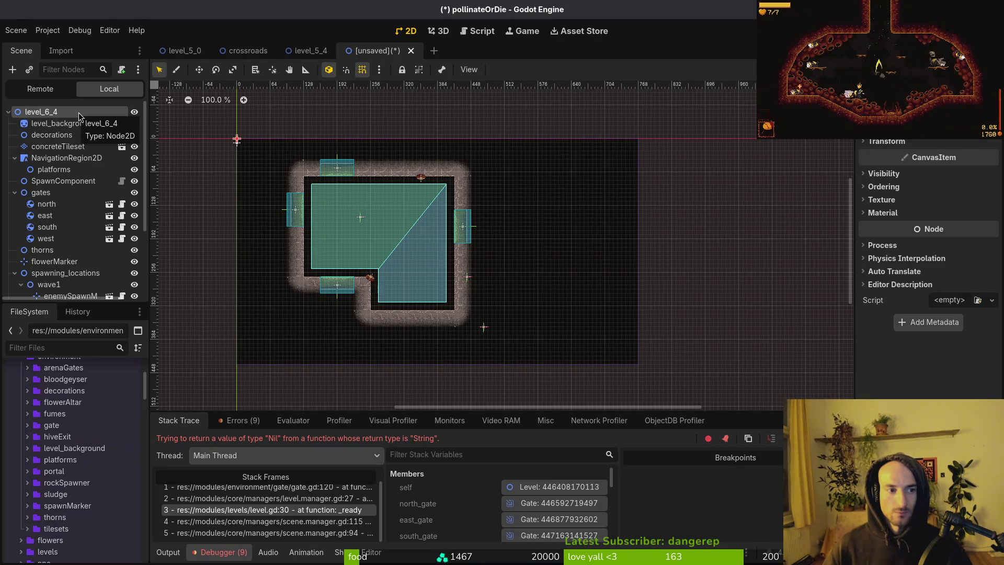
Save the scene as level_6_4.tscn in the tier6 folder.
{"action": "left_click", "coordinate": [121, 69]}
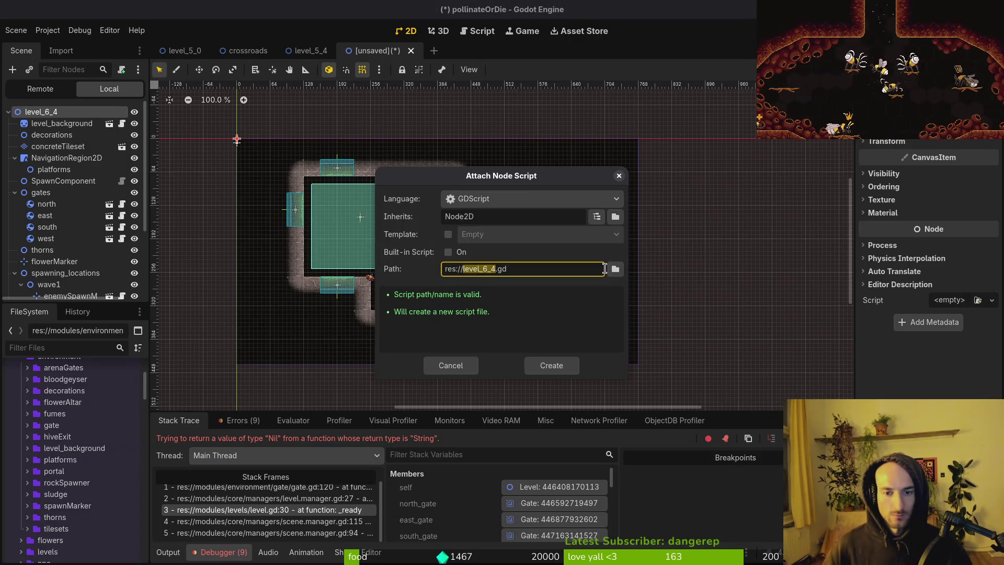
{"action": "key", "text": "Escape"}
{"action": "key", "text": "ctrl+s"}
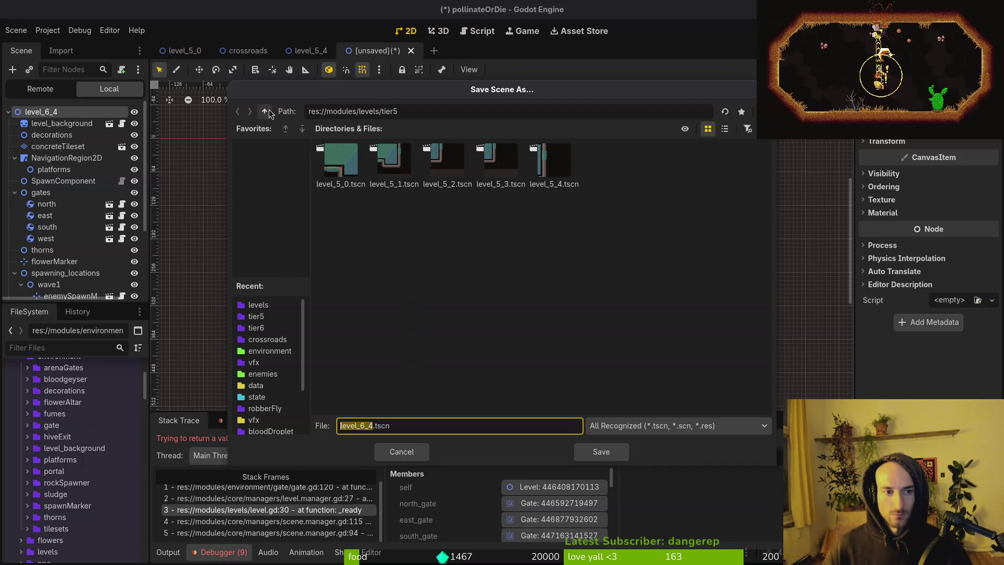
{"action": "left_click", "coordinate": [265, 111]}
{"action": "double_click", "coordinate": [499, 238]}
{"action": "left_click", "coordinate": [508, 180]}
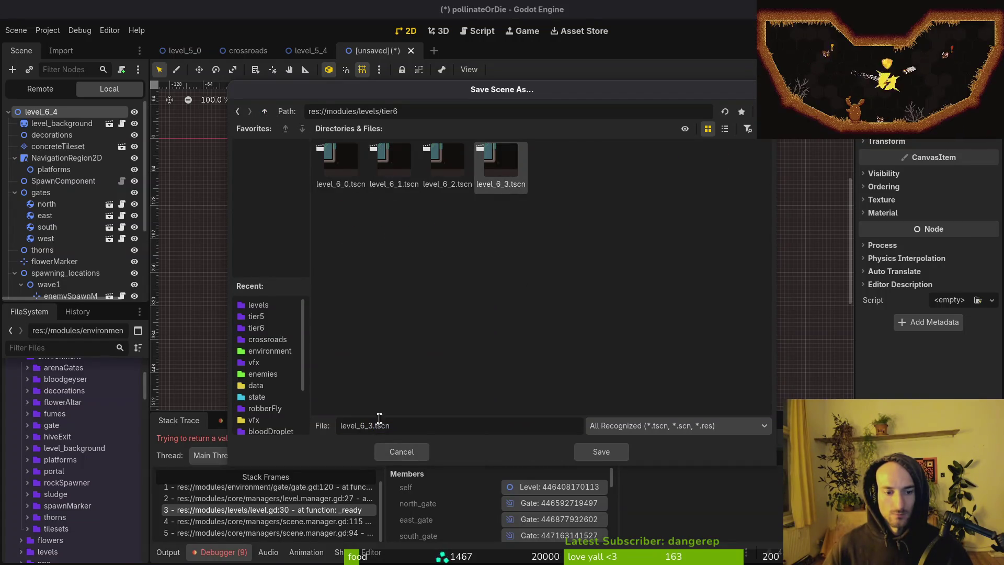
{"action": "key", "text": "Return"}
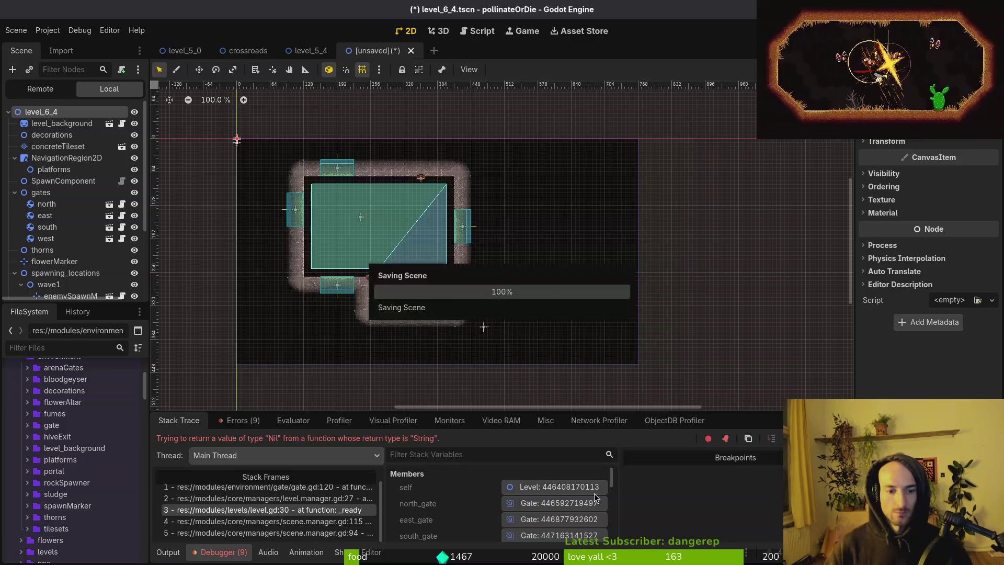
Attach the shared level.gd script to the level_6_4 root.
{"action": "left_click", "coordinate": [121, 69]}
{"action": "left_click", "coordinate": [614, 267]}
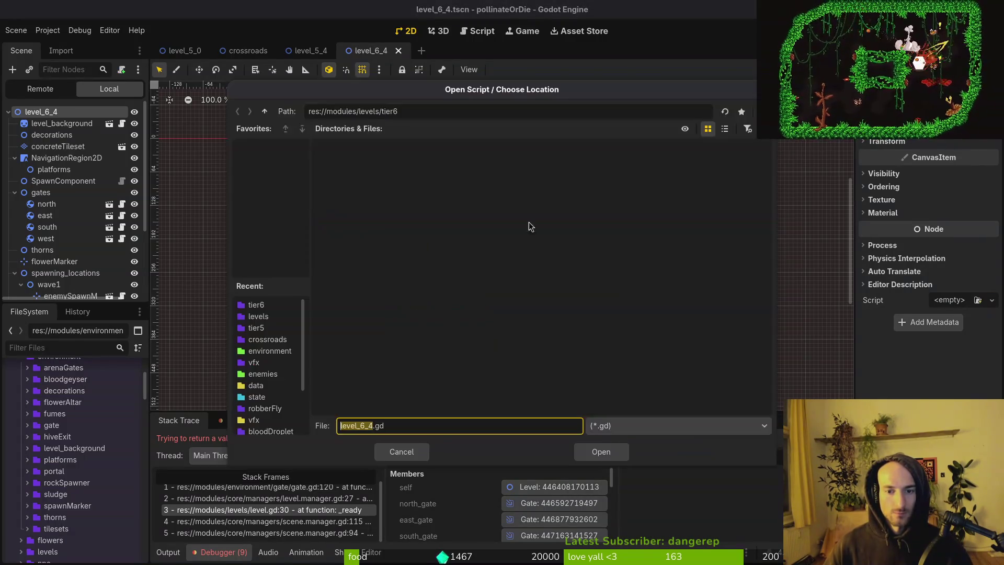
{"action": "left_click", "coordinate": [660, 214]}
{"action": "left_click", "coordinate": [601, 451]}
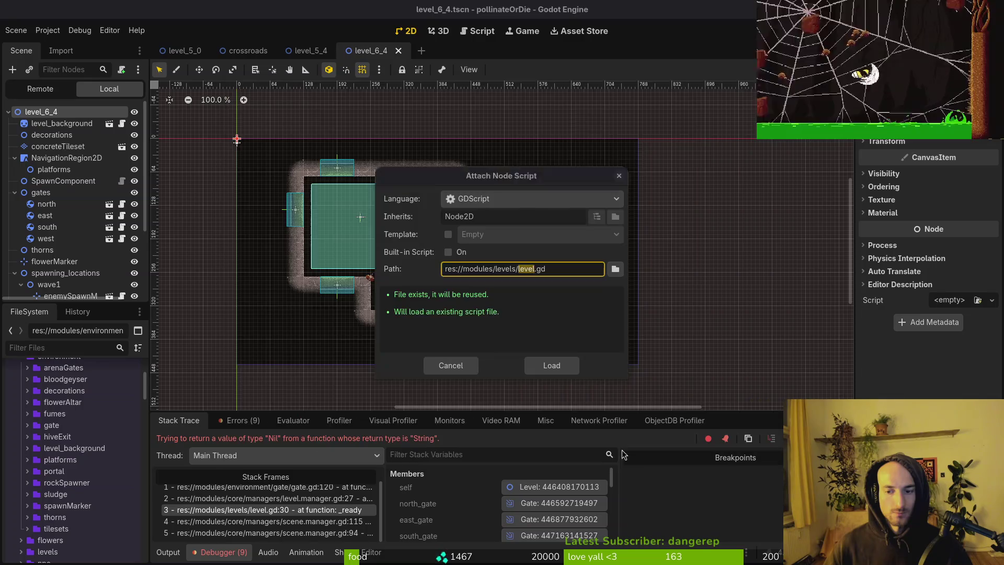
{"action": "left_click", "coordinate": [554, 367]}
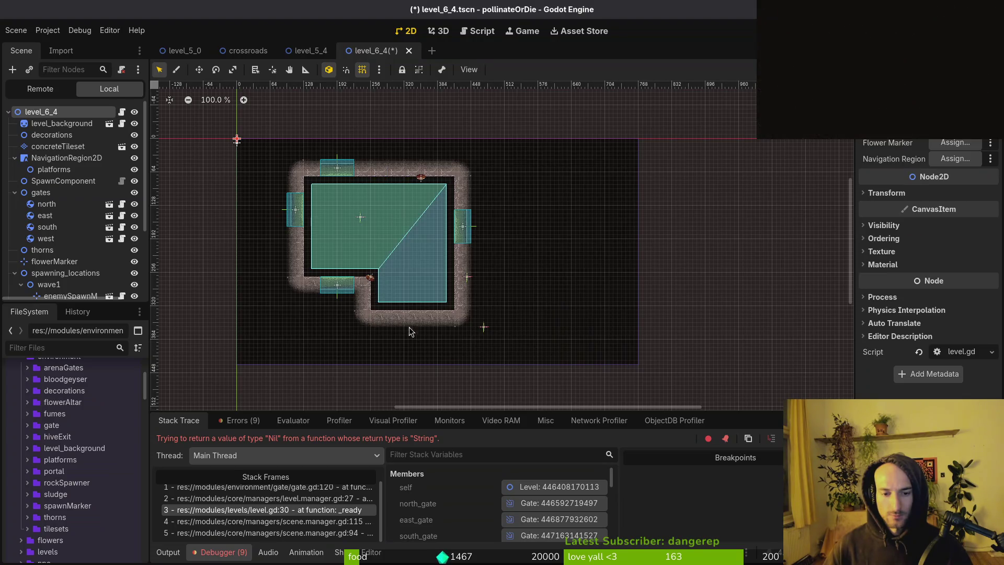
Assign flowerMarker and NavigationRegion2D exports, then close the level_5_4 and level_6_4 scenes.
{"action": "left_click", "coordinate": [954, 143]}
{"action": "left_click", "coordinate": [471, 164]}
{"action": "left_click", "coordinate": [540, 451]}
{"action": "left_click", "coordinate": [955, 158]}
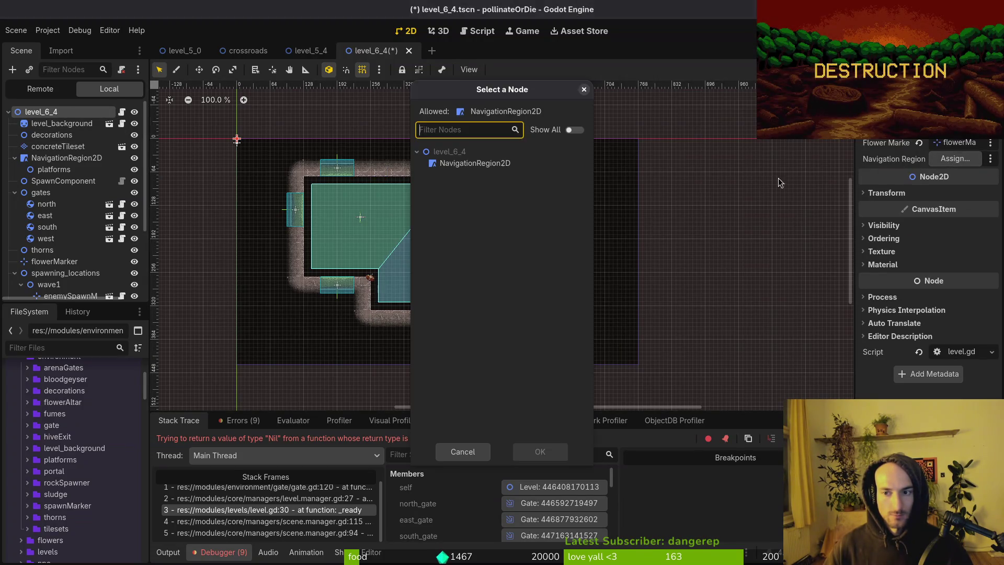
{"action": "left_click", "coordinate": [484, 164]}
{"action": "left_click", "coordinate": [540, 451]}
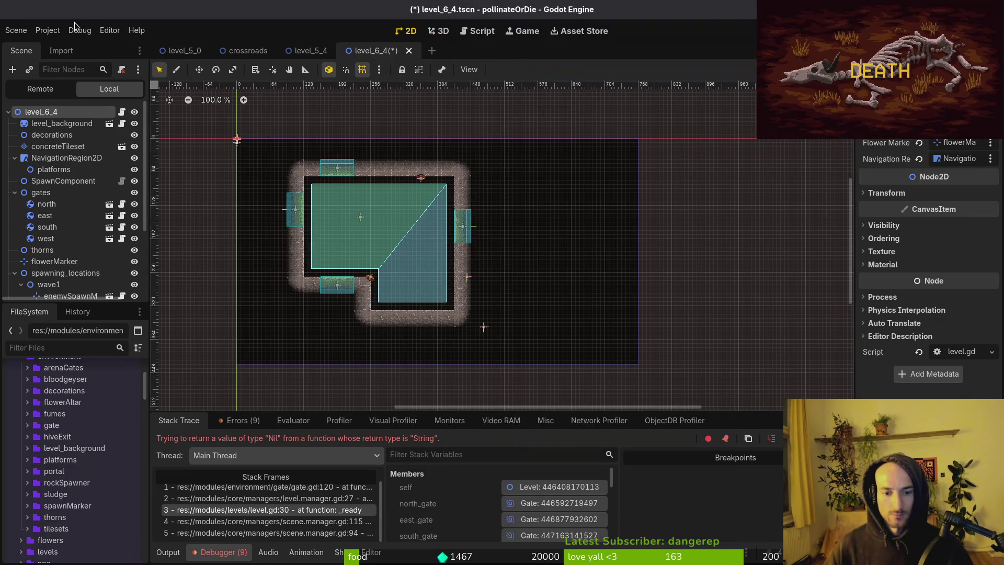
{"action": "right_click", "coordinate": [249, 50]}
{"action": "left_click", "coordinate": [293, 99]}
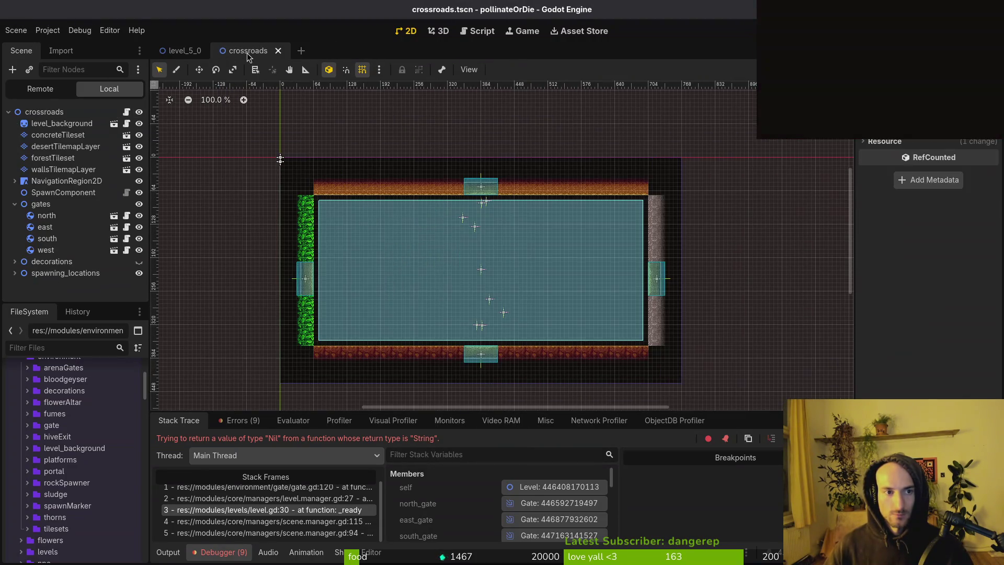
On the crossroads root node, set the Navigation Region to NavigationRegion2D.
{"action": "left_click", "coordinate": [46, 112]}
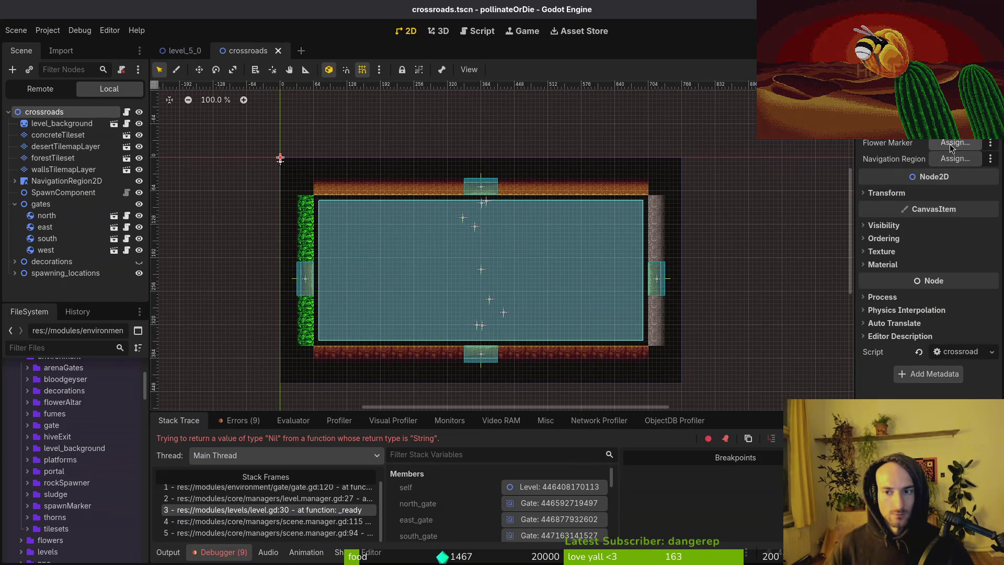
{"action": "left_click", "coordinate": [950, 145]}
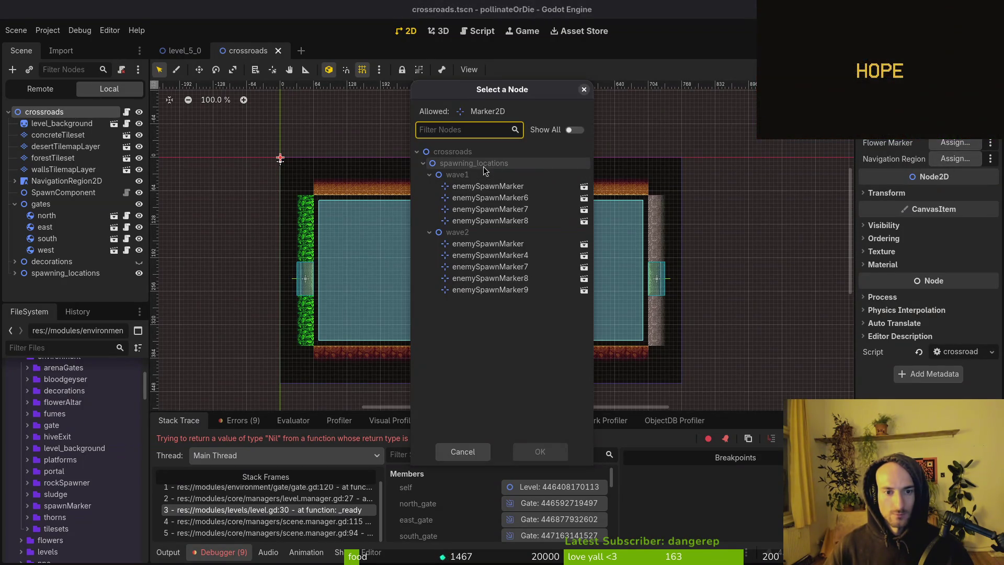
{"action": "key", "text": "Escape"}
{"action": "left_click", "coordinate": [955, 158]}
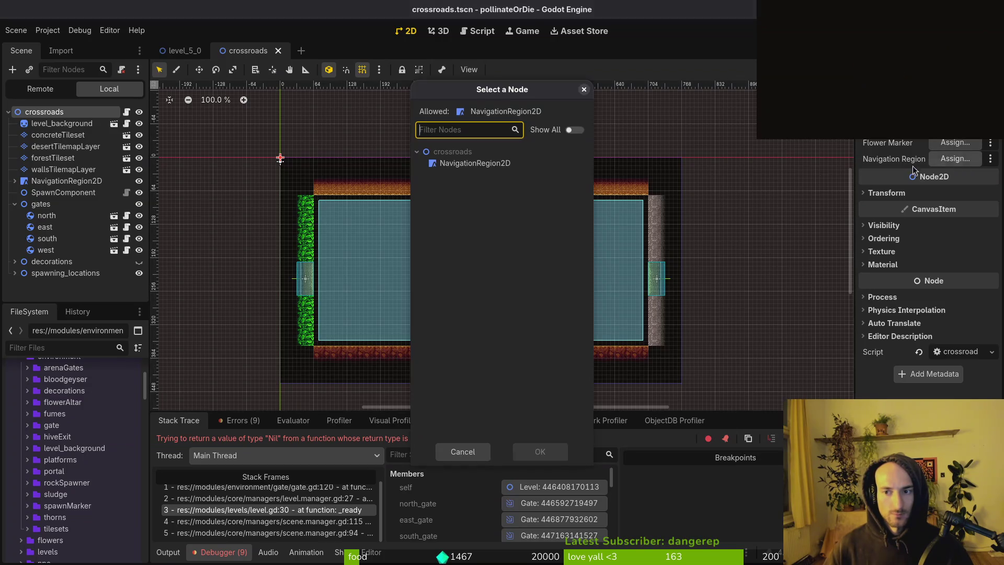
{"action": "left_click", "coordinate": [504, 164]}
{"action": "left_click", "coordinate": [540, 451]}
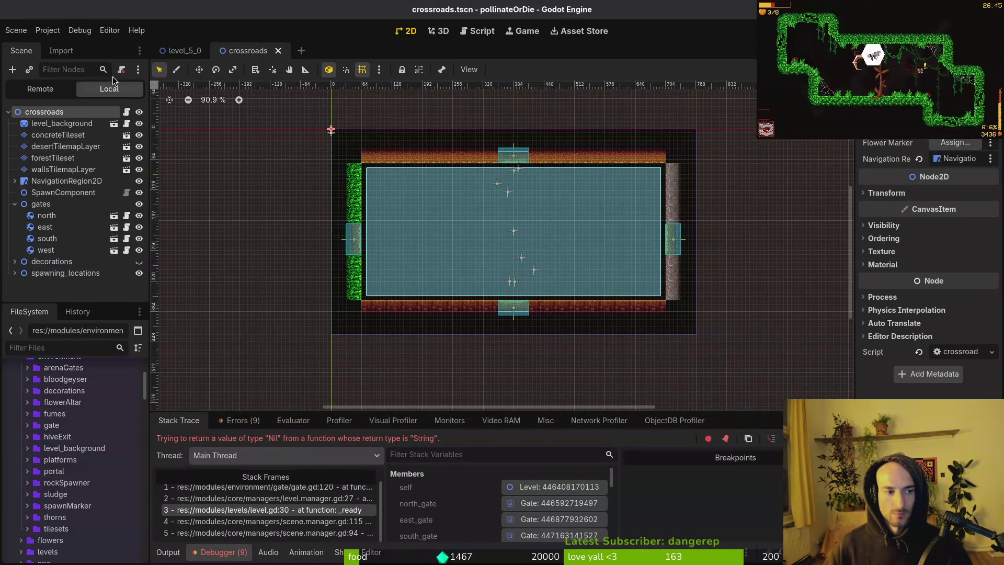
Paste flowerMarker below SpawnComponent, move it near the bottom floor, and save crossroads.
{"action": "left_click", "coordinate": [180, 50]}
{"action": "left_click", "coordinate": [262, 50]}
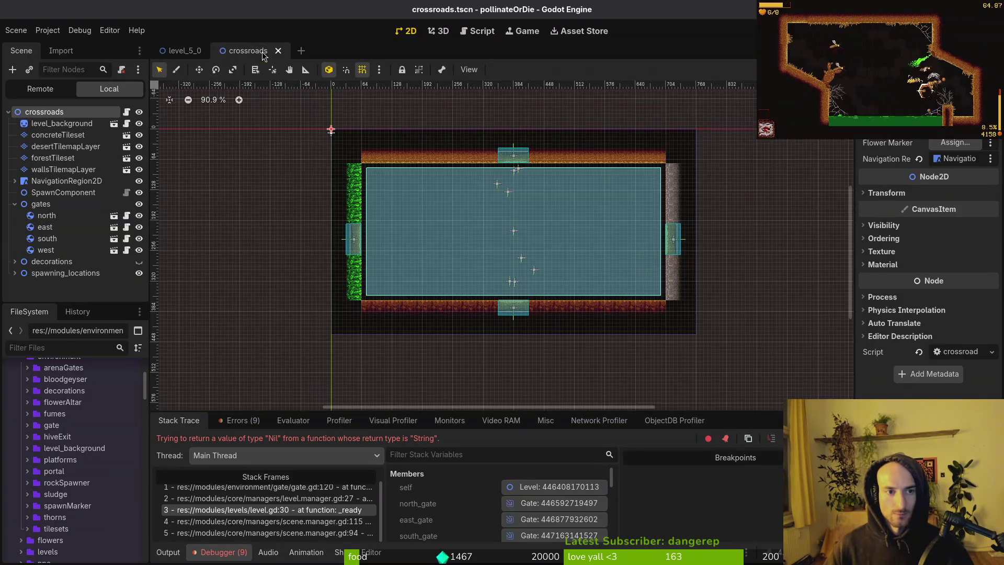
{"action": "key", "text": "ctrl+v"}
{"action": "left_click_drag", "start_coordinate": [51, 288], "coordinate": [52, 199]}
{"action": "left_click", "coordinate": [14, 215]}
{"action": "scroll", "coordinate": [570, 288], "scroll_direction": "up", "scroll_amount": 3}
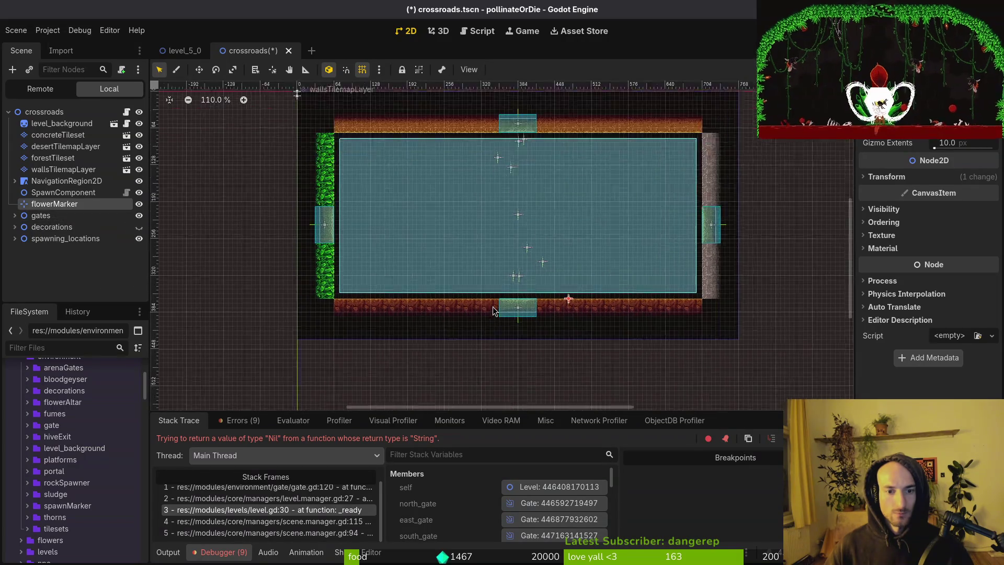
{"action": "left_click_drag", "start_coordinate": [427, 280], "coordinate": [416, 288]}
{"action": "scroll", "coordinate": [417, 287], "scroll_direction": "up", "scroll_amount": 7}
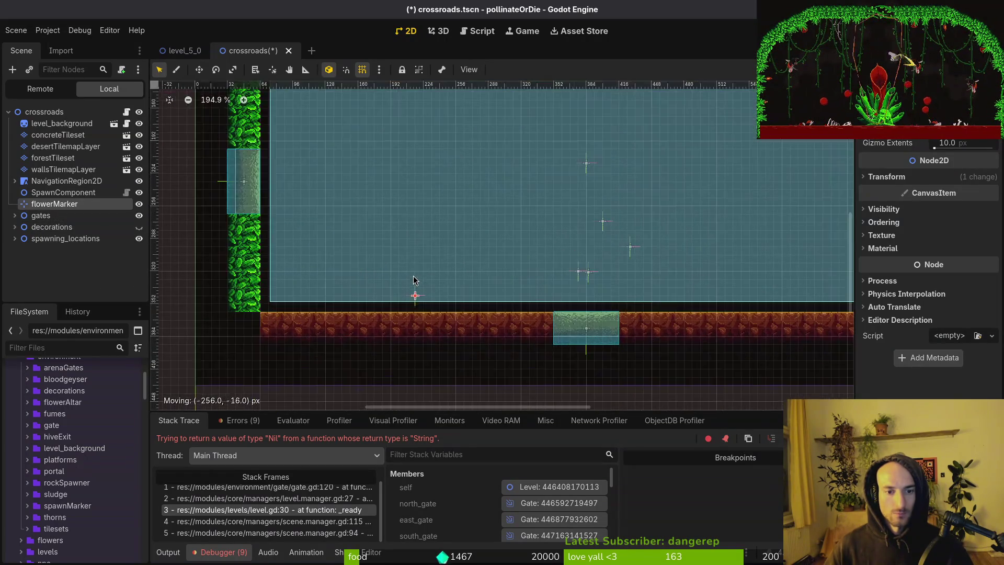
{"action": "key", "text": "ctrl+s"}
Open level_1_0, nudge its flowerMarker slightly left to 340, 360, and save the scene.
{"action": "key", "text": "ctrl+shift+o"}
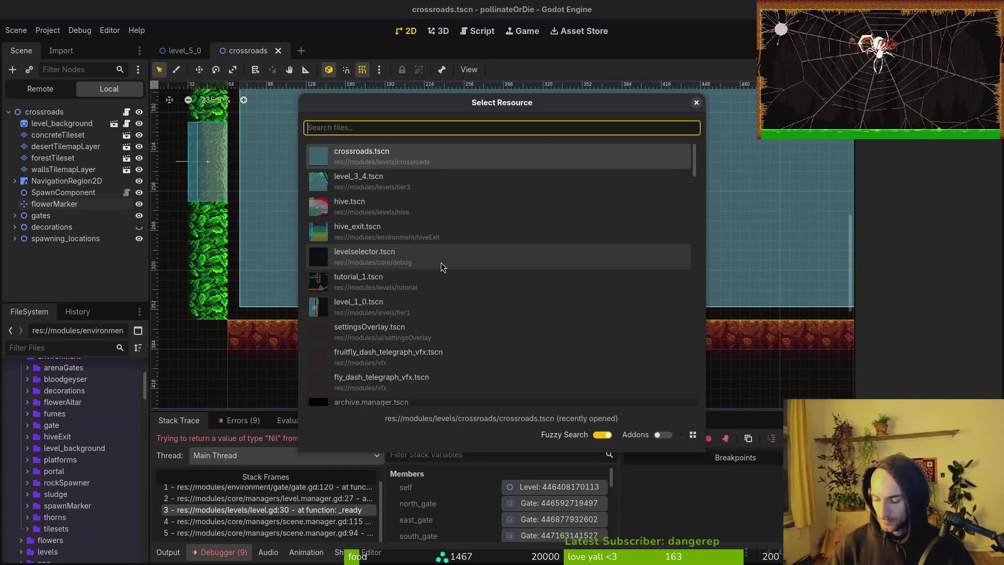
{"action": "type", "text": "l1_0"}
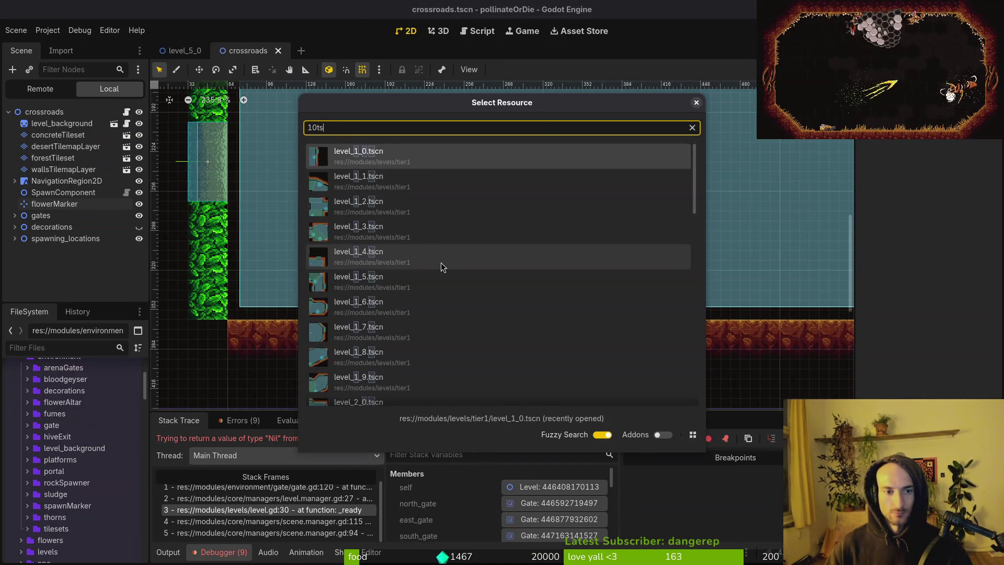
{"action": "key", "text": "Return"}
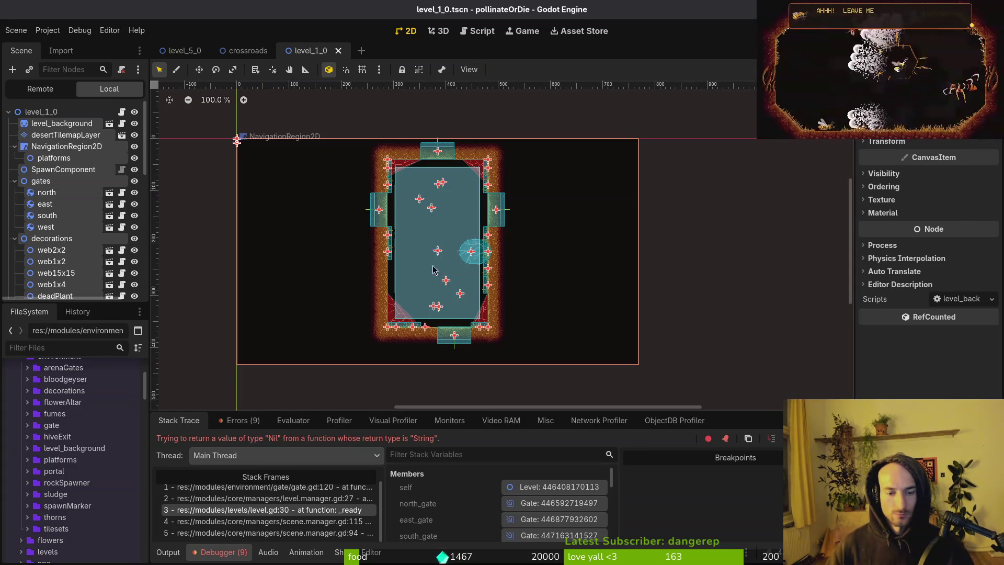
{"action": "scroll", "coordinate": [445, 320], "scroll_direction": "up", "scroll_amount": 9}
{"action": "left_click", "coordinate": [408, 338]}
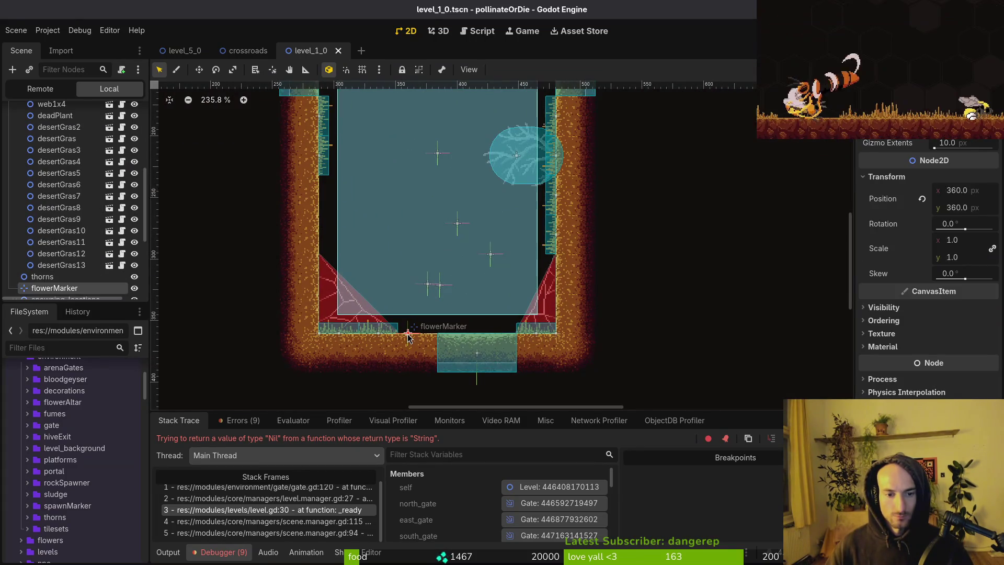
{"action": "left_click_drag", "start_coordinate": [409, 338], "coordinate": [384, 337]}
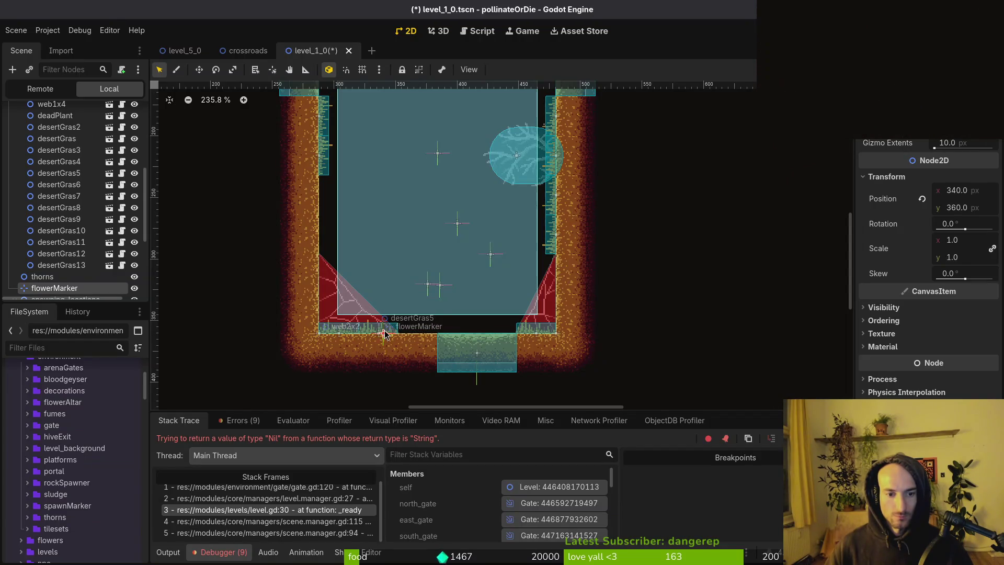
{"action": "scroll", "coordinate": [384, 335], "scroll_direction": "up", "scroll_amount": 6}
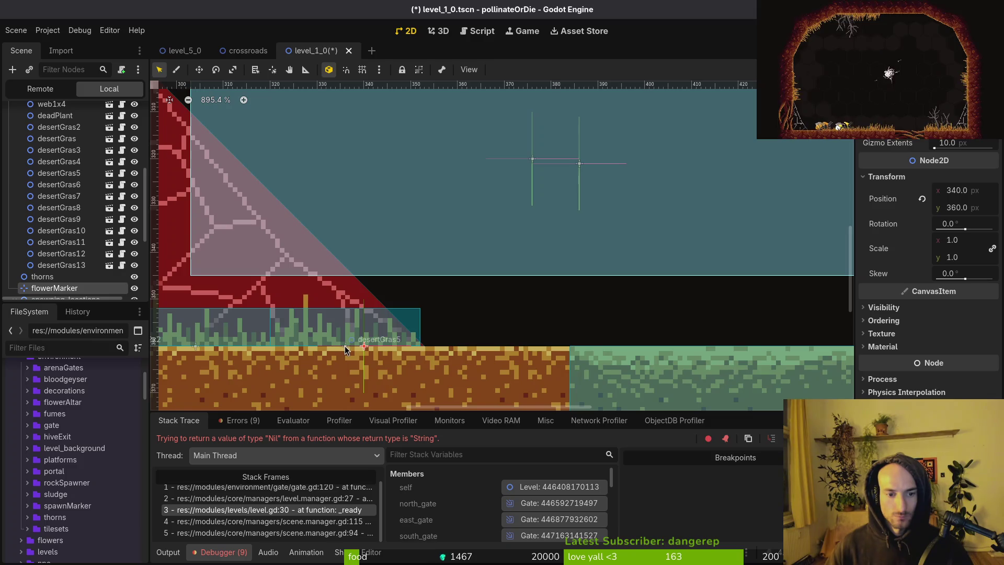
{"action": "scroll", "coordinate": [344, 346], "scroll_direction": "down", "scroll_amount": 5}
{"action": "key", "text": "ctrl+s"}
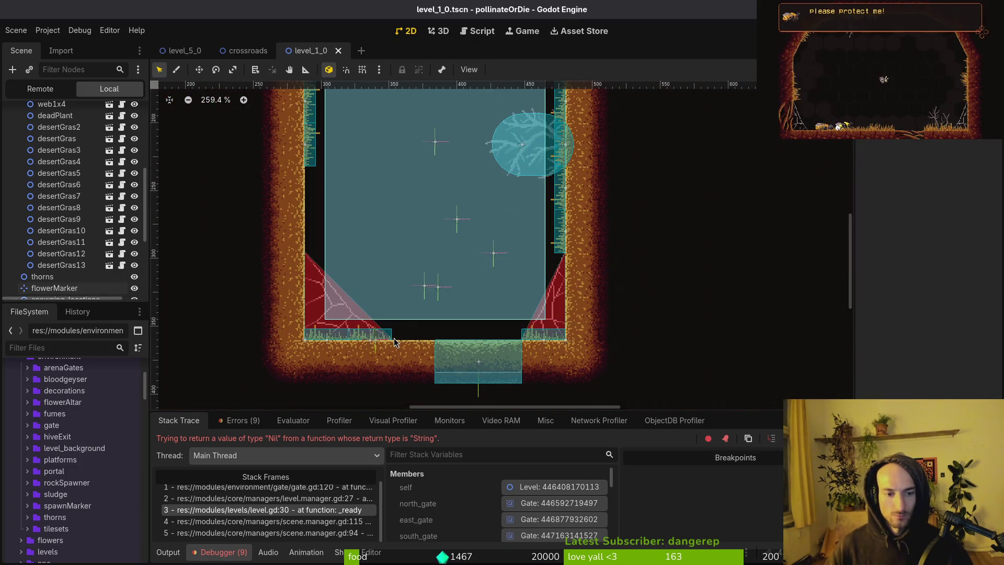
Zoom out over the level_1_0 canvas and dismiss the Quick Open dialog.
{"action": "scroll", "coordinate": [461, 299], "scroll_direction": "up", "scroll_amount": 1}
{"action": "scroll", "coordinate": [454, 303], "scroll_direction": "down", "scroll_amount": 2}
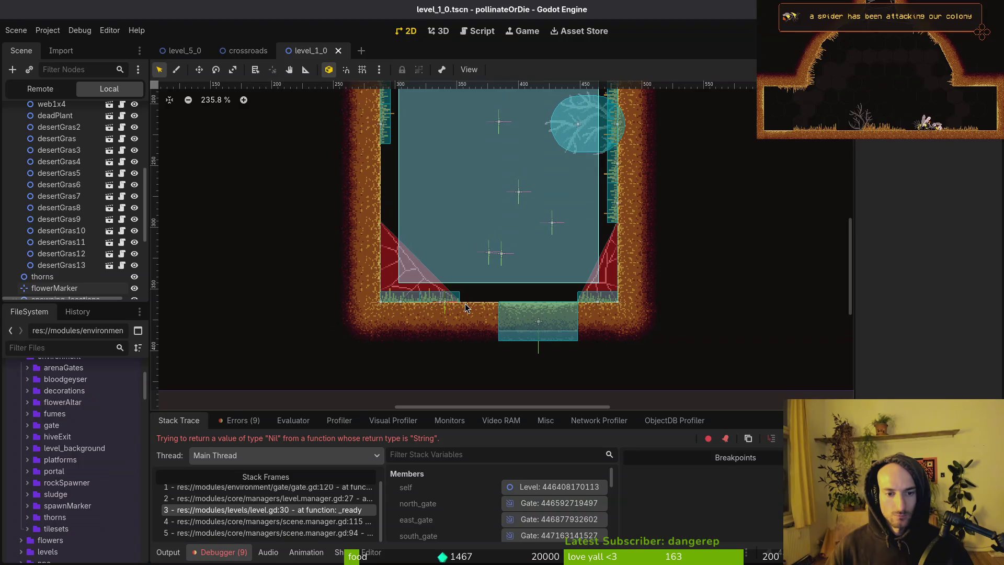
{"action": "scroll", "coordinate": [502, 251], "scroll_direction": "down", "scroll_amount": 3}
{"action": "scroll", "coordinate": [502, 251], "scroll_direction": "down", "scroll_amount": 3}
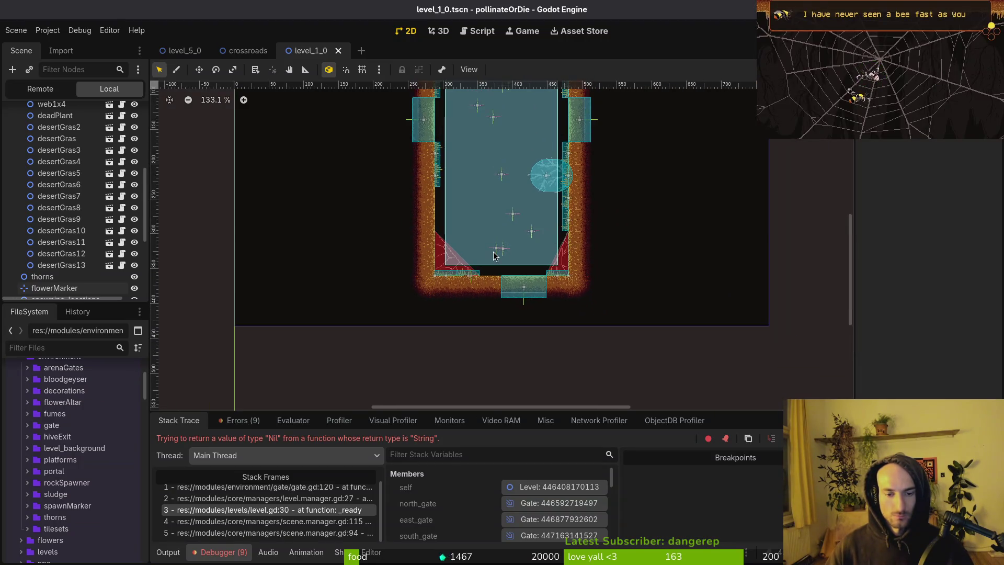
{"action": "key", "text": "ctrl+shift+o"}
{"action": "key", "text": "Escape"}
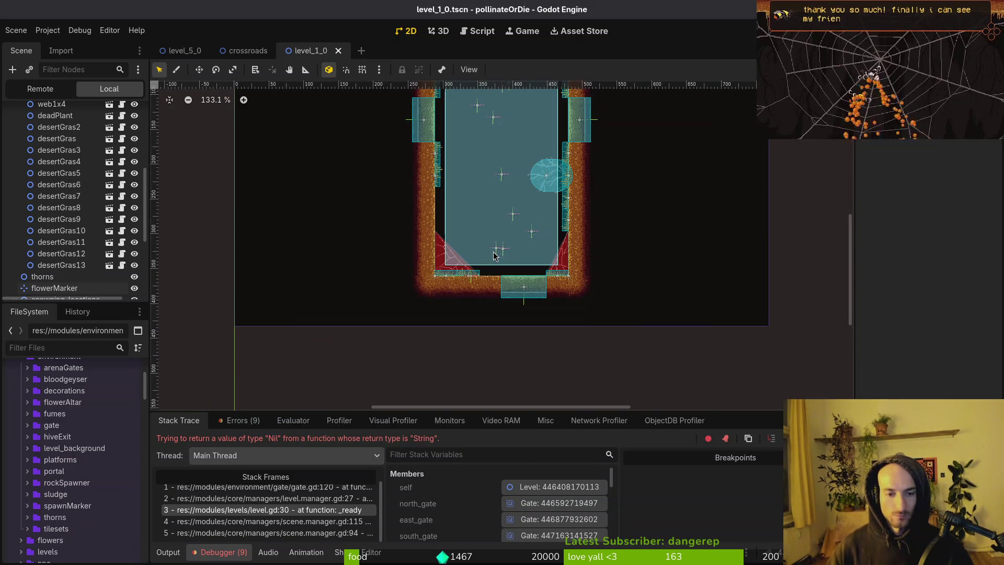
{"action": "scroll", "coordinate": [513, 253], "scroll_direction": "down", "scroll_amount": 5}
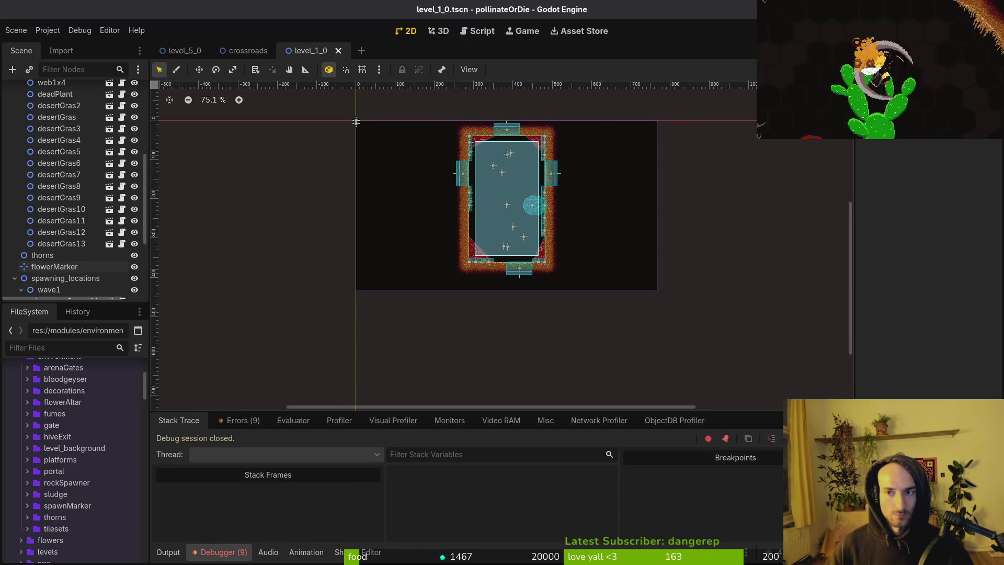
Open the level_1_1, level_1_2 and level_1_3 scenes with Quick Open.
{"action": "key", "text": "ctrl+shift+o"}
{"action": "type", "text": "1_1"}
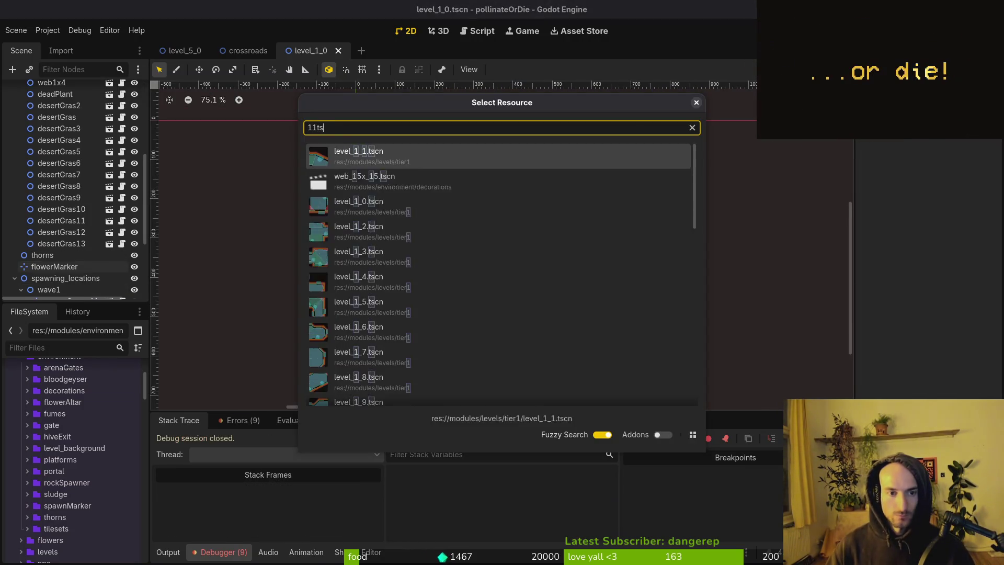
{"action": "key", "text": "Return"}
{"action": "key", "text": "ctrl+shift+o"}
{"action": "type", "text": "1_2"}
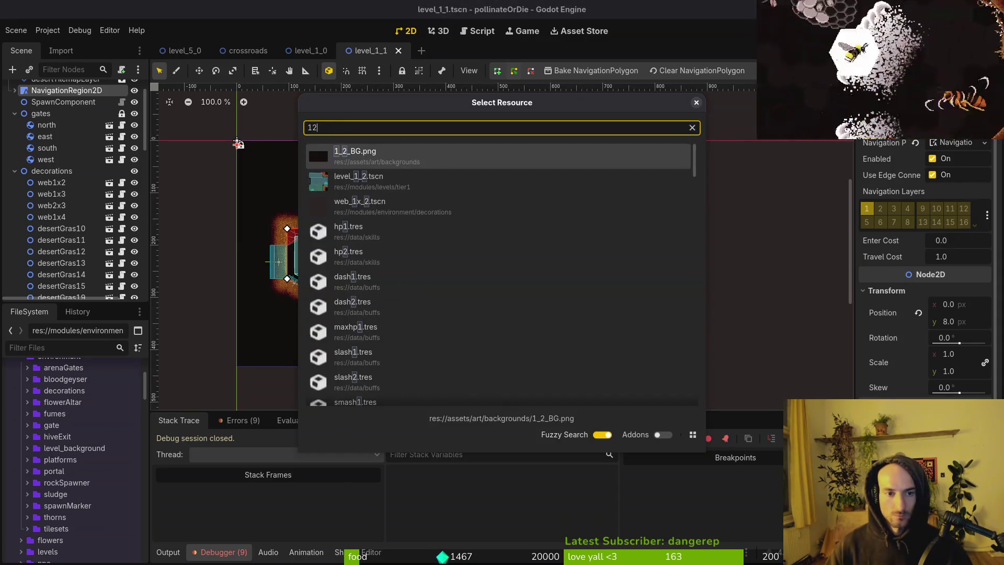
{"action": "key", "text": "Return"}
{"action": "key", "text": "ctrl+shift+o"}
{"action": "key", "text": "Escape"}
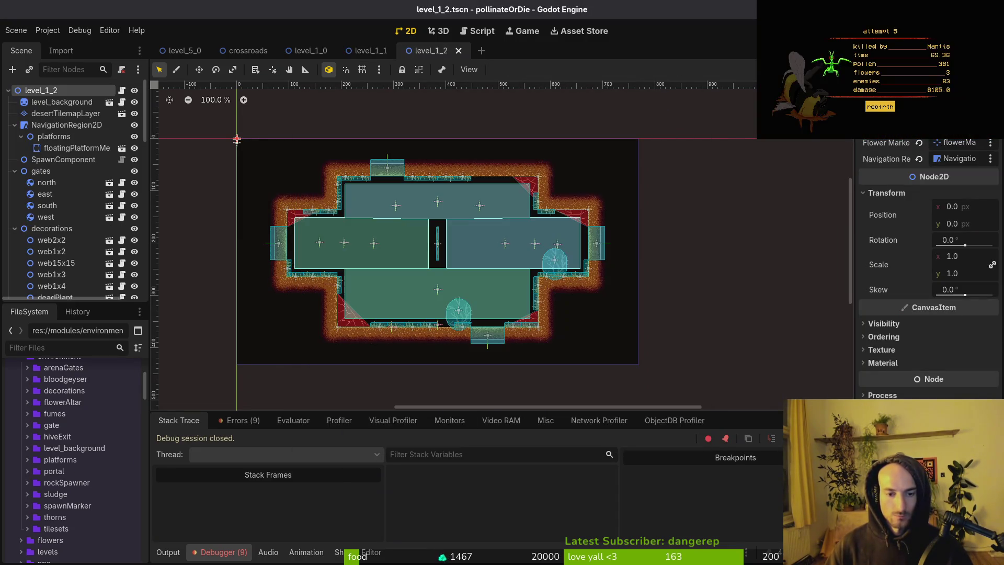
{"action": "key", "text": "ctrl+shift+o"}
{"action": "type", "text": "1_3"}
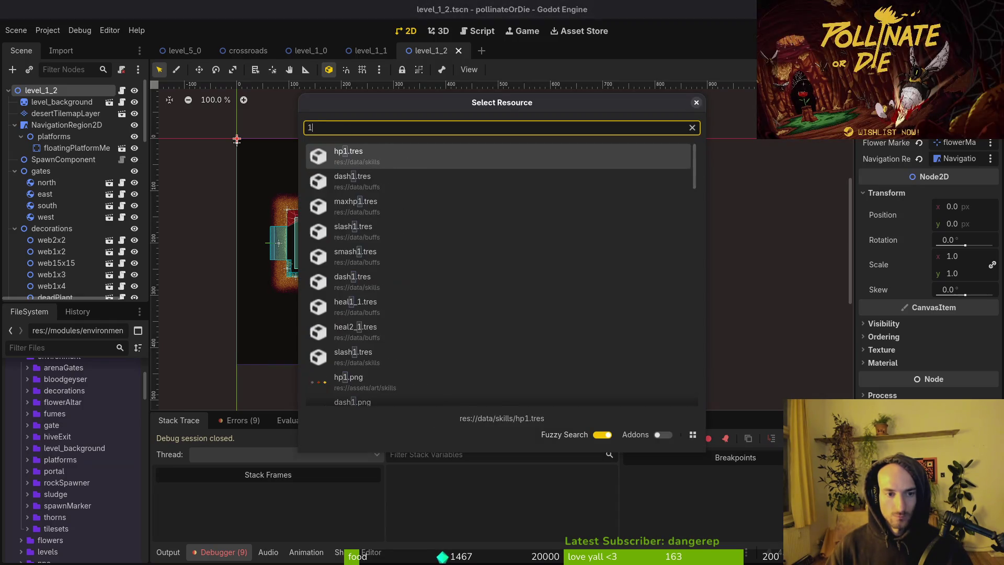
{"action": "key", "text": "Return"}
Open the level_2_4, level_1_4 and level_1_5 scenes.
{"action": "key", "text": "ctrl+shift+o"}
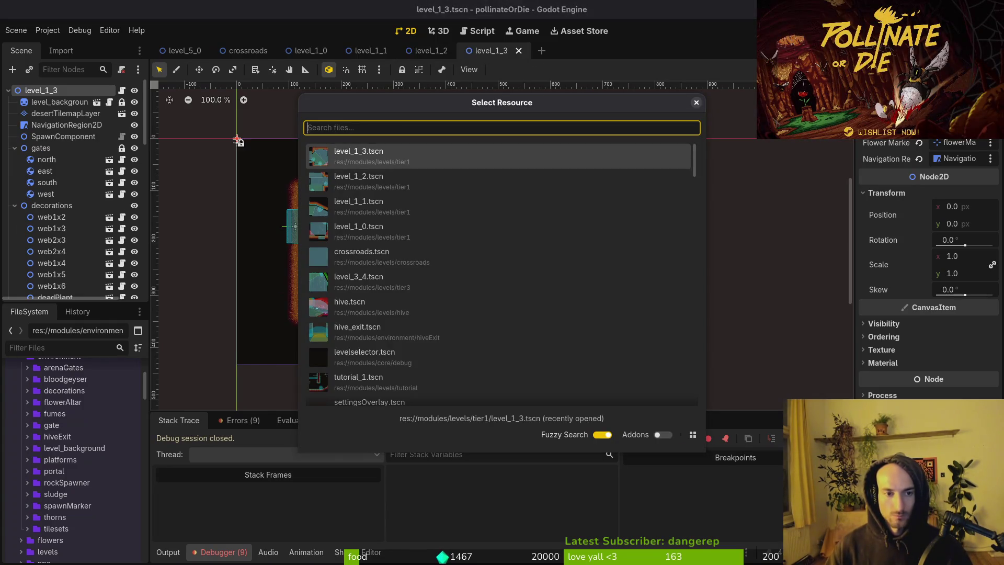
{"action": "type", "text": "2_4"}
{"action": "key", "text": "Return"}
{"action": "key", "text": "ctrl+shift+o"}
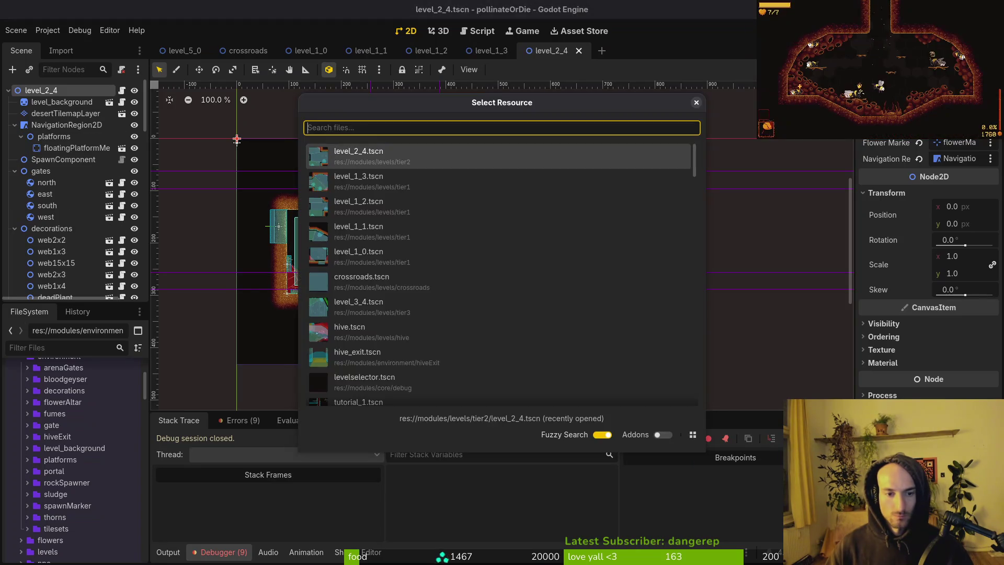
{"action": "type", "text": "1_4"}
{"action": "key", "text": "Return"}
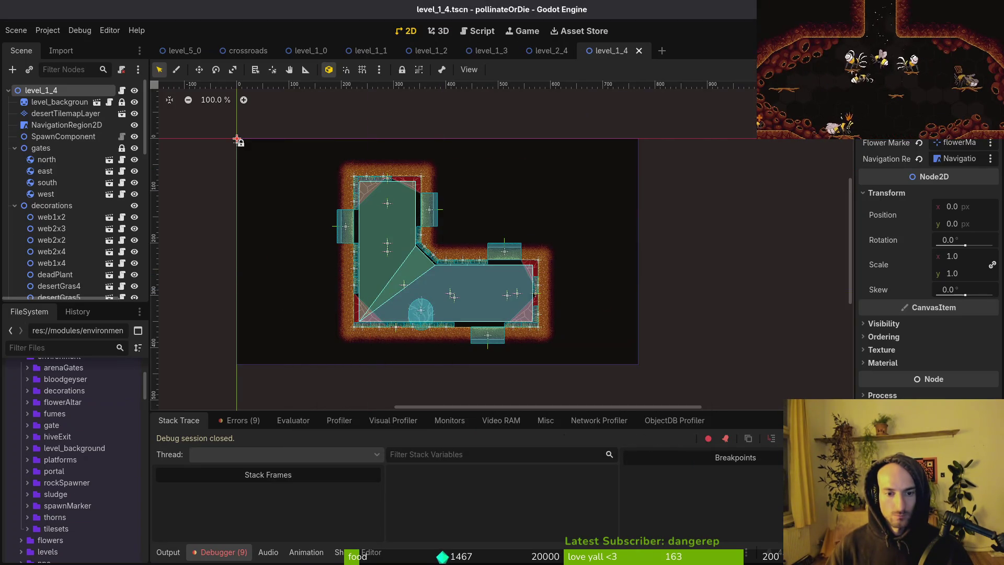
{"action": "key", "text": "ctrl+shift+o"}
{"action": "type", "text": "1_5"}
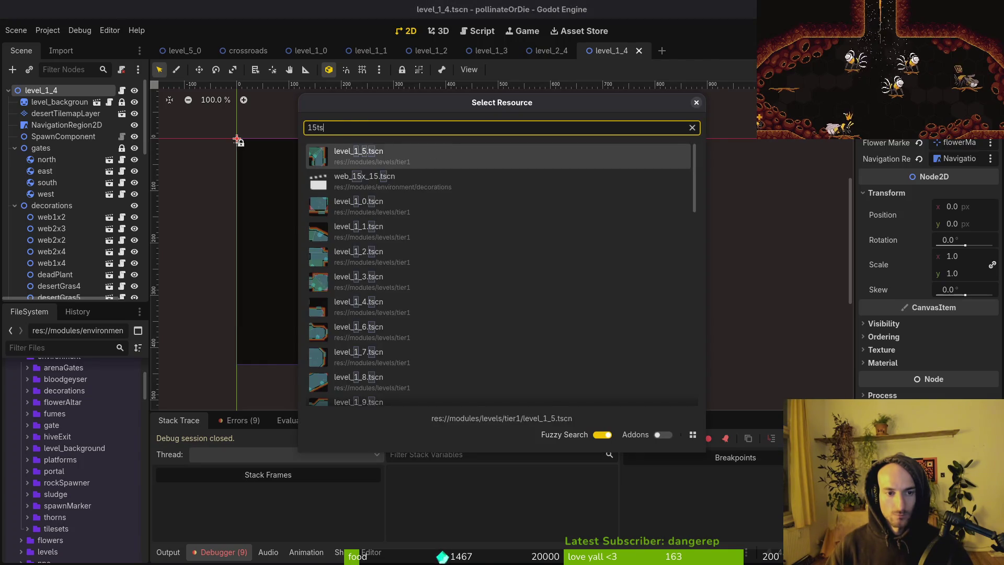
{"action": "key", "text": "Return"}
Open the level_1_6, level_1_8, level_1_7 and level_1_9 scenes.
{"action": "key", "text": "ctrl+shift+o"}
{"action": "type", "text": "1_6"}
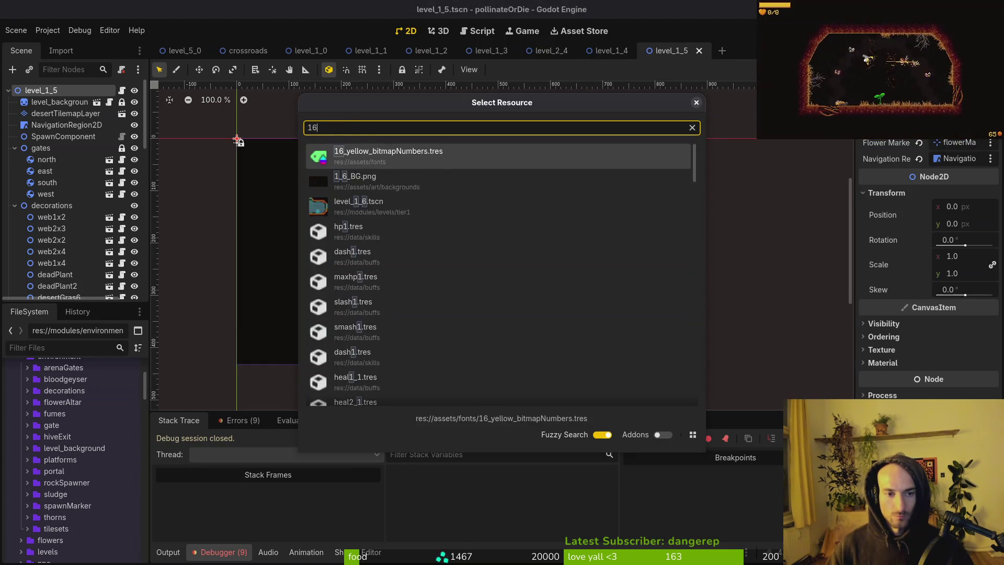
{"action": "key", "text": "Return"}
{"action": "key", "text": "ctrl+shift+o"}
{"action": "type", "text": "1_8"}
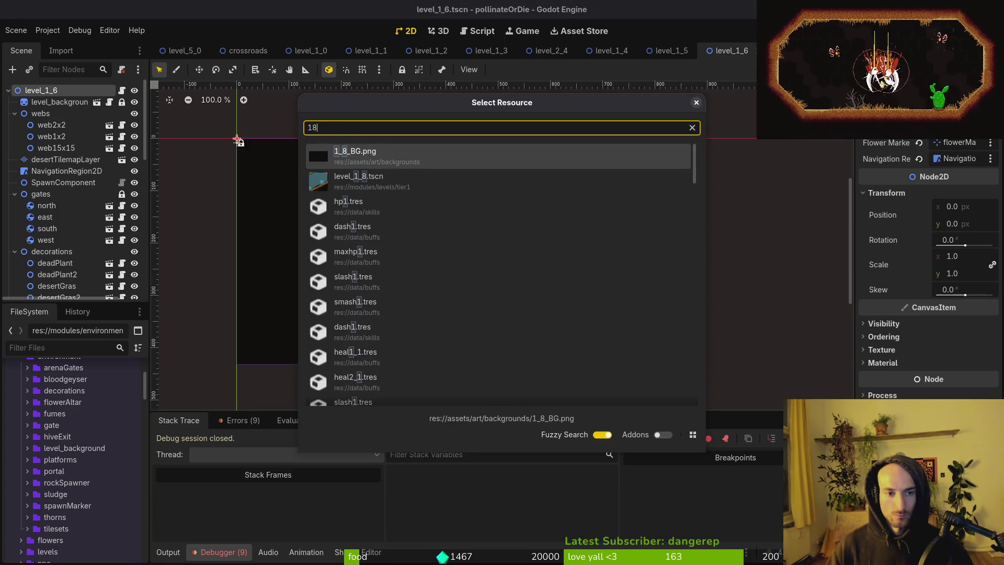
{"action": "key", "text": "Return"}
{"action": "key", "text": "ctrl+shift+o"}
{"action": "type", "text": "1_7"}
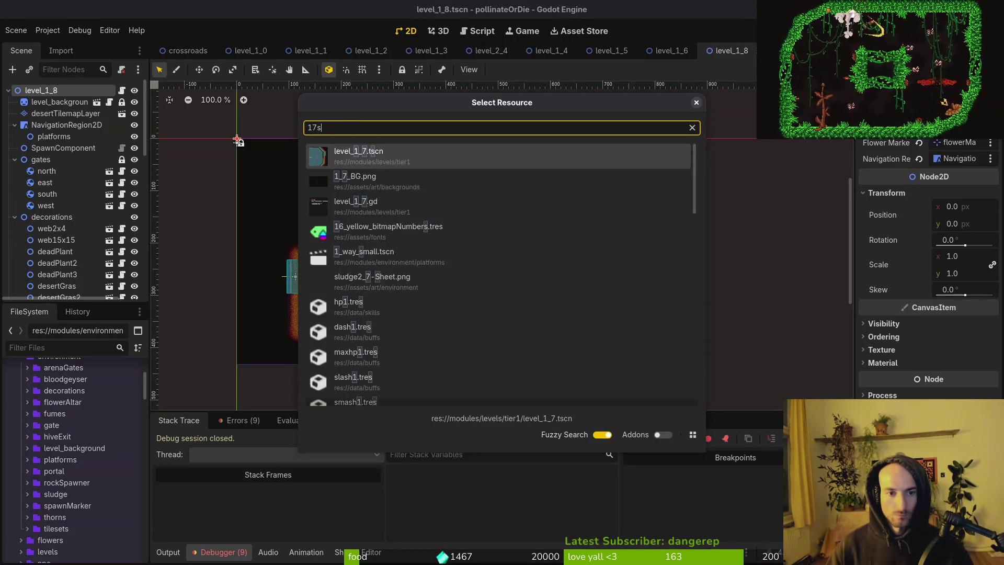
{"action": "key", "text": "Return"}
{"action": "key", "text": "ctrl+shift+o"}
{"action": "key", "text": "Escape"}
{"action": "key", "text": "ctrl+shift+o"}
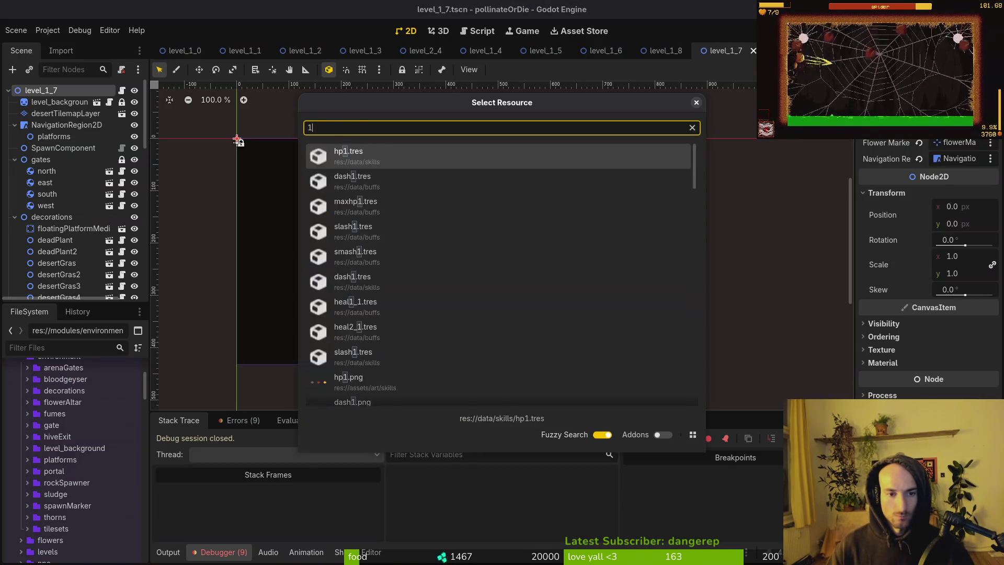
{"action": "type", "text": "1_9"}
{"action": "key", "text": "Return"}
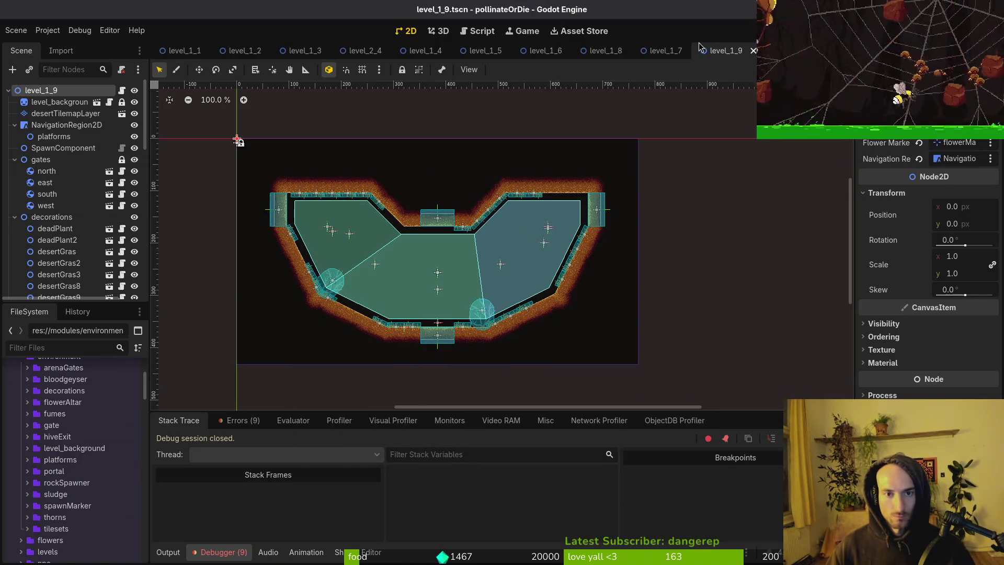
Close all the level_1_x and level_2_4 scene tabs, including level_1_0.
{"action": "left_click", "coordinate": [753, 50]}
{"action": "left_click", "coordinate": [754, 50]}
{"action": "left_click", "coordinate": [754, 51]}
{"action": "left_click", "coordinate": [754, 51]}
{"action": "left_click", "coordinate": [699, 50]}
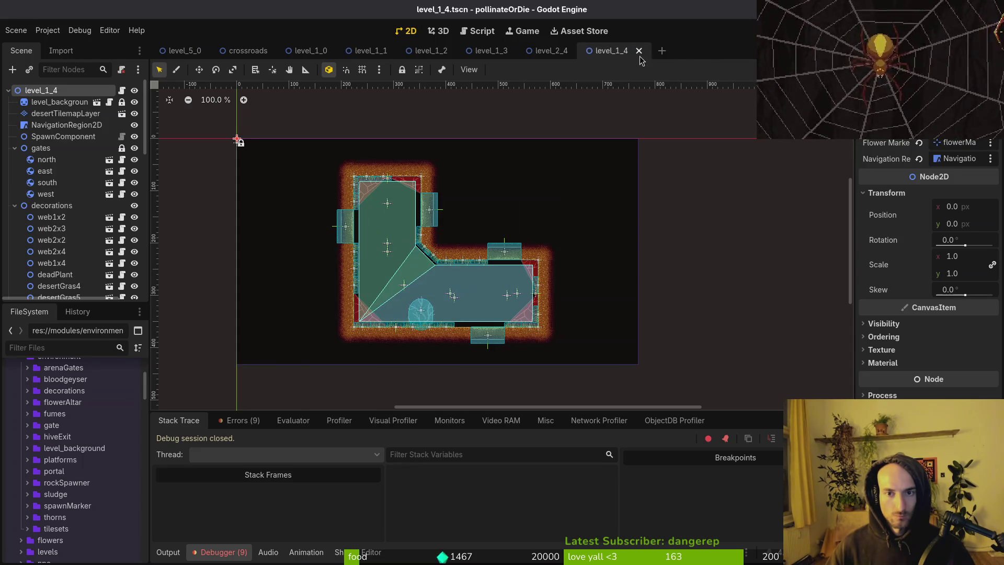
{"action": "left_click", "coordinate": [639, 50]}
{"action": "left_click", "coordinate": [579, 50]}
{"action": "left_click", "coordinate": [518, 50]}
{"action": "left_click", "coordinate": [458, 51]}
{"action": "left_click", "coordinate": [398, 50]}
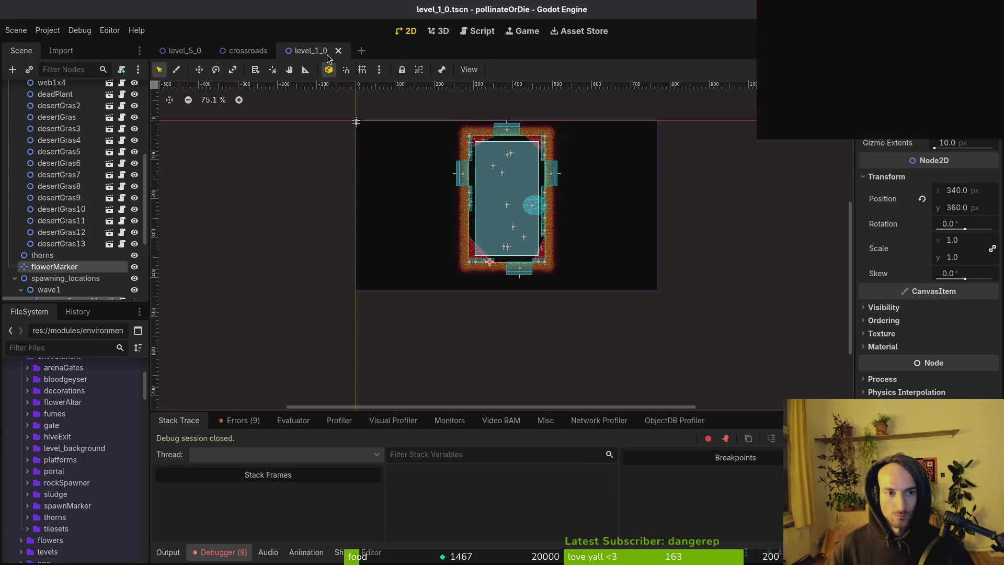
{"action": "left_click", "coordinate": [337, 50]}
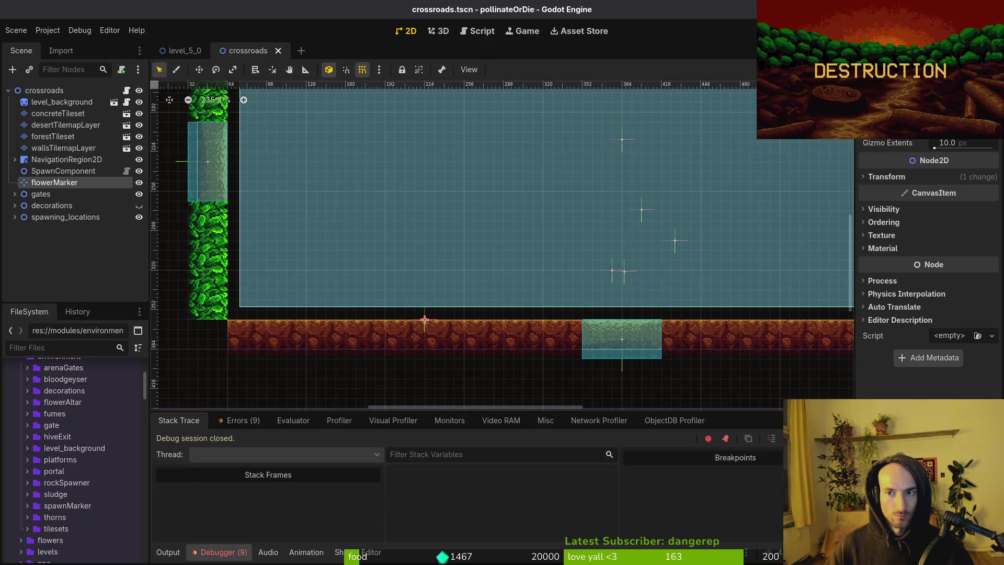
Run the game, continue the saved game, fly the bee up and dash right.
{"action": "key", "text": "F5"}
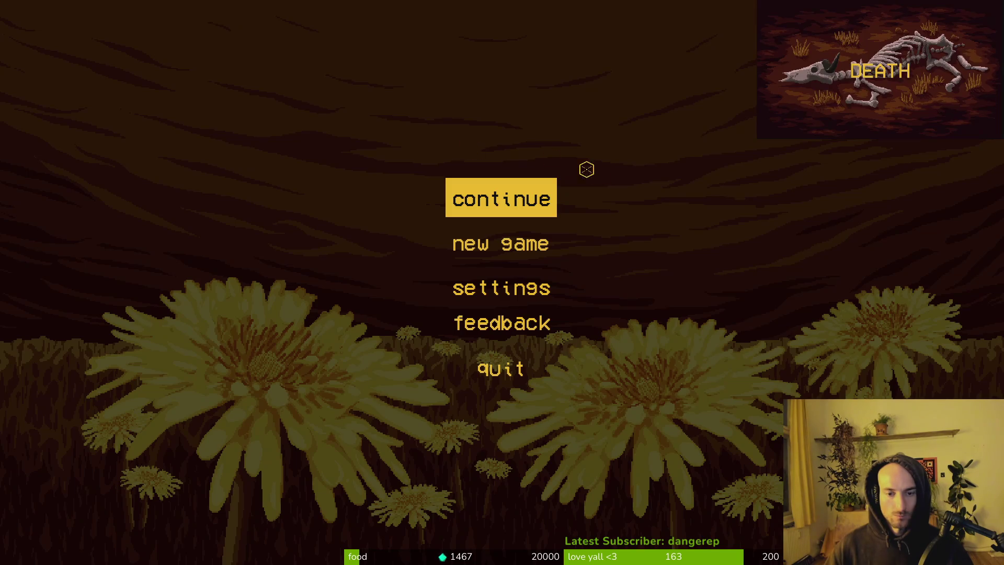
{"action": "left_click", "coordinate": [512, 176]}
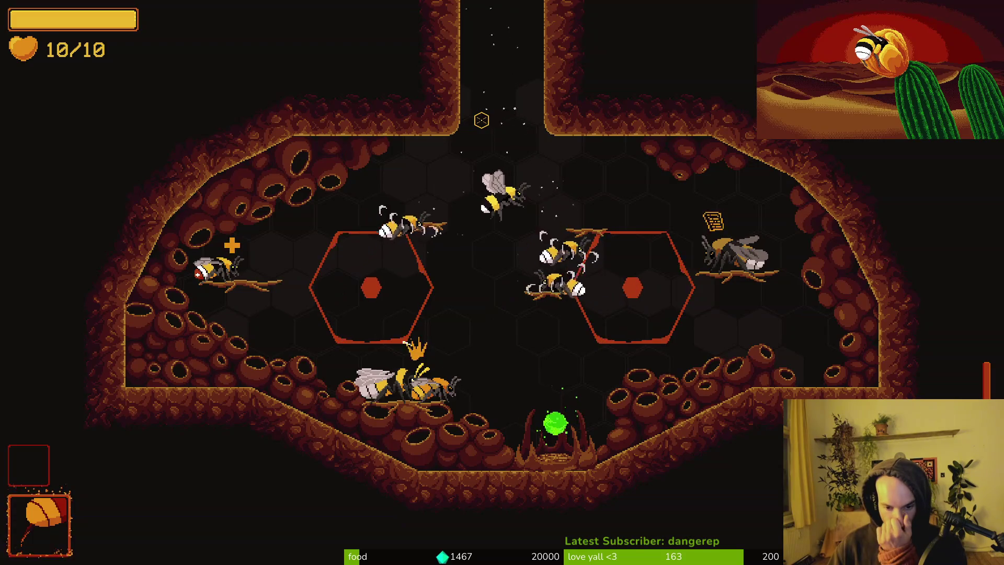
{"action": "key", "text": "w"}
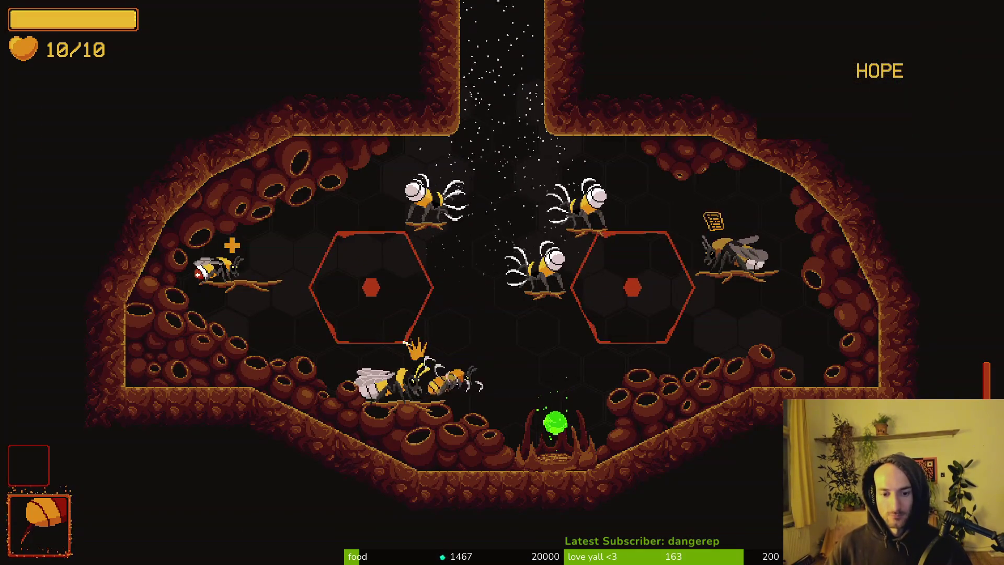
{"action": "key", "text": "d"}
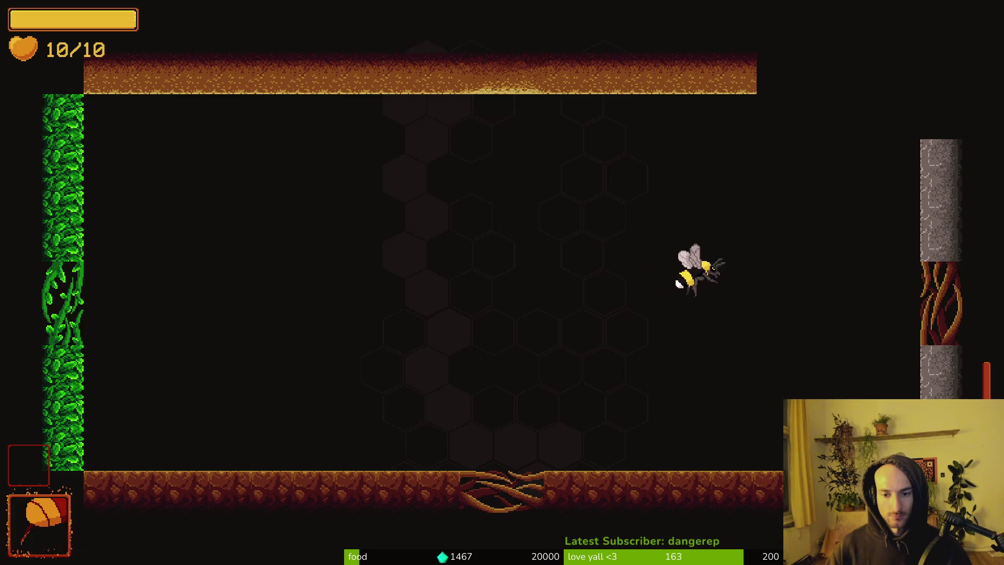
Quit the playtest to the main menu through the pause menu.
{"action": "key", "text": "Escape"}
{"action": "key", "text": "F8"}
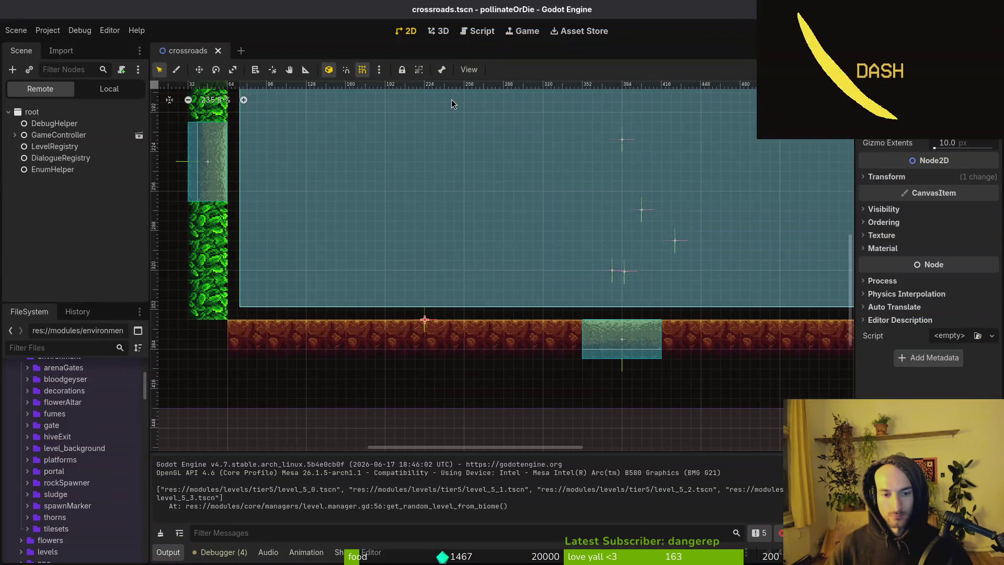
{"action": "key", "text": "Up"}
{"action": "key", "text": "Return"}
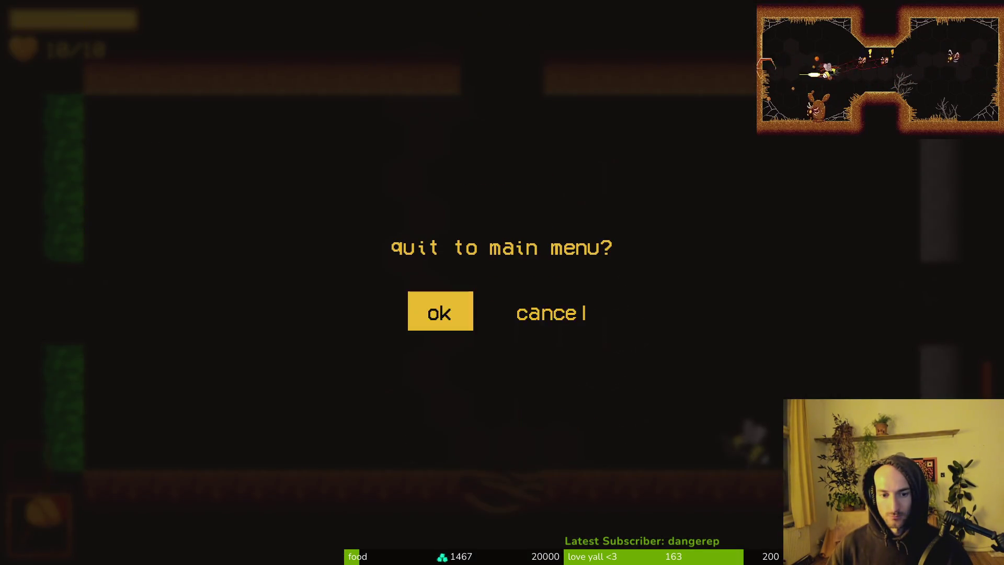
{"action": "key", "text": "Return"}
{"action": "key", "text": "Return"}
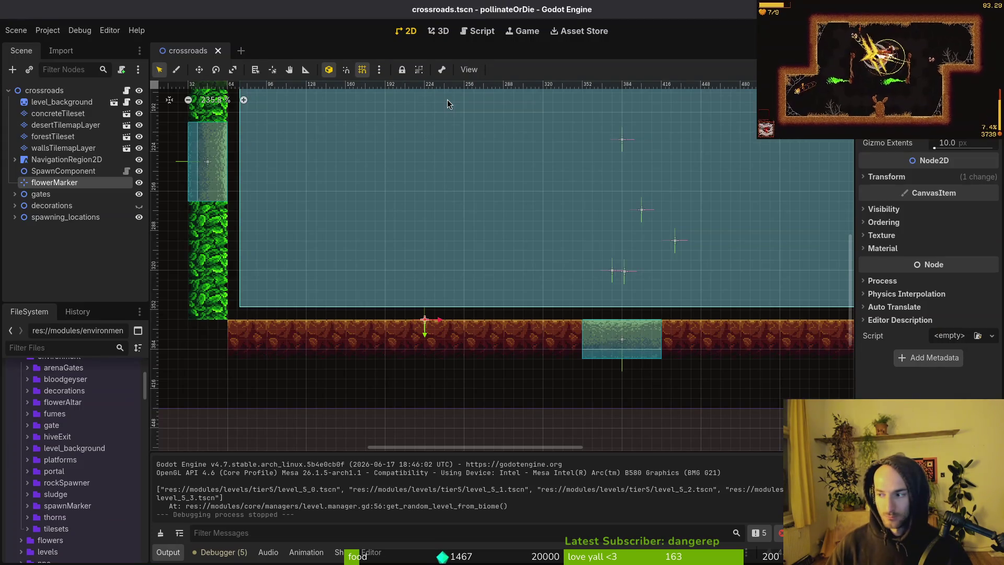
{"action": "key", "text": "alt+Tab"}
Open level.registry.gd in Neovim with the file finder.
{"action": "key", "text": "space"}
{"action": "key", "text": "f"}
{"action": "key", "text": "f"}
{"action": "type", "text": "level"}
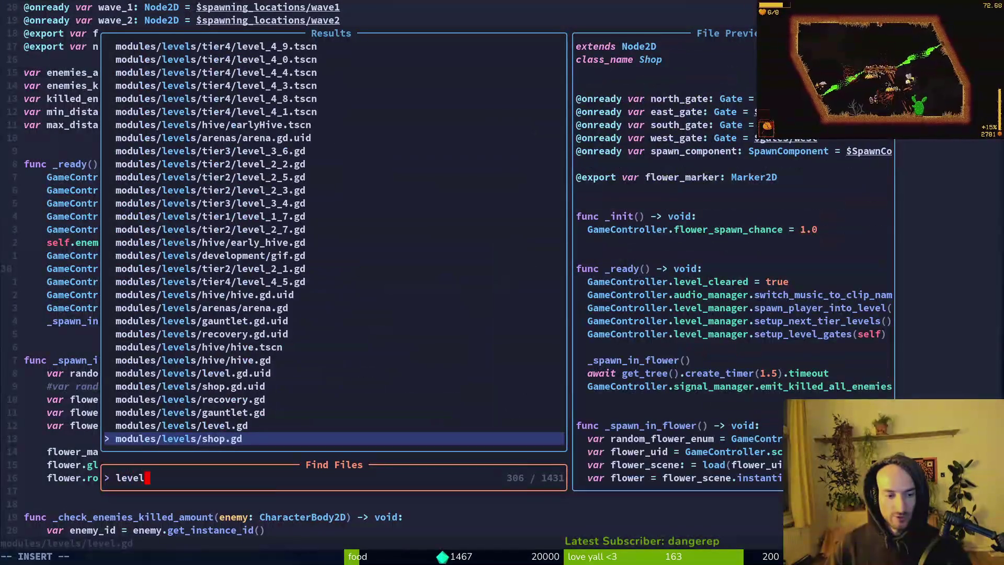
{"action": "type", "text": "regr"}
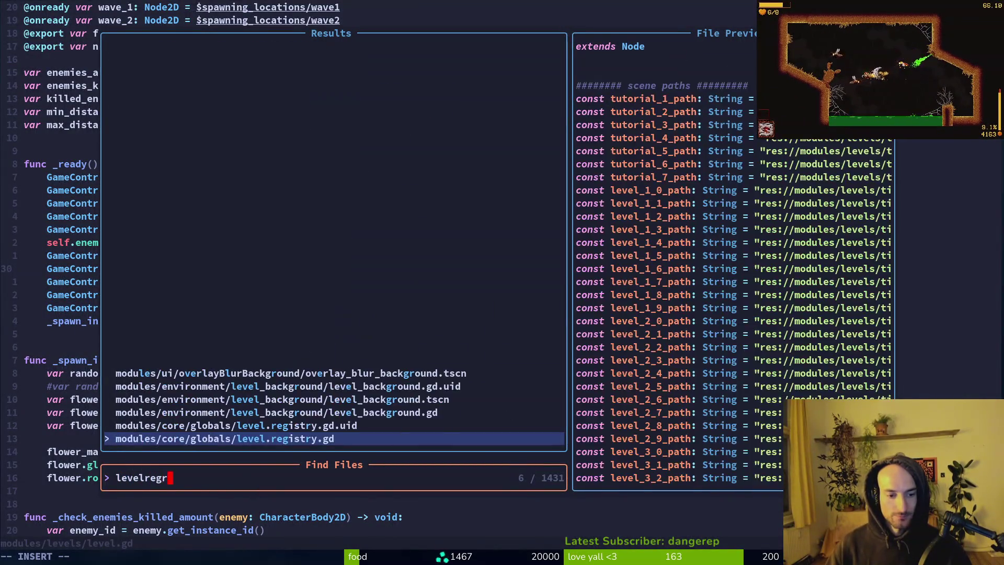
{"action": "key", "text": "Return"}
Duplicate the level_5_3 and level_6_3 path lines, renumbering the level_6 copy to 4.
{"action": "key", "text": "ctrl+d"}
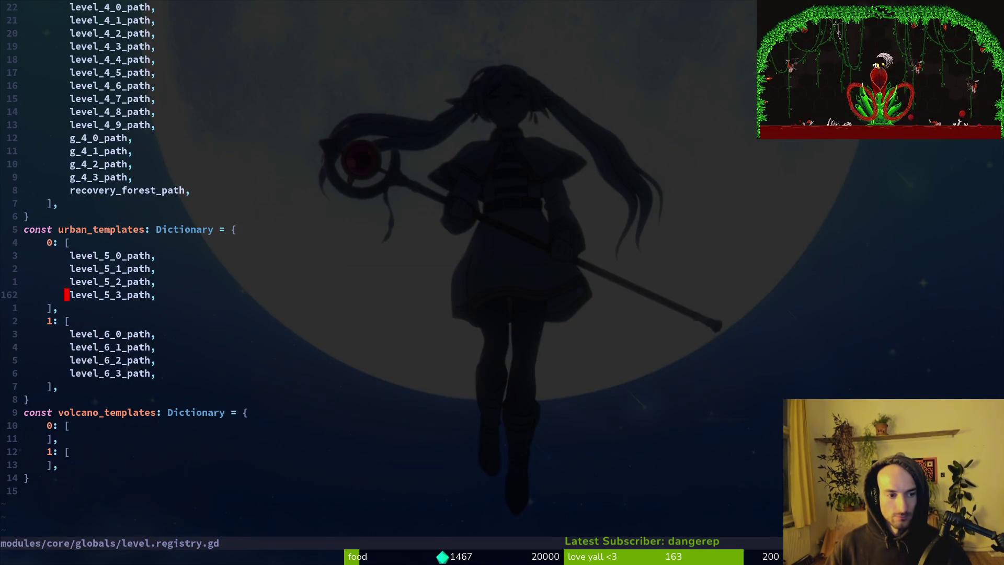
{"action": "key", "text": "y"}
{"action": "key", "text": "y"}
{"action": "key", "text": "p"}
{"action": "key", "text": "j"}
{"action": "key", "text": "j"}
{"action": "key", "text": "j"}
{"action": "key", "text": "y"}
{"action": "key", "text": "y"}
{"action": "key", "text": "p"}
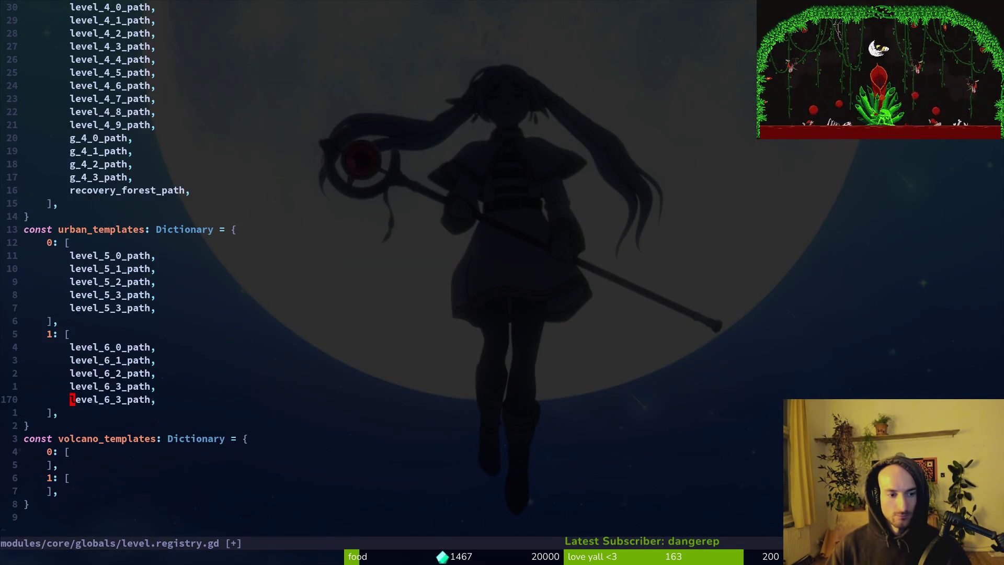
{"action": "key", "text": "f"}
{"action": "key", "text": "3"}
{"action": "key", "text": "r"}
{"action": "key", "text": "4"}
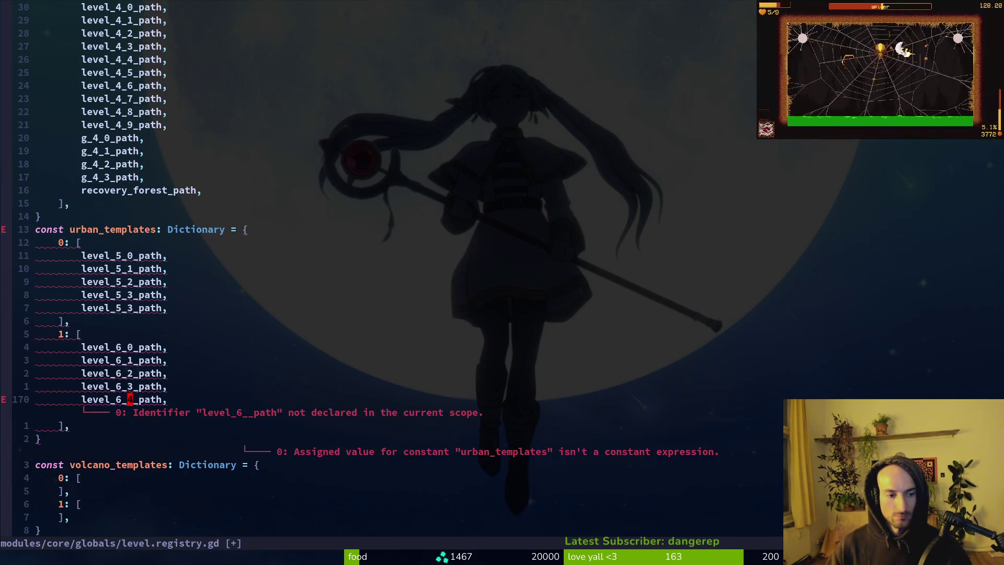
Change the level_5_3 copy to level_5_4 and save with :w.
{"action": "key", "text": "7"}
{"action": "key", "text": "k"}
{"action": "key", "text": "r"}
{"action": "key", "text": "4"}
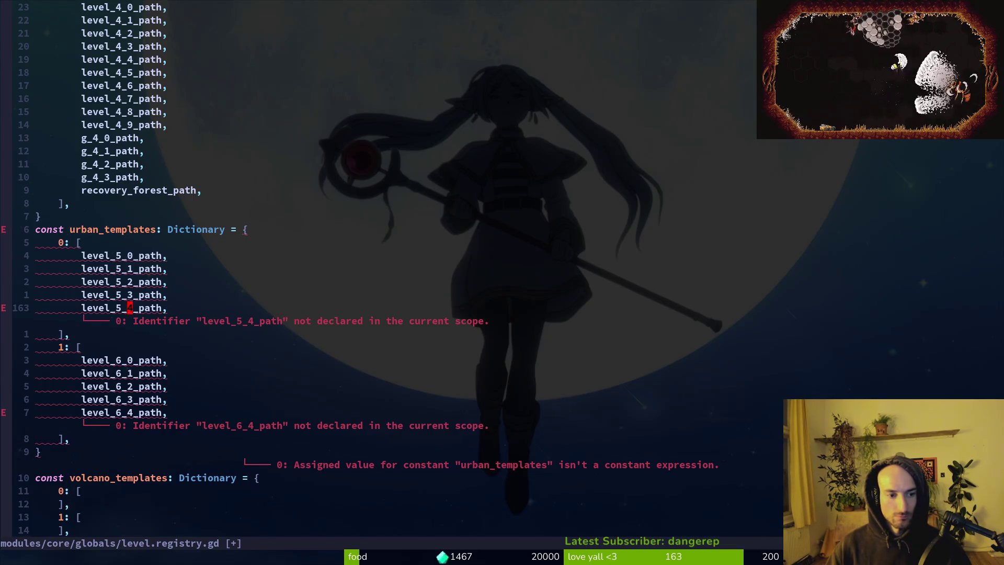
{"action": "type", "text": ":w"}
{"action": "key", "text": "Return"}
{"action": "key", "text": "ctrl+u"}
{"action": "key", "text": "ctrl+u"}
{"action": "key", "text": "ctrl+u"}
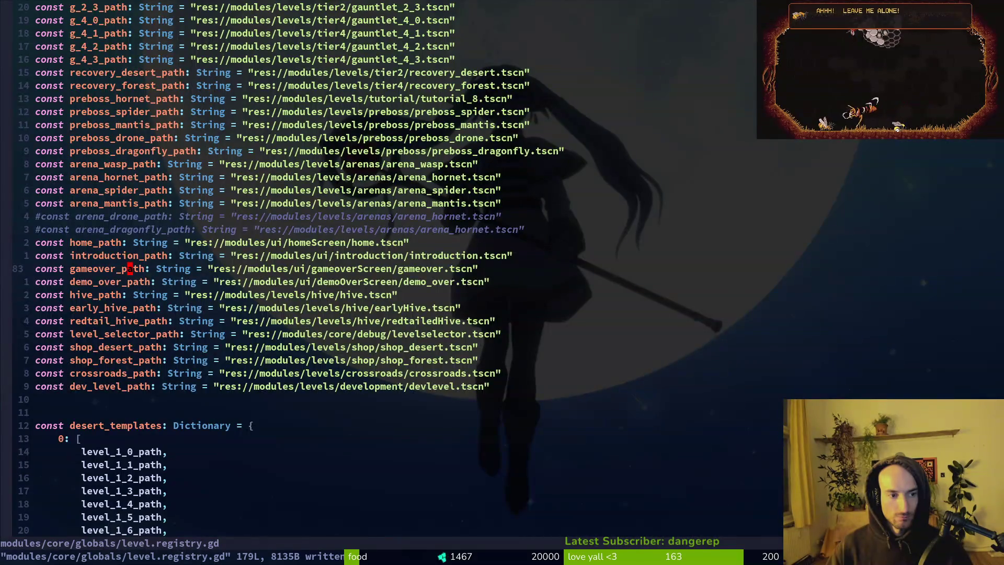
Duplicate the level_6_3_path line again and rename the copy to level_6_4_path.
{"action": "key", "text": "ctrl+u"}
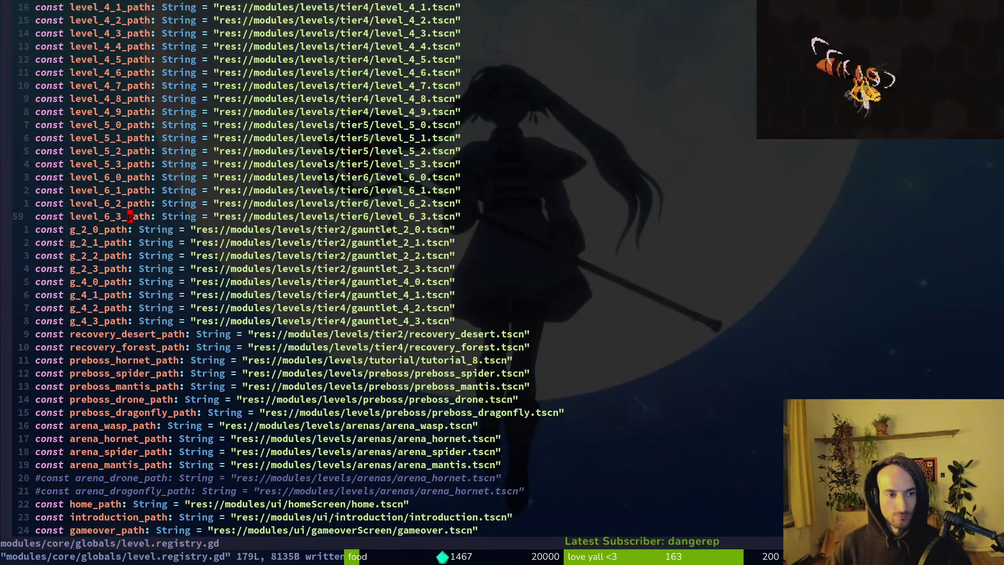
{"action": "key", "text": "y"}
{"action": "key", "text": "y"}
{"action": "key", "text": "p"}
{"action": "key", "text": "h"}
{"action": "key", "text": "r"}
{"action": "key", "text": "4"}
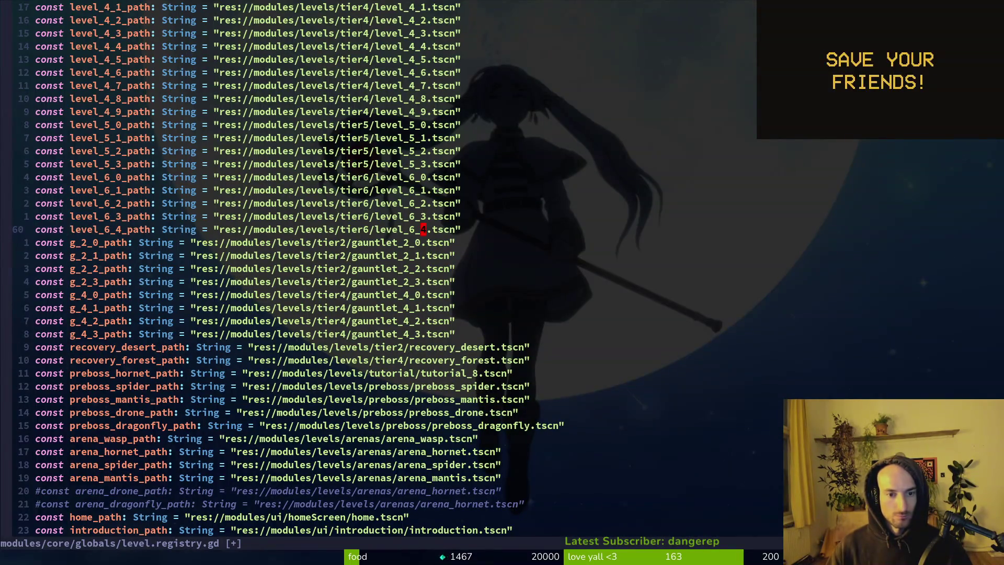
Duplicate level_5_3_path into level_5_4_path, save with :w, and return to Godot.
{"action": "key", "text": "k"}
{"action": "key", "text": "k"}
{"action": "key", "text": "k"}
{"action": "key", "text": "y"}
{"action": "key", "text": "y"}
{"action": "key", "text": "p"}
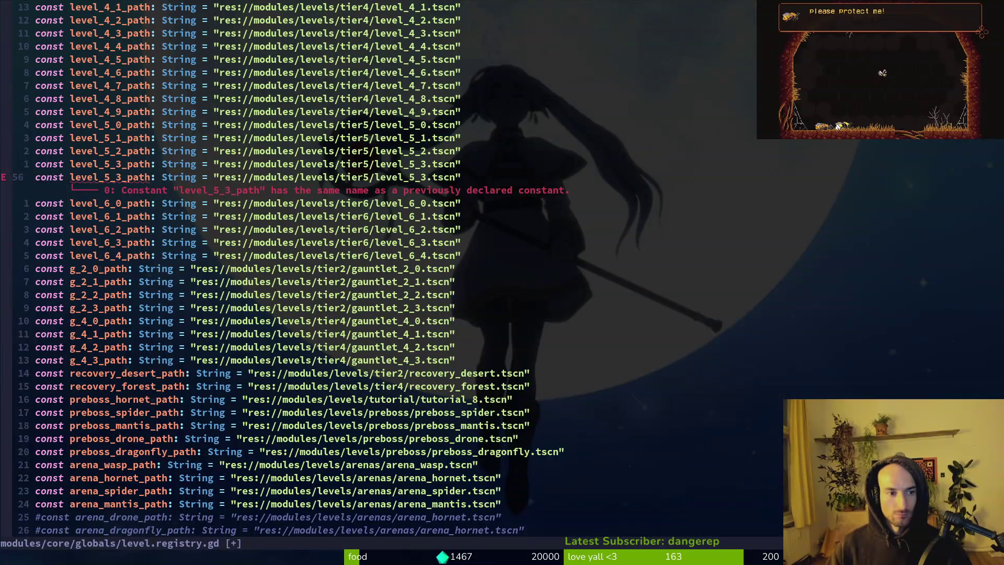
{"action": "key", "text": "f"}
{"action": "key", "text": "3"}
{"action": "key", "text": "r"}
{"action": "key", "text": "4"}
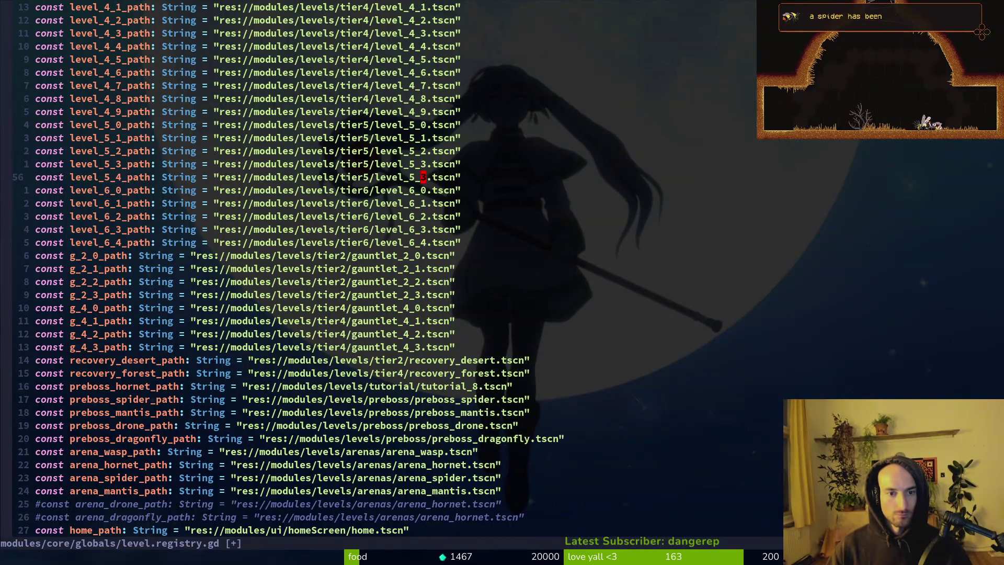
{"action": "type", "text": ":w"}
{"action": "key", "text": "Return"}
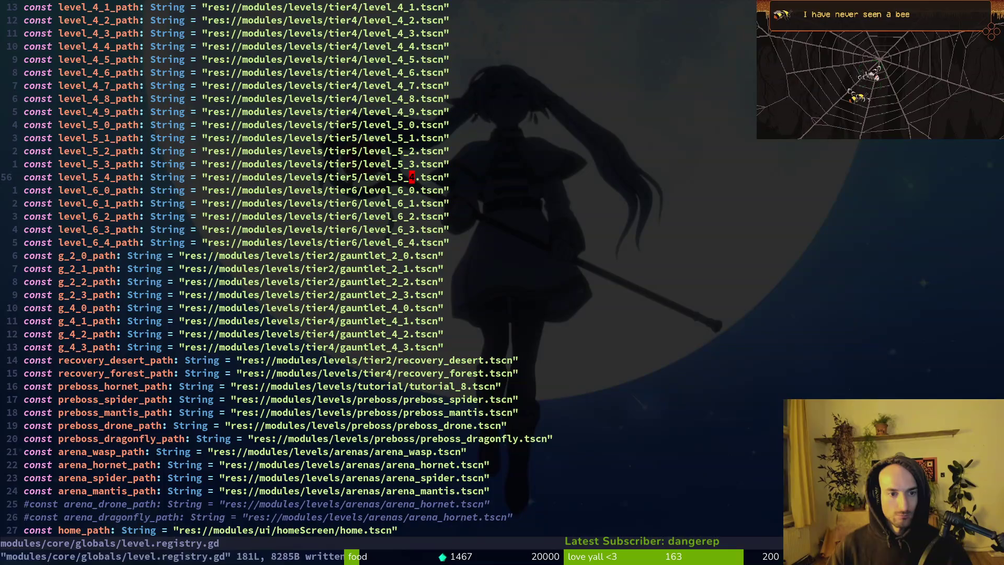
{"action": "key", "text": "alt+Tab"}
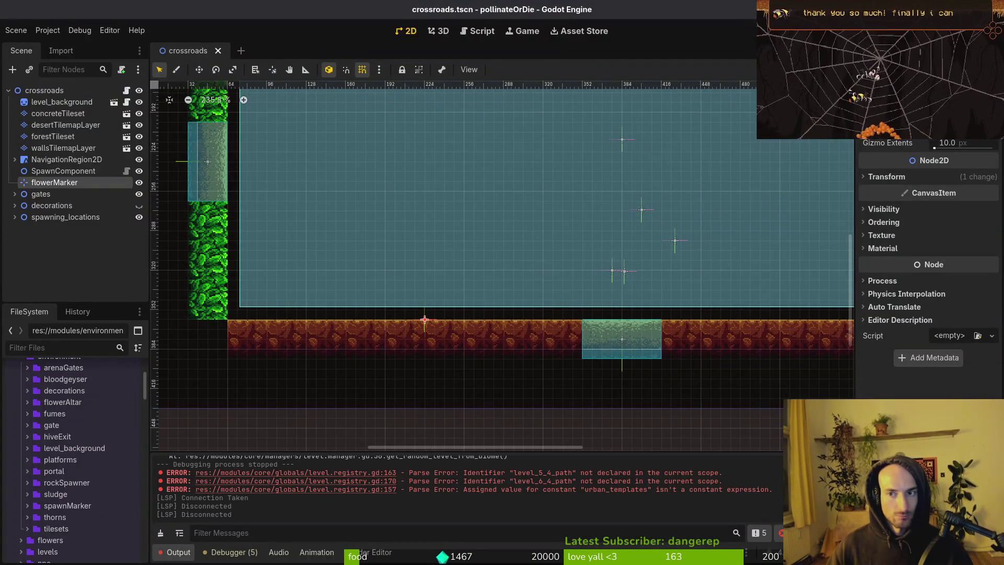
Launch the game with F5, continue the saved game, then quit it.
{"action": "key", "text": "F5"}
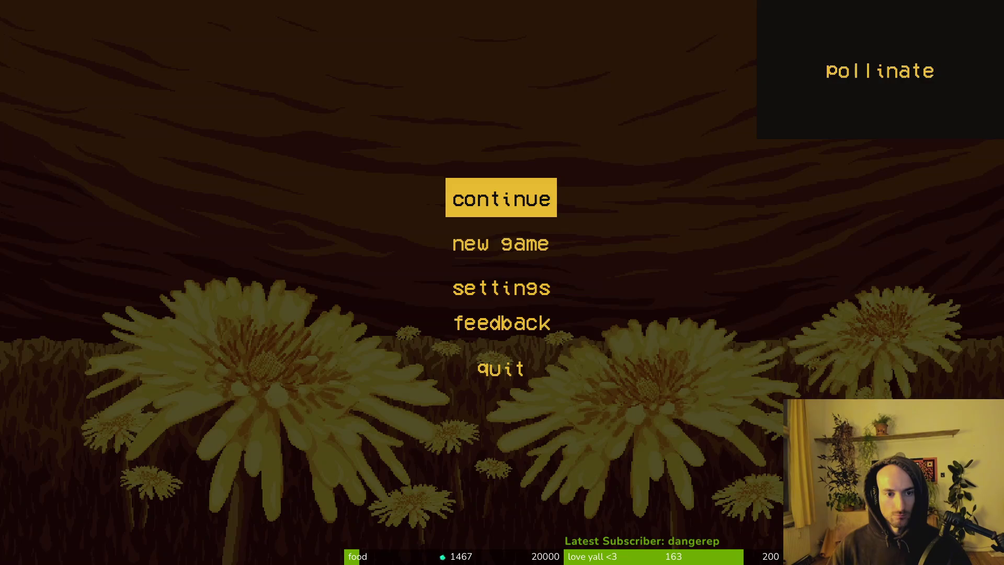
{"action": "key", "text": "Return"}
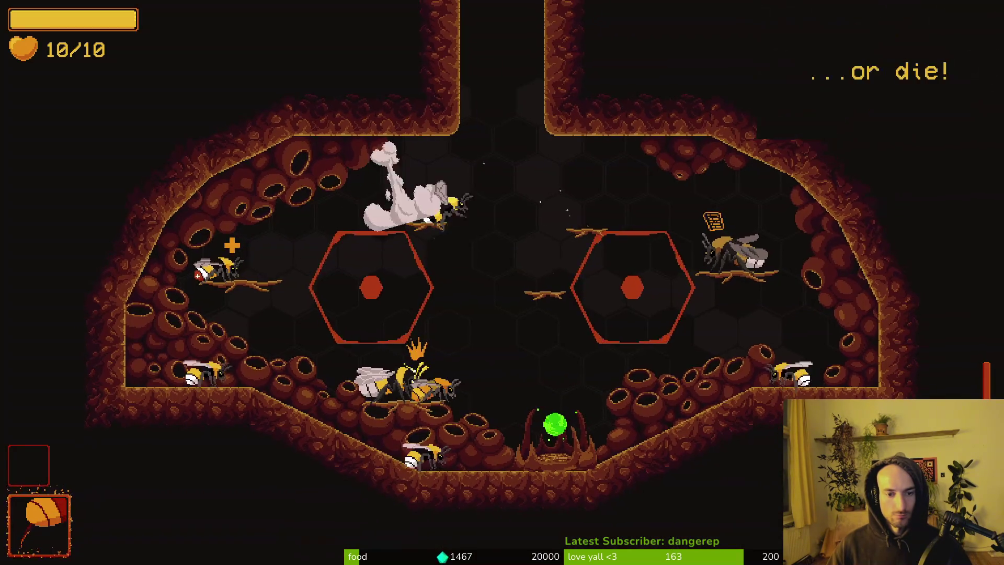
{"action": "key", "text": "alt+F4"}
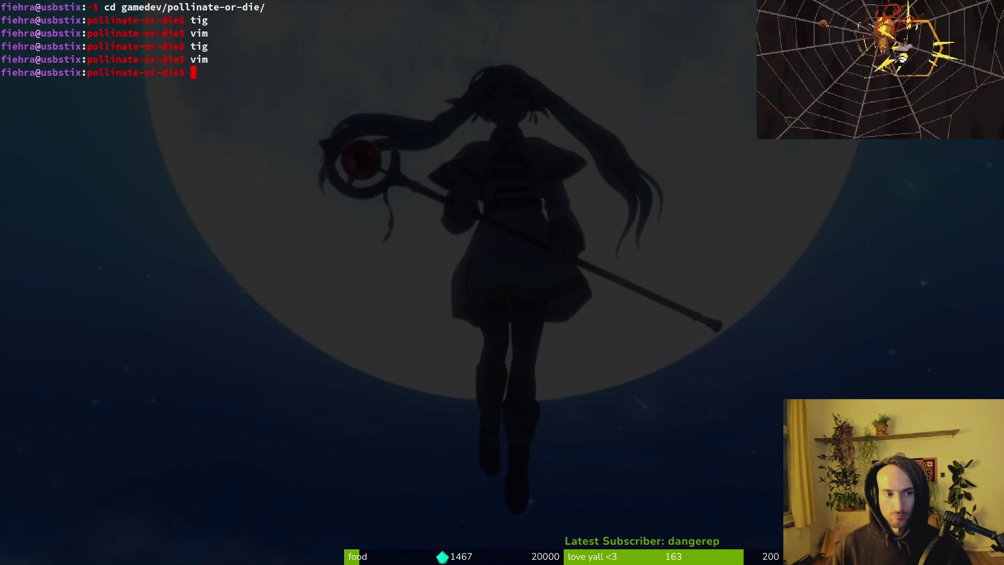
In Neovim, open level.manager.gd and move down to its match block.
{"action": "type", "text": "vim ."}
{"action": "key", "text": "Return"}
{"action": "key", "text": "space"}
{"action": "key", "text": "f"}
{"action": "key", "text": "f"}
{"action": "type", "text": "levmana"}
{"action": "key", "text": "Return"}
{"action": "key", "text": "space"}
{"action": "key", "text": "f"}
{"action": "key", "text": "f"}
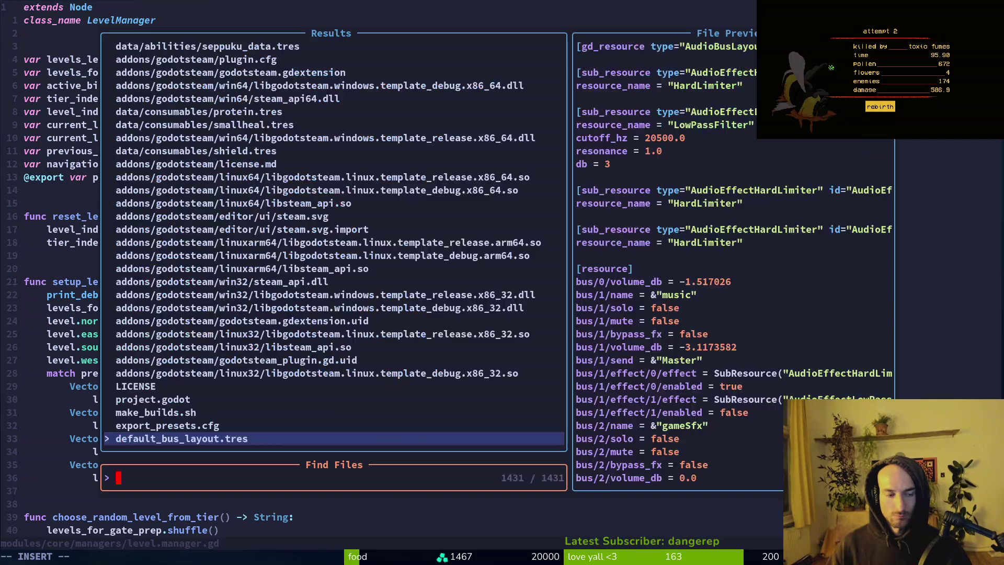
{"action": "type", "text": "levregi"}
{"action": "key", "text": "Escape"}
{"action": "key", "text": "ctrl+d"}
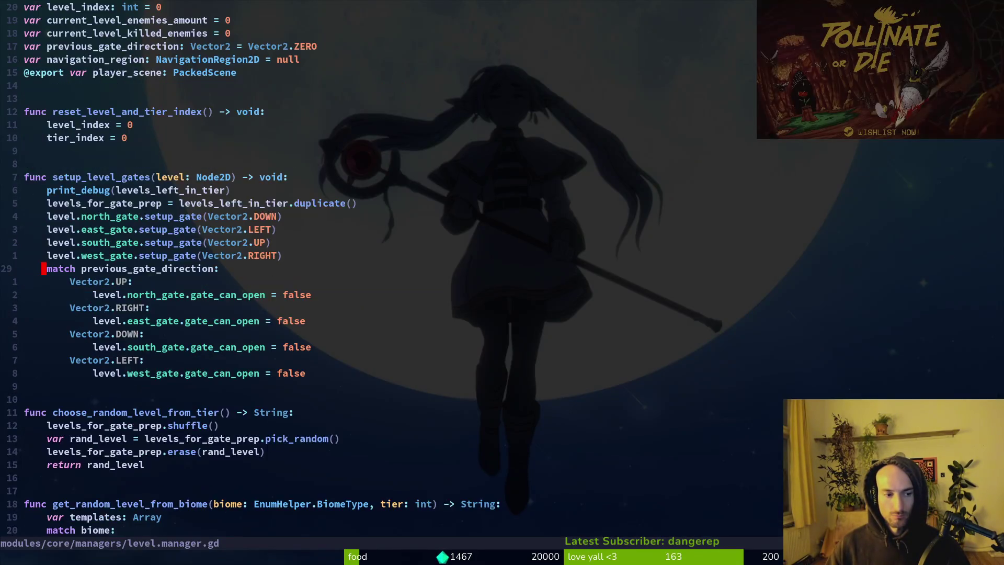
Return to the running game and dash through the corridor into the next room, striking an enemy.
{"action": "key", "text": "F5"}
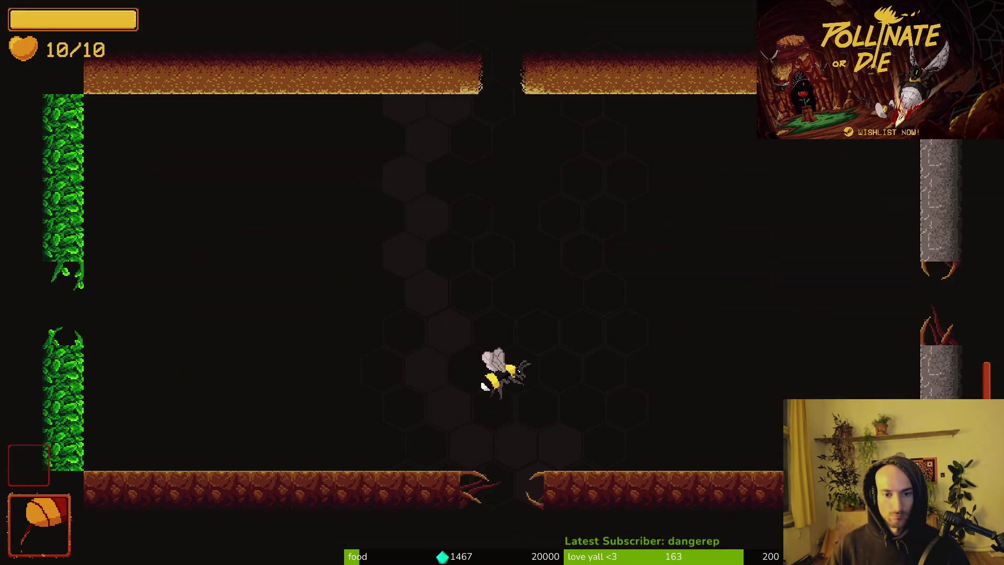
{"action": "key", "text": "d"}
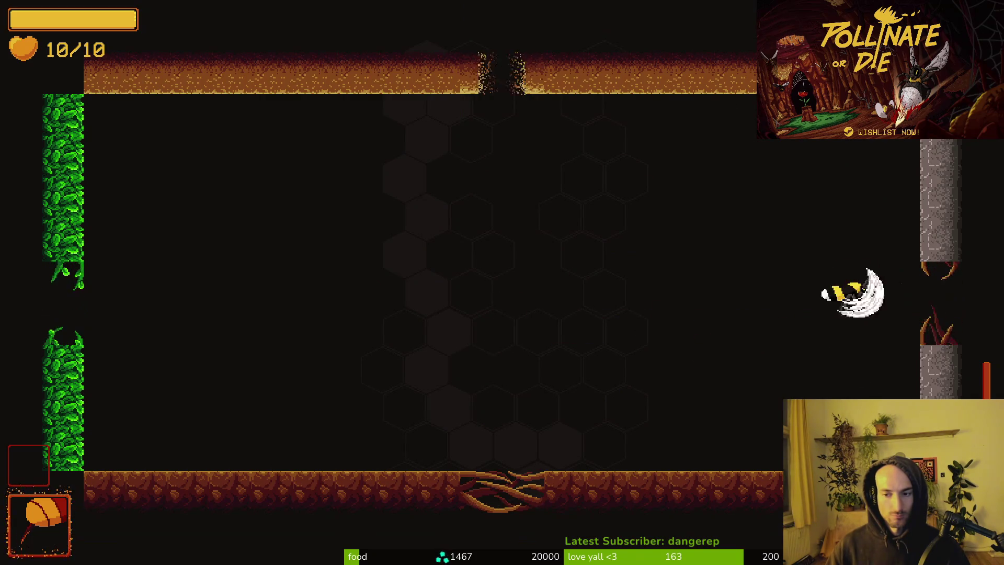
{"action": "key", "text": "d"}
{"action": "key", "text": "s"}
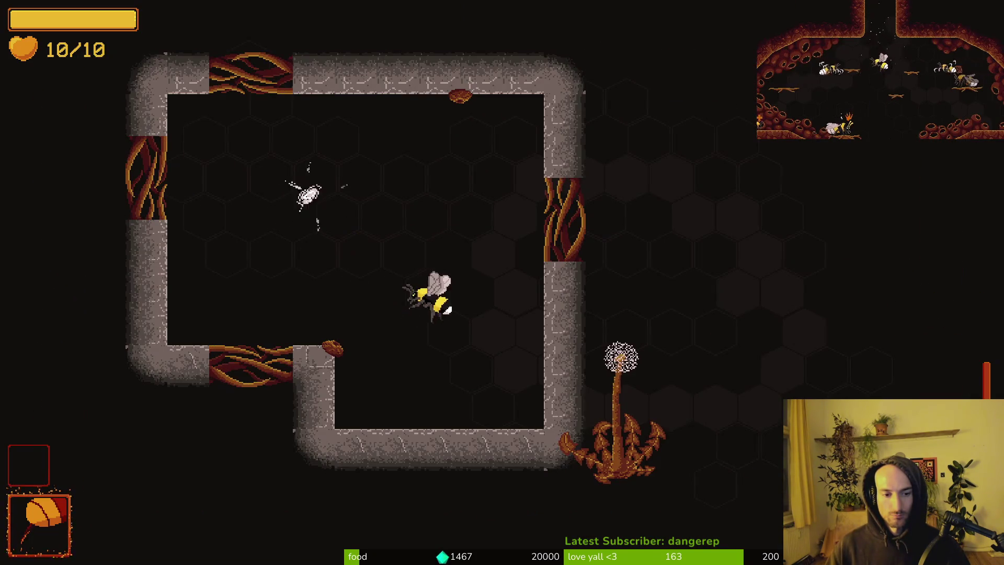
{"action": "key", "text": "w"}
{"action": "key", "text": "a"}
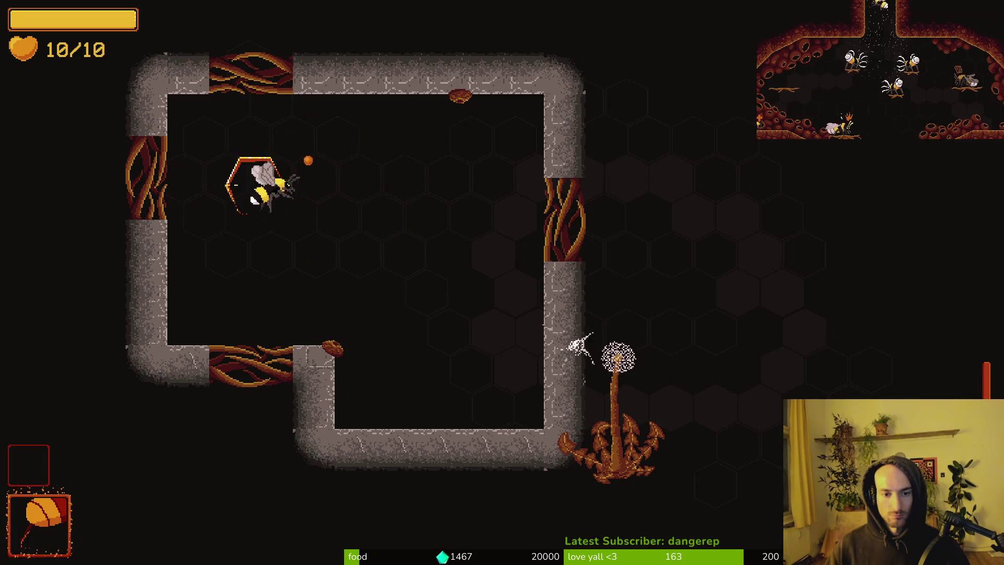
Slash the dandelion at the right wall, then pause the game and return to the editor.
{"action": "key", "text": "d"}
{"action": "key", "text": "s"}
{"action": "key", "text": "d"}
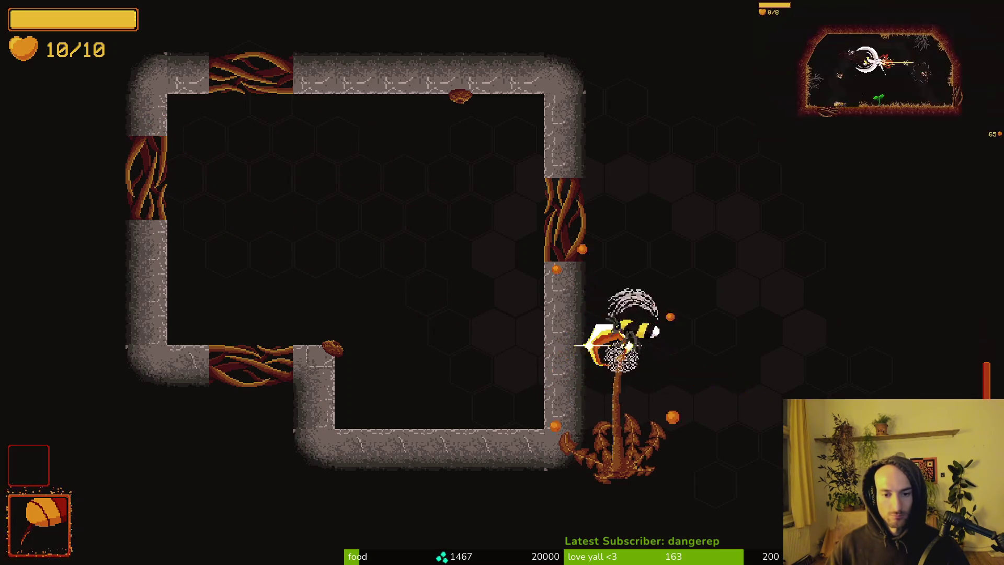
{"action": "key", "text": "a"}
{"action": "key", "text": "Escape"}
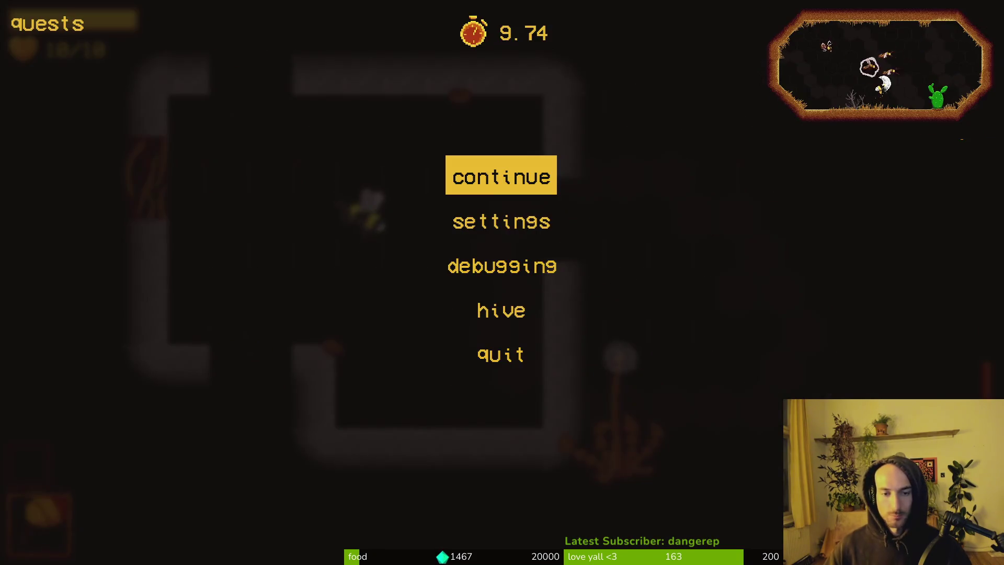
{"action": "key", "text": "alt+Tab"}
Open concreteTilemapLayer.tscn and choose Physics Layer 0 in the TileSet Paint properties.
{"action": "key", "text": "alt+shift+o"}
{"action": "type", "text": "concrete"}
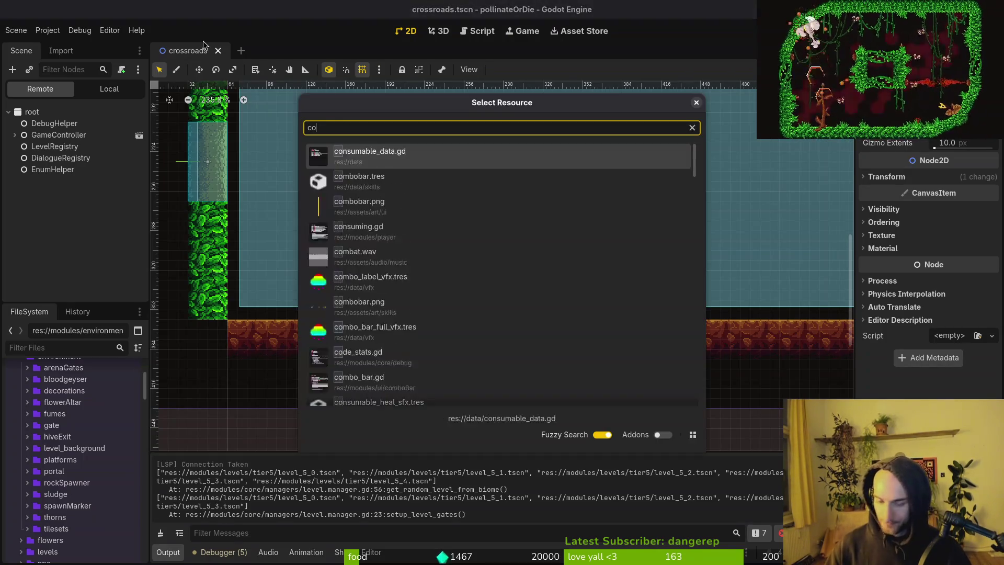
{"action": "key", "text": "Return"}
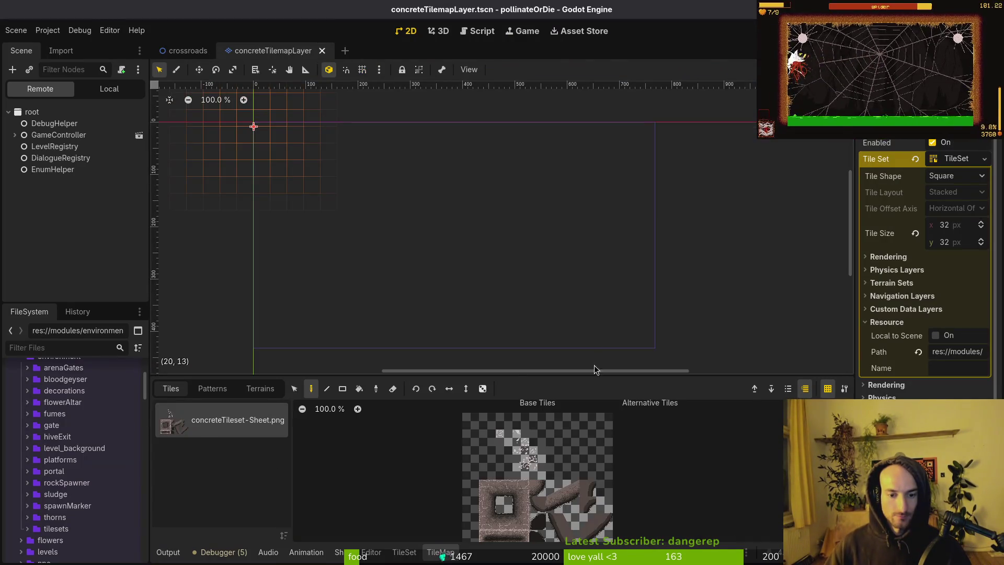
{"action": "left_click", "coordinate": [405, 553]}
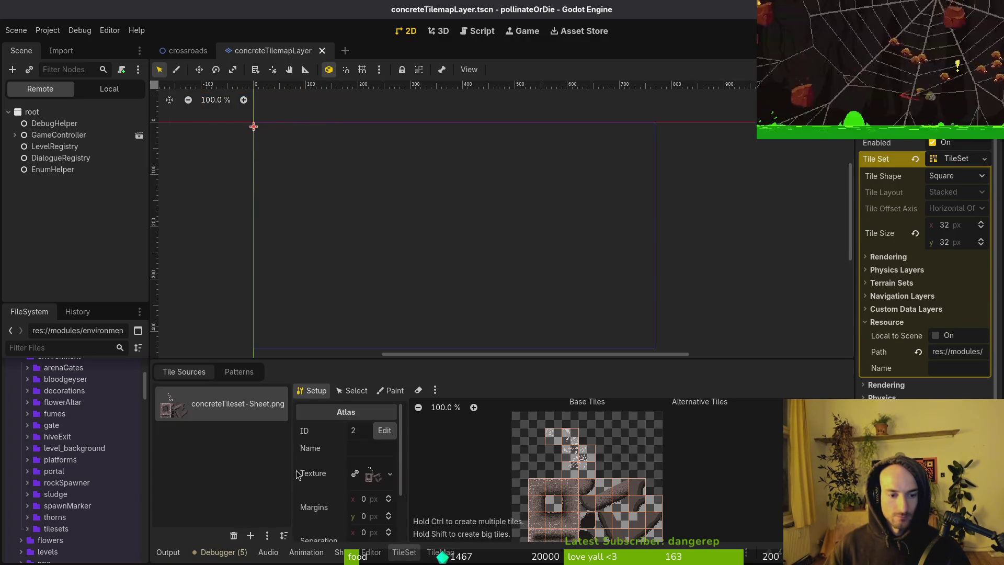
{"action": "left_click", "coordinate": [390, 390]}
{"action": "left_click", "coordinate": [349, 428]}
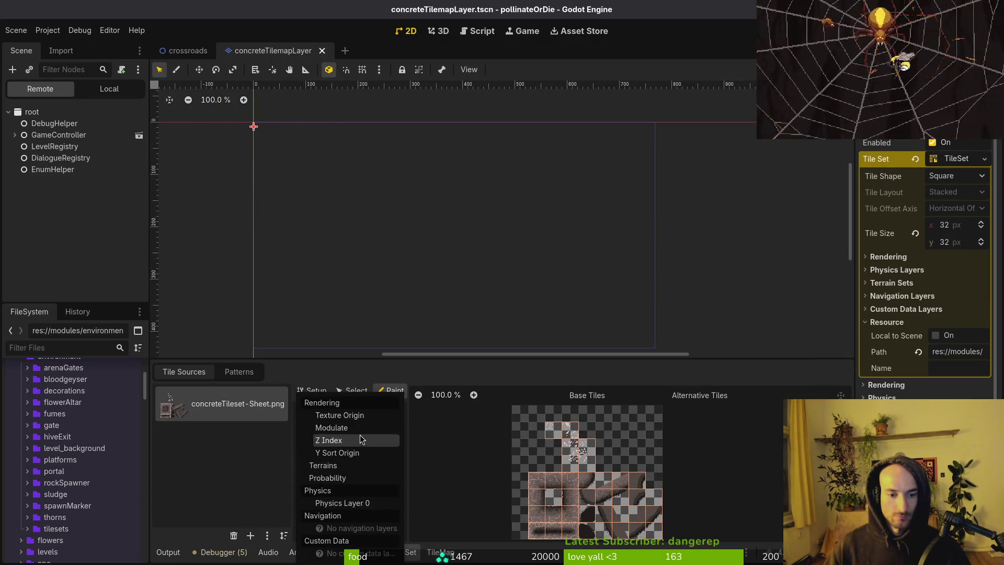
{"action": "left_click", "coordinate": [356, 503]}
Paint Physics Layer 0 collision shapes onto the concrete tiles.
{"action": "mouse_move", "coordinate": [540, 438]}
{"action": "left_mouse_down"}
{"action": "mouse_move", "coordinate": [562, 438]}
{"action": "mouse_move", "coordinate": [562, 494]}
{"action": "mouse_move", "coordinate": [530, 459]}
{"action": "left_mouse_up"}
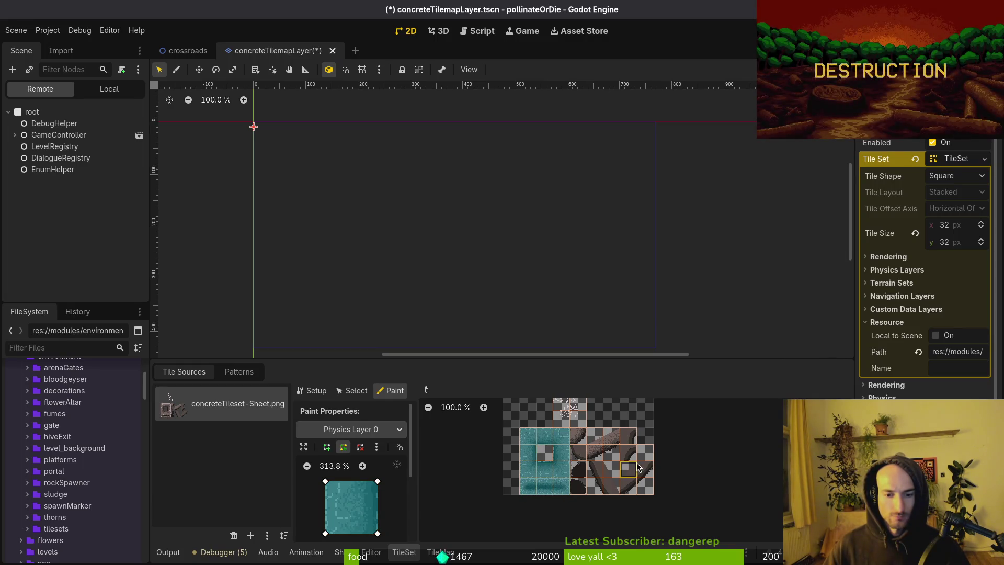
{"action": "mouse_move", "coordinate": [592, 442]}
{"action": "left_mouse_down"}
{"action": "mouse_move", "coordinate": [618, 453]}
{"action": "mouse_move", "coordinate": [578, 443]}
{"action": "mouse_move", "coordinate": [578, 486]}
{"action": "mouse_move", "coordinate": [646, 470]}
{"action": "mouse_move", "coordinate": [629, 447]}
{"action": "left_mouse_up"}
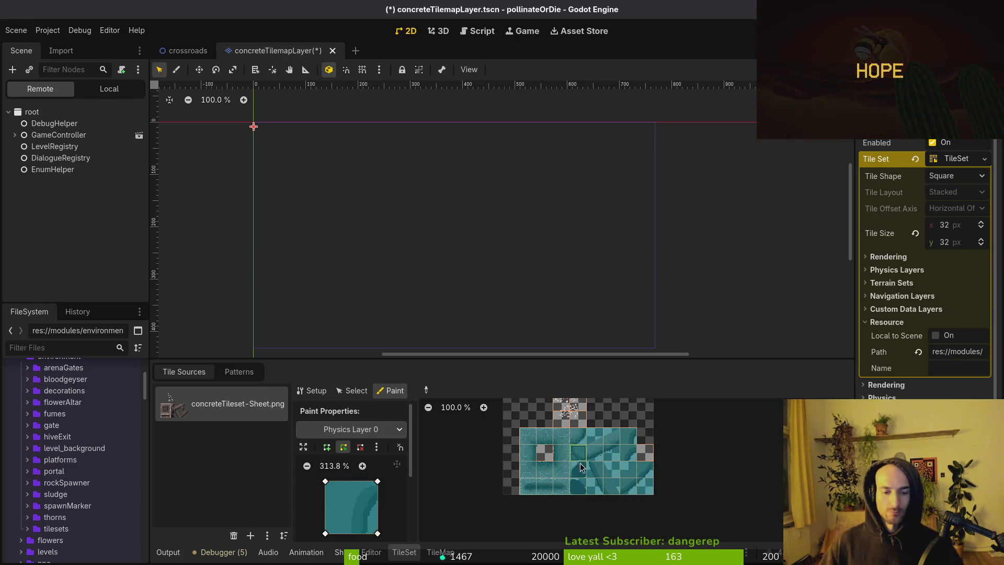
{"action": "scroll", "coordinate": [622, 451], "scroll_direction": "up", "scroll_amount": 5}
{"action": "scroll", "coordinate": [613, 456], "scroll_direction": "up", "scroll_amount": 3}
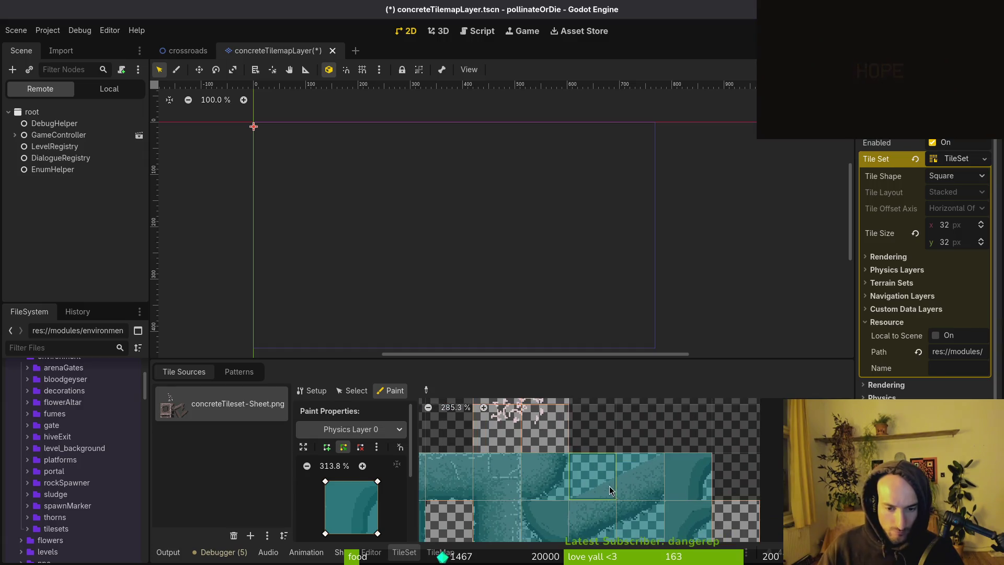
Make one tile's collision a shallow sloped triangle by deleting a corner and lowering another.
{"action": "right_click", "coordinate": [325, 481]}
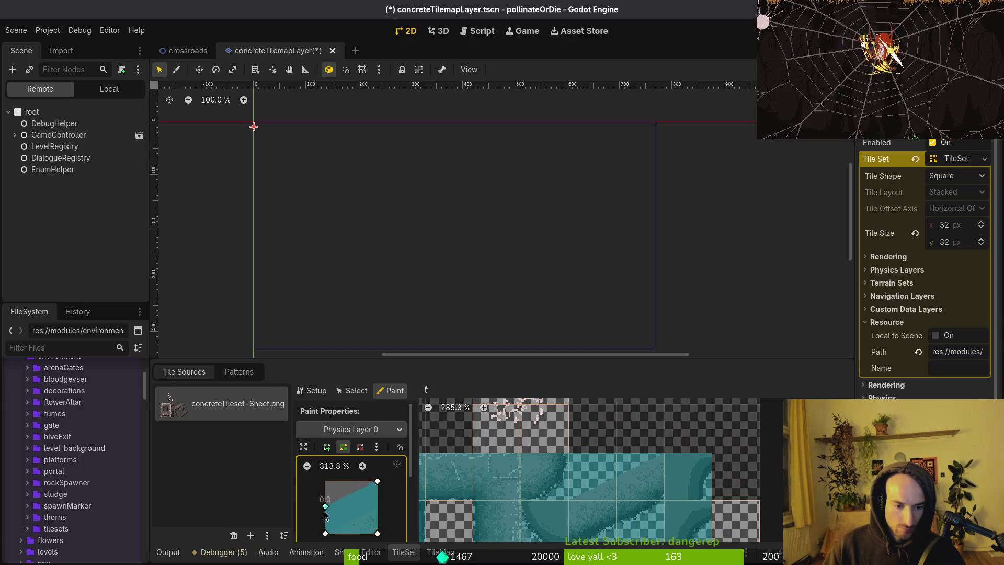
{"action": "left_click_drag", "start_coordinate": [378, 482], "coordinate": [381, 505]}
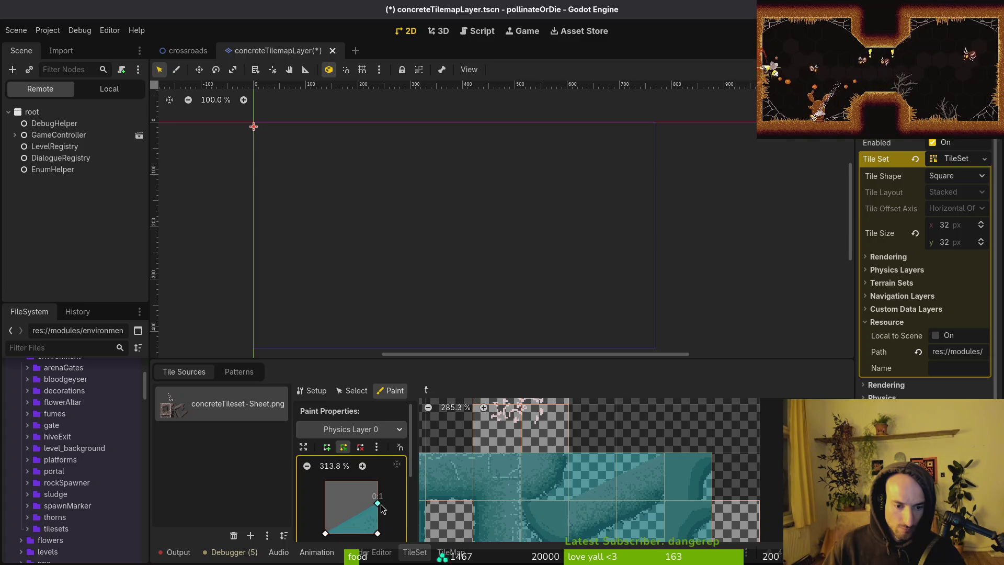
{"action": "scroll", "coordinate": [379, 513], "scroll_direction": "up", "scroll_amount": 7}
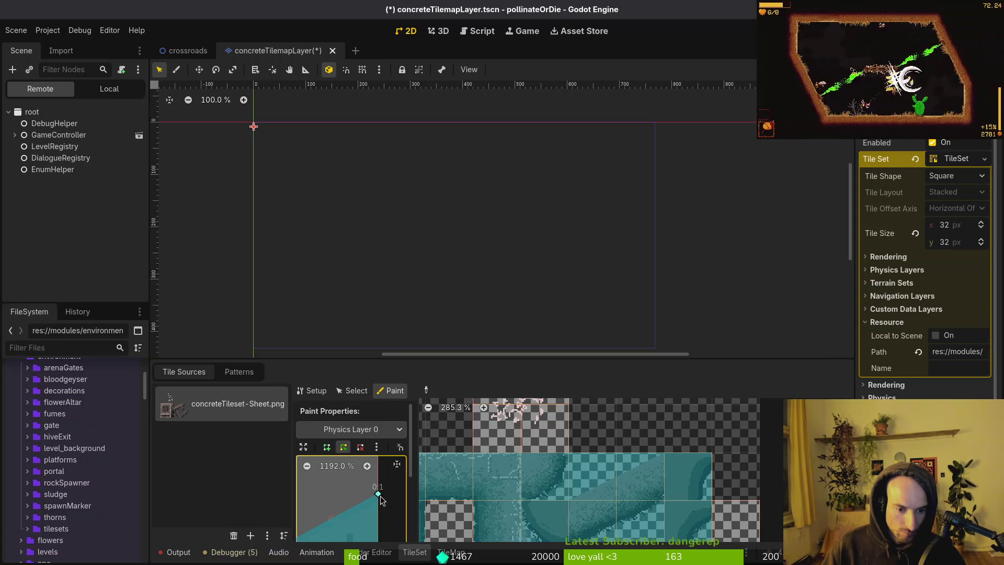
{"action": "mouse_move", "coordinate": [378, 492]}
{"action": "left_mouse_down"}
{"action": "mouse_move", "coordinate": [381, 501]}
{"action": "mouse_move", "coordinate": [380, 492]}
{"action": "left_mouse_up"}
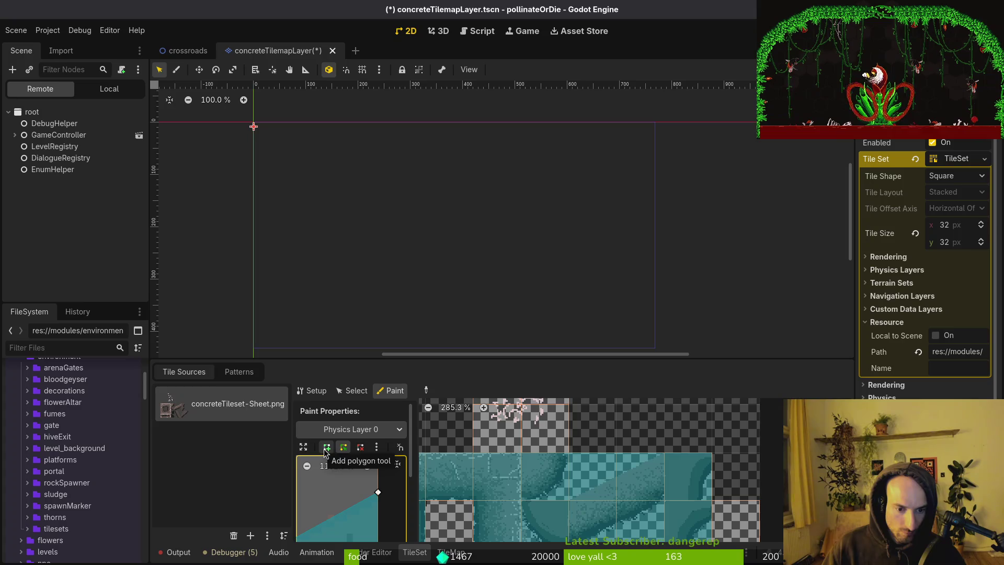
Enable Grid Snap for polygon points and enlarge the tile editing panel.
{"action": "left_click", "coordinate": [377, 447]}
{"action": "left_click", "coordinate": [401, 452]}
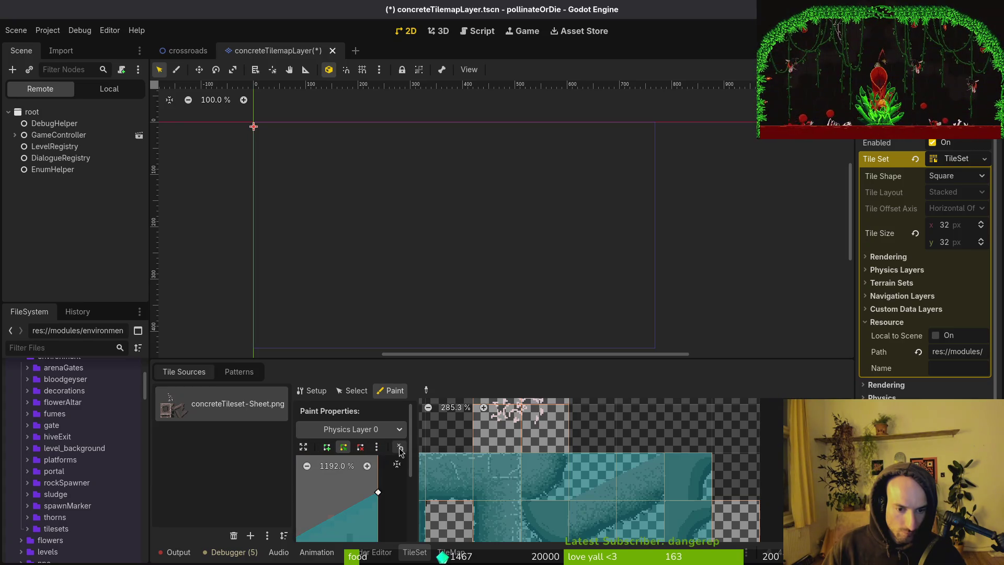
{"action": "left_click", "coordinate": [401, 450]}
{"action": "left_click", "coordinate": [418, 487]}
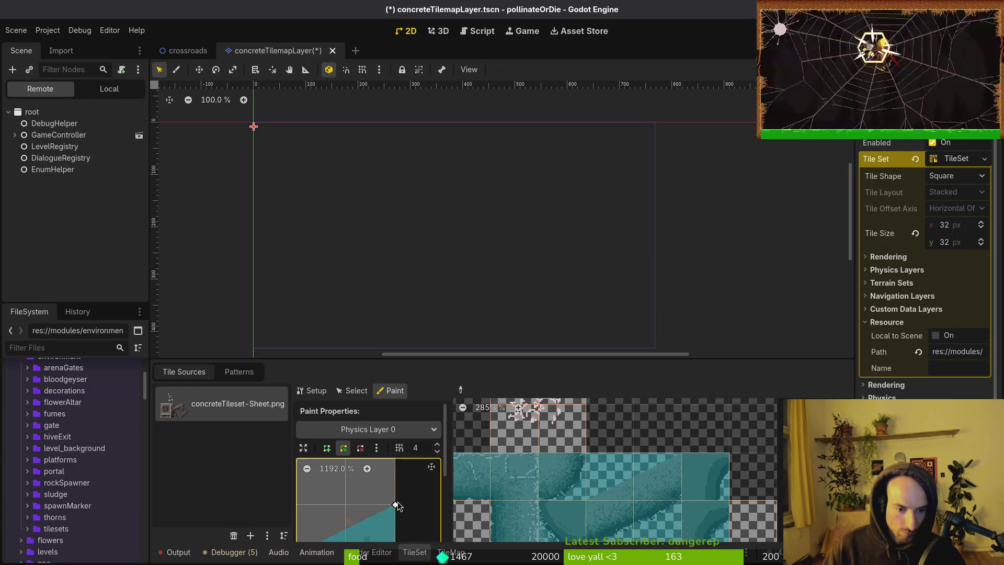
{"action": "scroll", "coordinate": [393, 442], "scroll_direction": "down", "scroll_amount": 5}
{"action": "scroll", "coordinate": [389, 412], "scroll_direction": "down", "scroll_amount": 3}
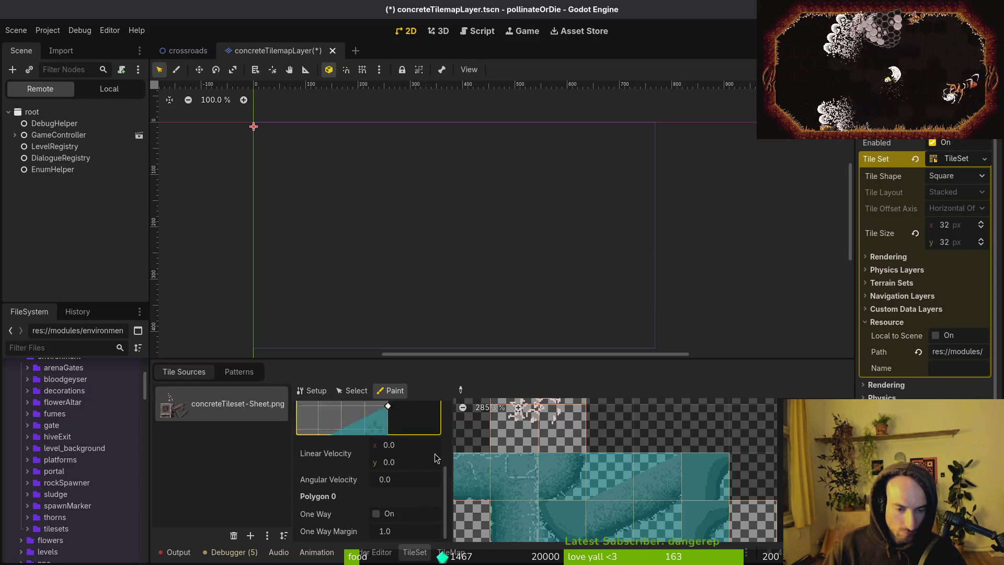
{"action": "left_click_drag", "start_coordinate": [442, 358], "coordinate": [443, 195]}
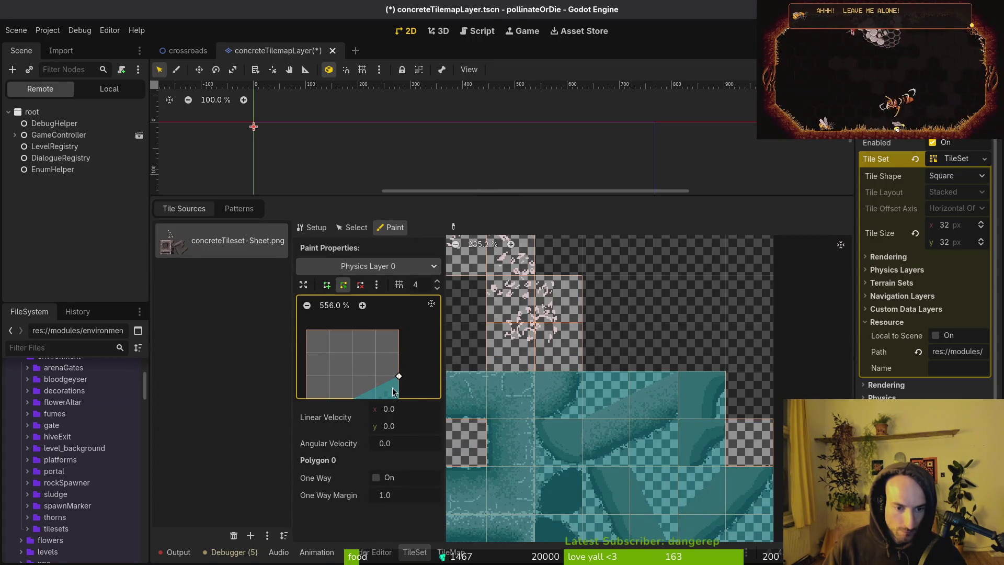
Shape the collision polygon to follow the slope and paint it onto the first slope tiles.
{"action": "left_click_drag", "start_coordinate": [375, 407], "coordinate": [411, 380]}
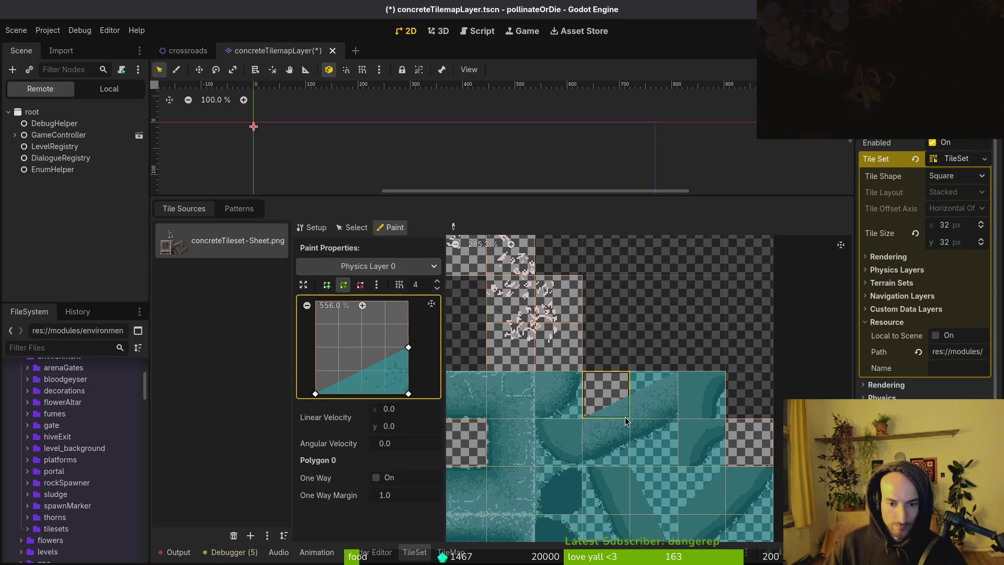
{"action": "left_click", "coordinate": [653, 385]}
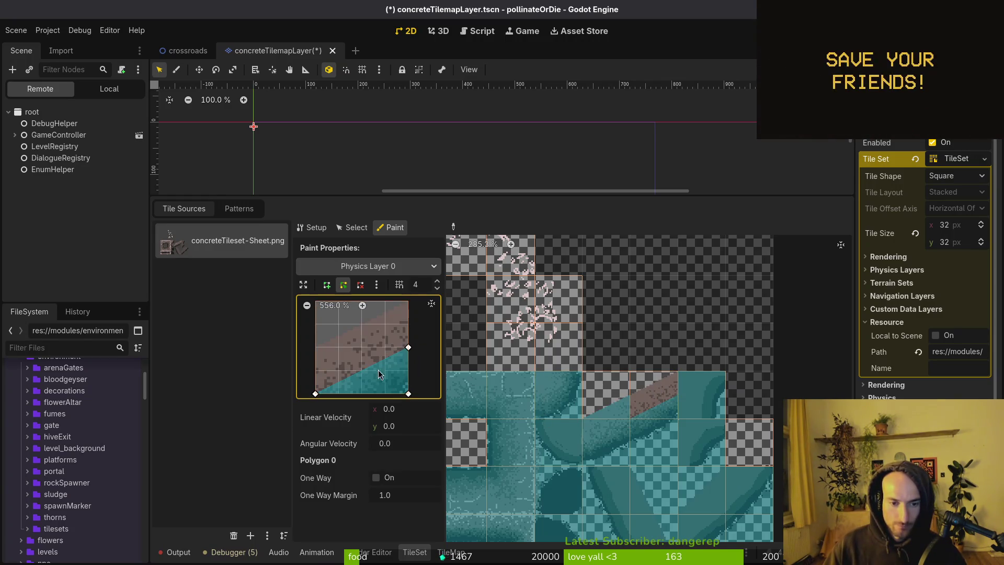
{"action": "left_click_drag", "start_coordinate": [410, 349], "coordinate": [408, 301]}
{"action": "left_click_drag", "start_coordinate": [319, 393], "coordinate": [321, 349]}
{"action": "left_click", "coordinate": [653, 392]}
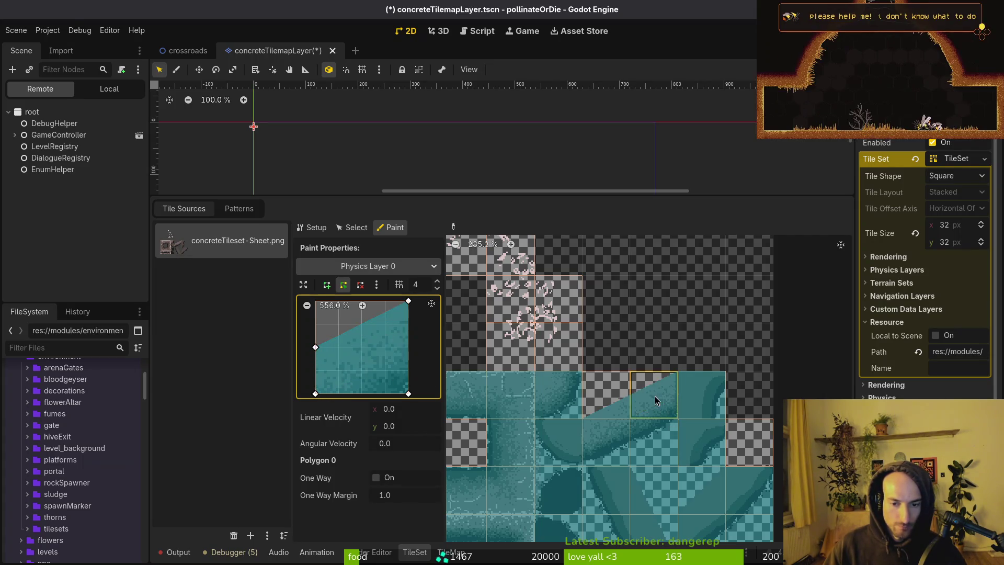
Paint the next slope tile, then reshape the collision into a left-side triangle for the steep slope.
{"action": "scroll", "coordinate": [688, 381], "scroll_direction": "down", "scroll_amount": 3}
{"action": "left_click", "coordinate": [634, 425]}
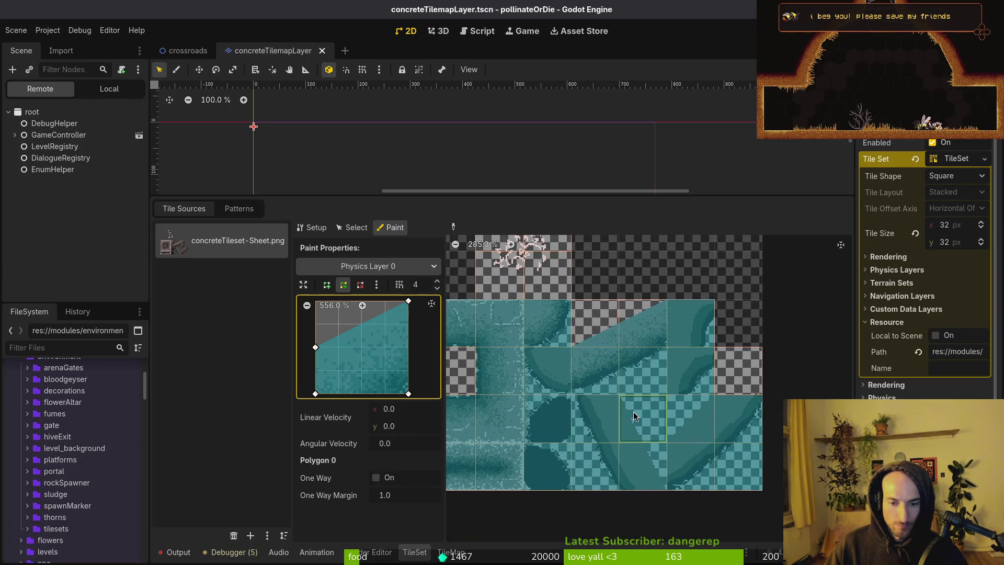
{"action": "left_click_drag", "start_coordinate": [315, 347], "coordinate": [315, 302]}
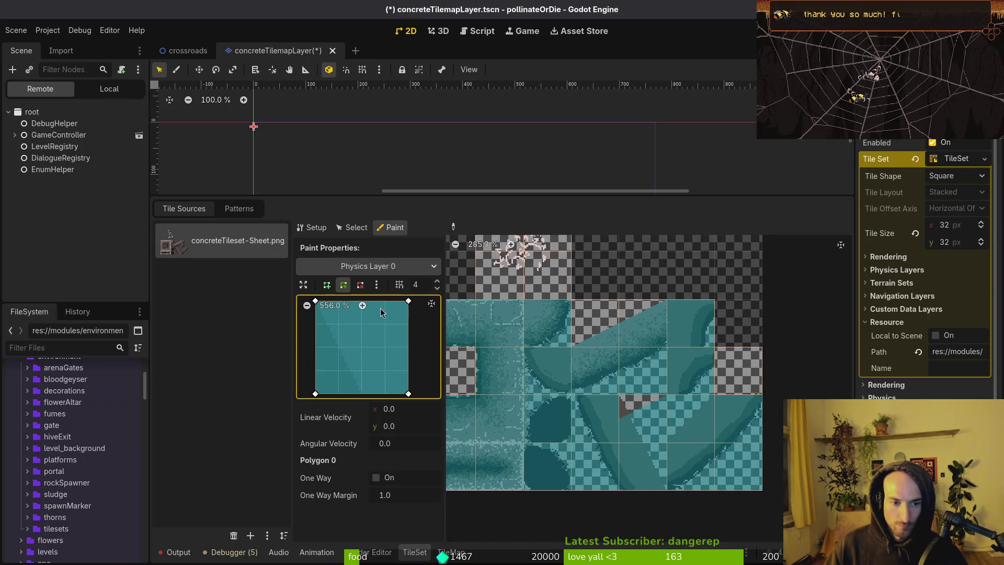
{"action": "left_click_drag", "start_coordinate": [408, 302], "coordinate": [362, 393]}
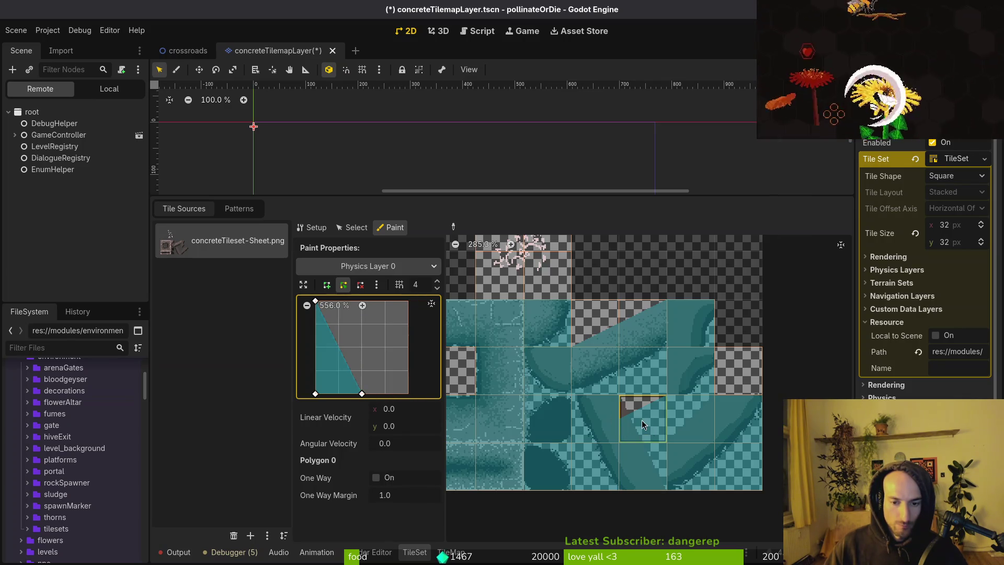
{"action": "left_click", "coordinate": [653, 475]}
{"action": "left_click_drag", "start_coordinate": [364, 396], "coordinate": [409, 393]}
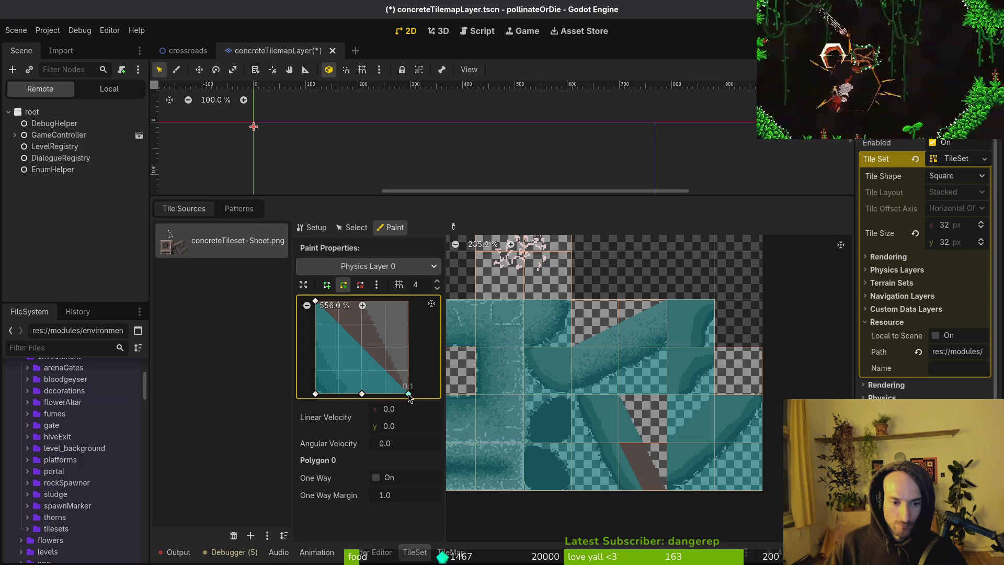
{"action": "left_click", "coordinate": [353, 307]}
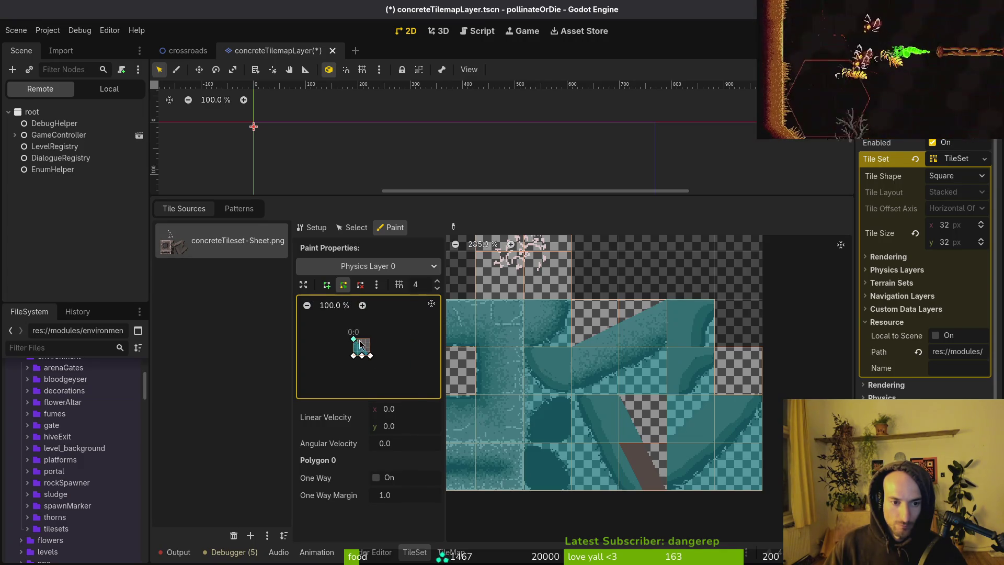
{"action": "left_click", "coordinate": [432, 303]}
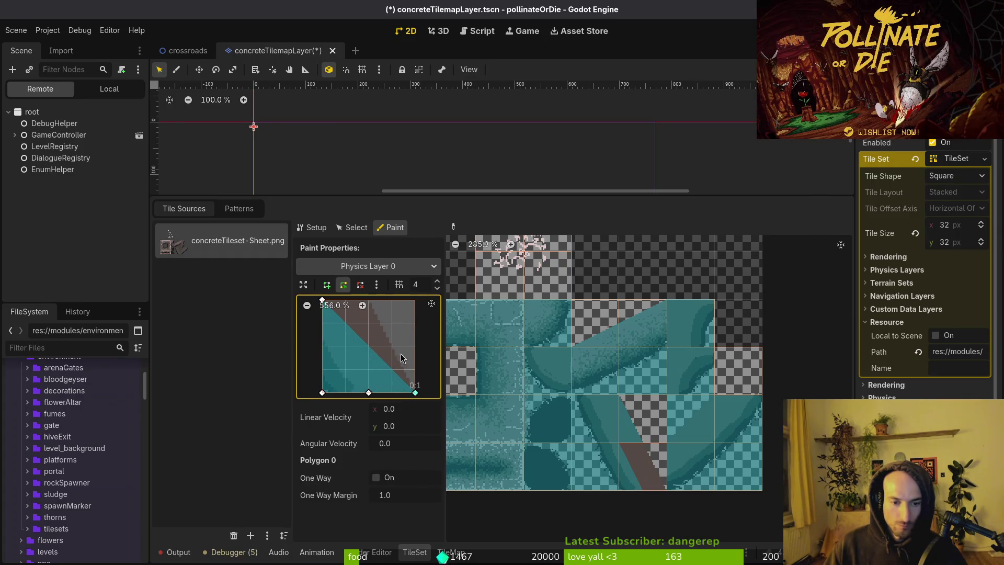
Reposition the triangle's points to match the steep slope and paint it onto two more tiles.
{"action": "left_click_drag", "start_coordinate": [415, 392], "coordinate": [392, 299]}
{"action": "left_click_drag", "start_coordinate": [373, 395], "coordinate": [415, 393]}
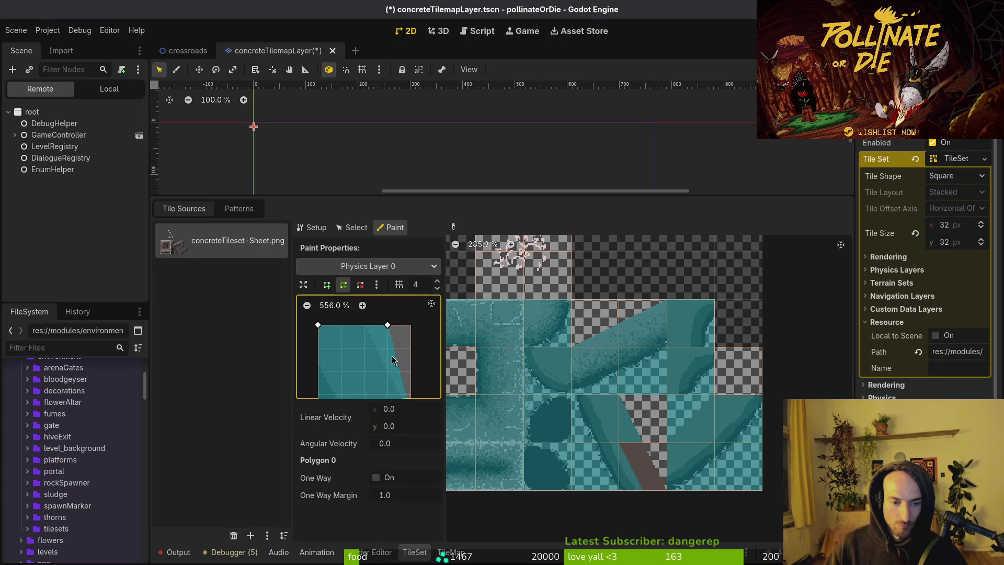
{"action": "left_click_drag", "start_coordinate": [387, 325], "coordinate": [369, 326]}
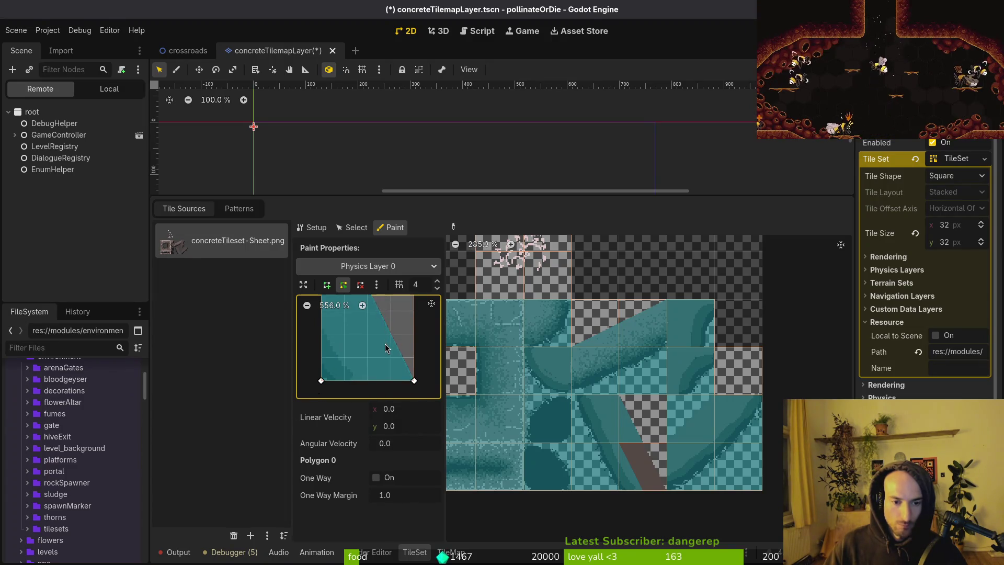
{"action": "scroll", "coordinate": [387, 342], "scroll_direction": "down", "scroll_amount": 2}
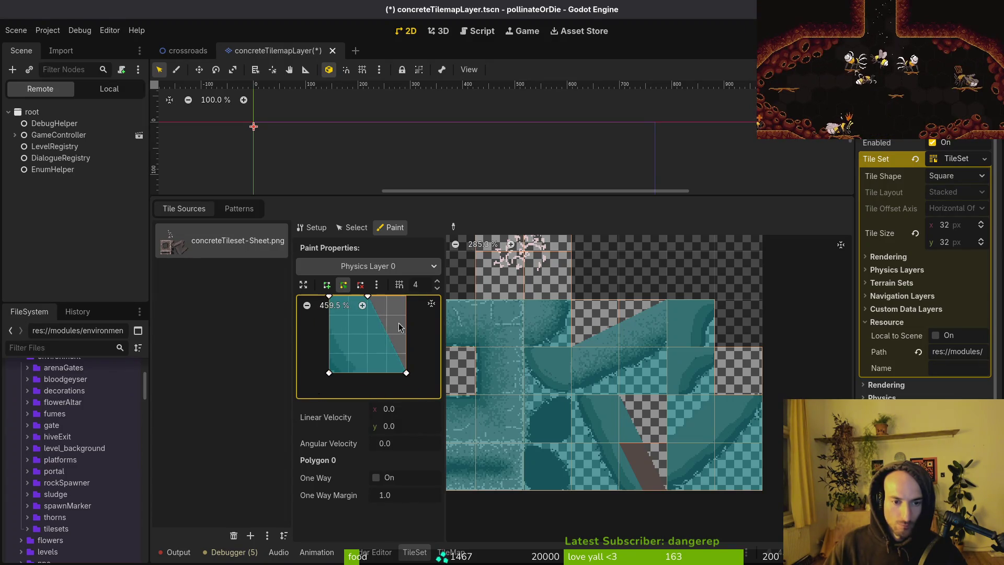
{"action": "left_click", "coordinate": [629, 458]}
{"action": "scroll", "coordinate": [648, 463], "scroll_direction": "down", "scroll_amount": 2}
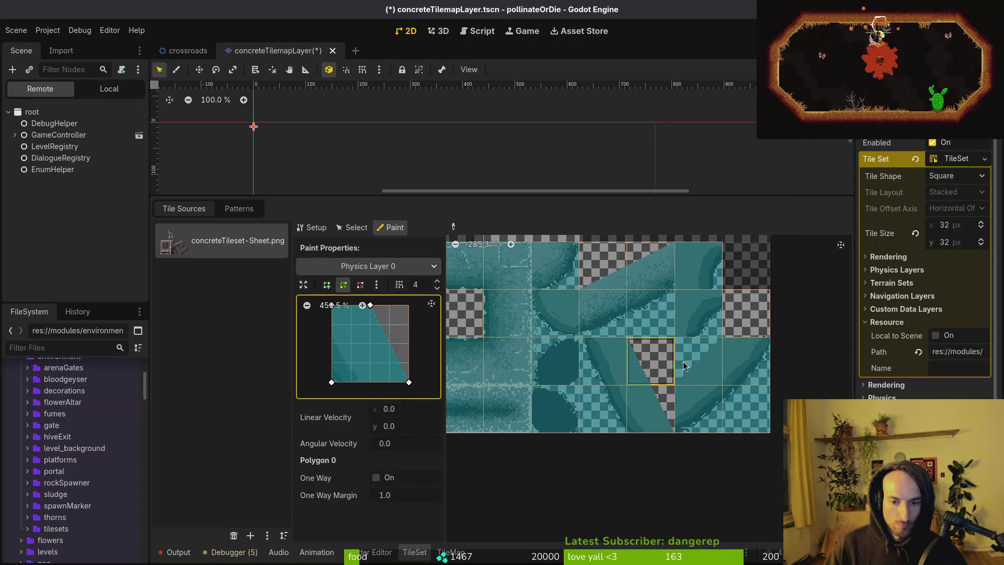
{"action": "left_click", "coordinate": [684, 365]}
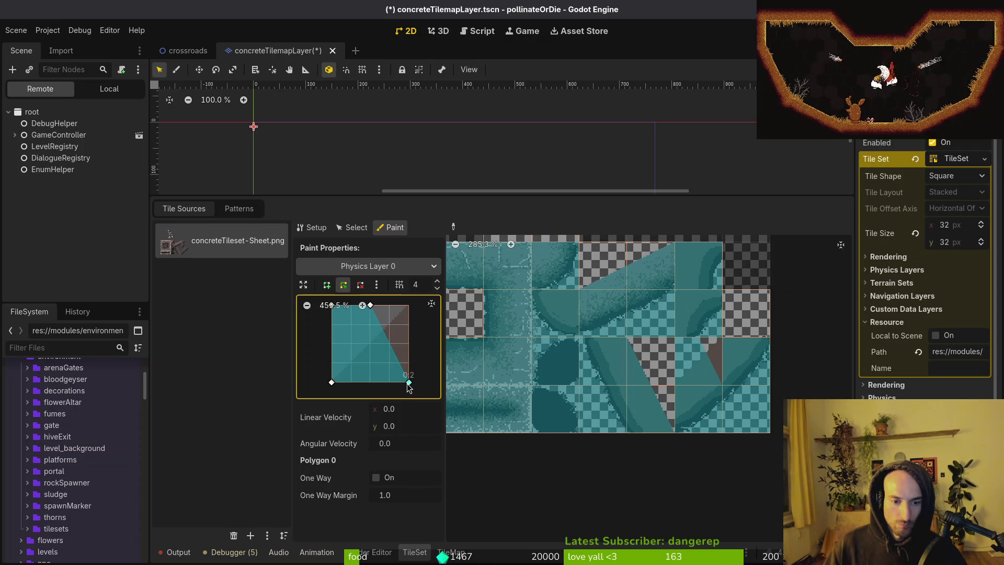
Form a diagonal triangle collision, paint it onto another slope tile, and save the scene.
{"action": "left_click_drag", "start_coordinate": [375, 307], "coordinate": [404, 308]}
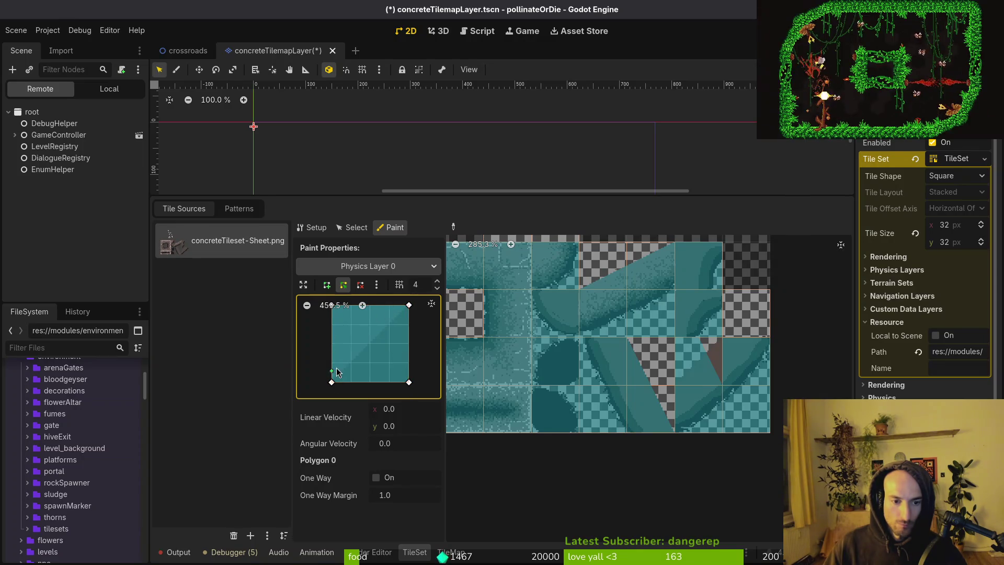
{"action": "left_click", "coordinate": [333, 344]}
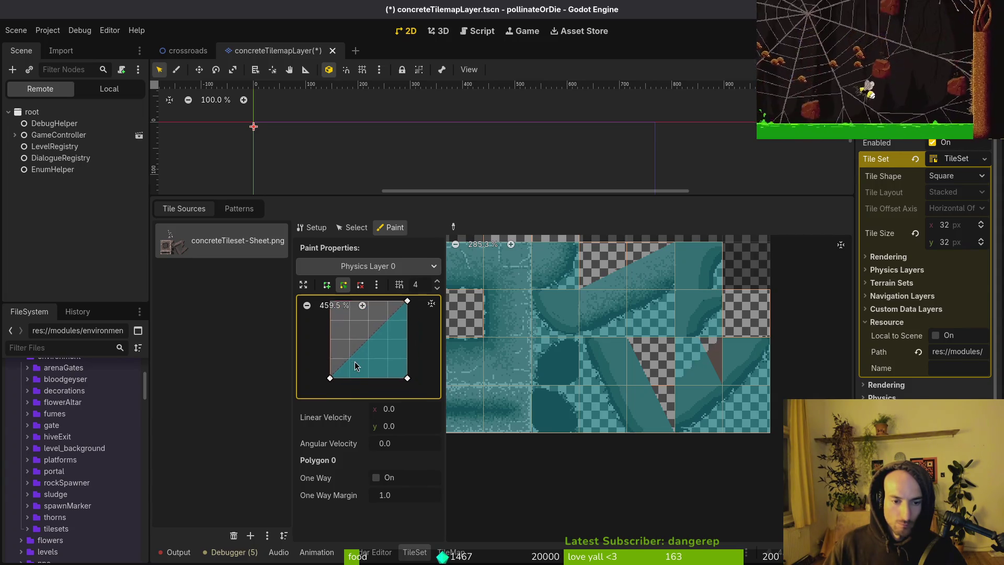
{"action": "right_click", "coordinate": [330, 339]}
{"action": "left_click", "coordinate": [690, 405]}
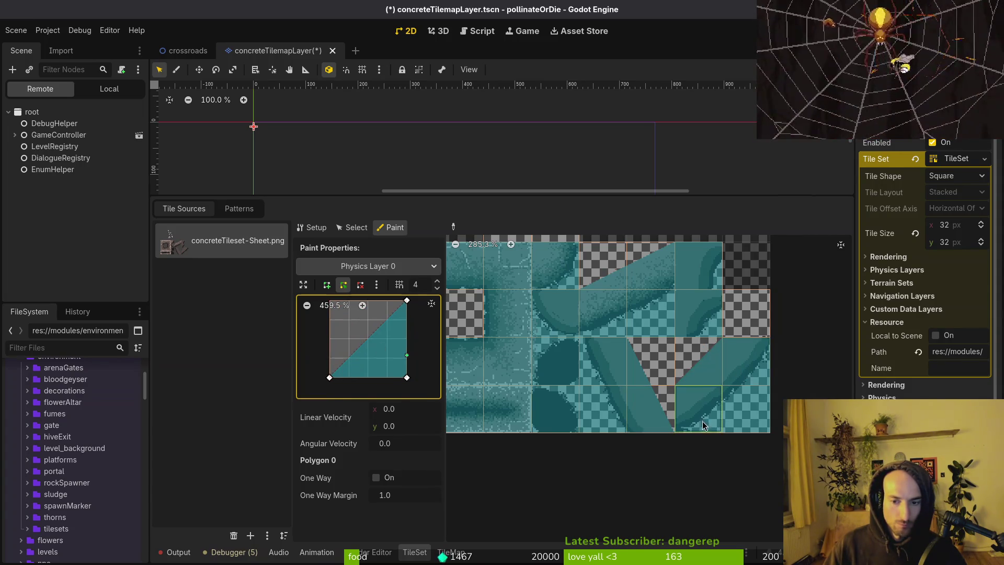
{"action": "scroll", "coordinate": [688, 403], "scroll_direction": "down", "scroll_amount": 2}
{"action": "key", "text": "ctrl+s"}
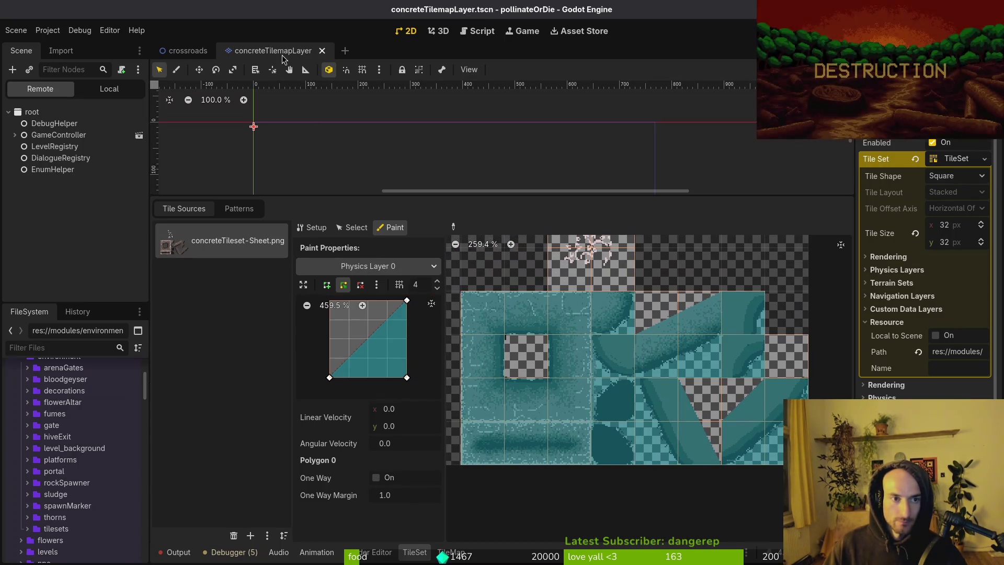
Close the concreteTilemapLayer.tscn tab and stop the running game with F8.
{"action": "left_click", "coordinate": [322, 50]}
{"action": "key", "text": "F8"}
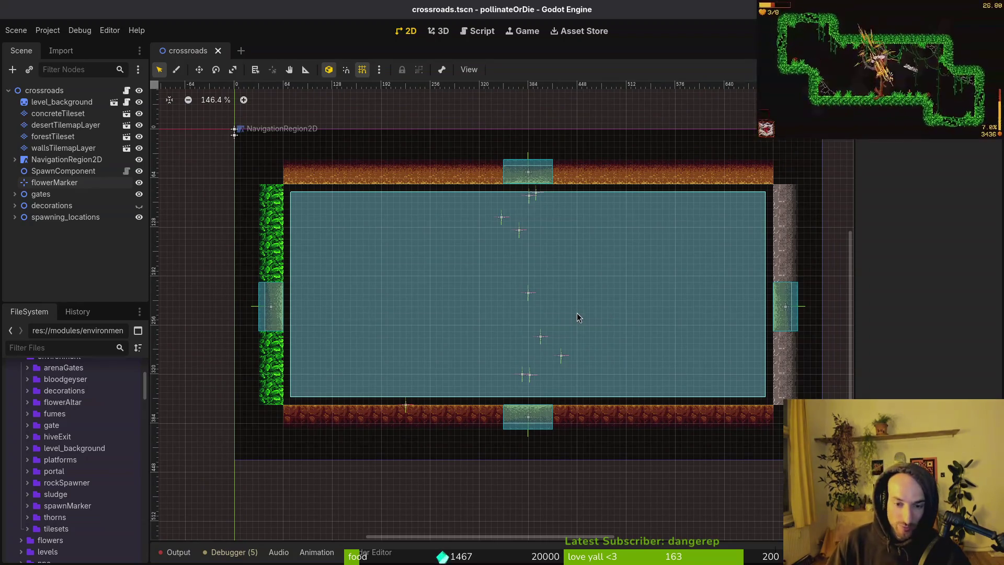
Switch to Neovim and save level.manager.gd.
{"action": "key", "text": "alt+Tab"}
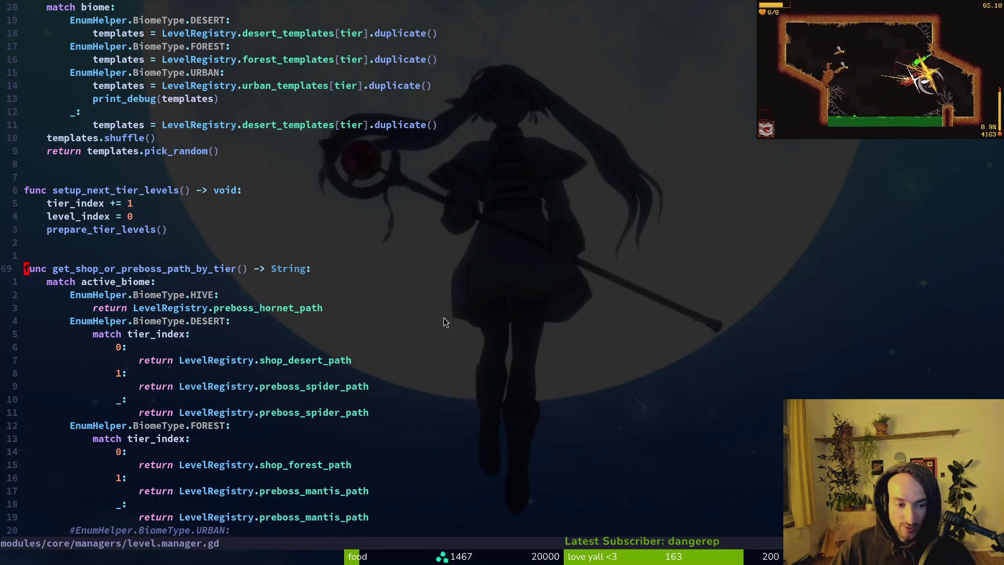
{"action": "key", "text": "ctrl+s"}
{"action": "scroll", "coordinate": [226, 234], "scroll_direction": "up", "scroll_amount": 16}
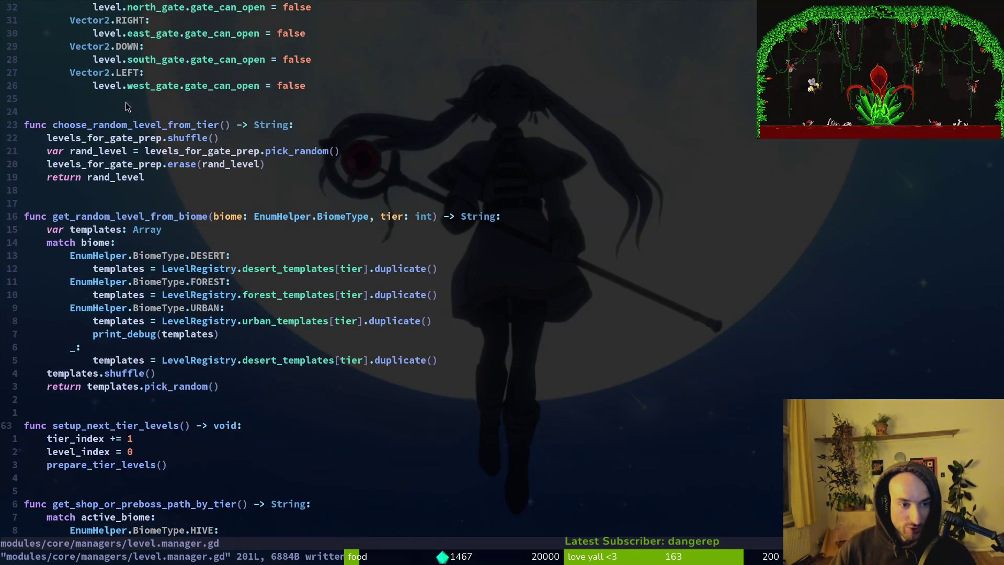
{"action": "scroll", "coordinate": [180, 268], "scroll_direction": "down", "scroll_amount": 2}
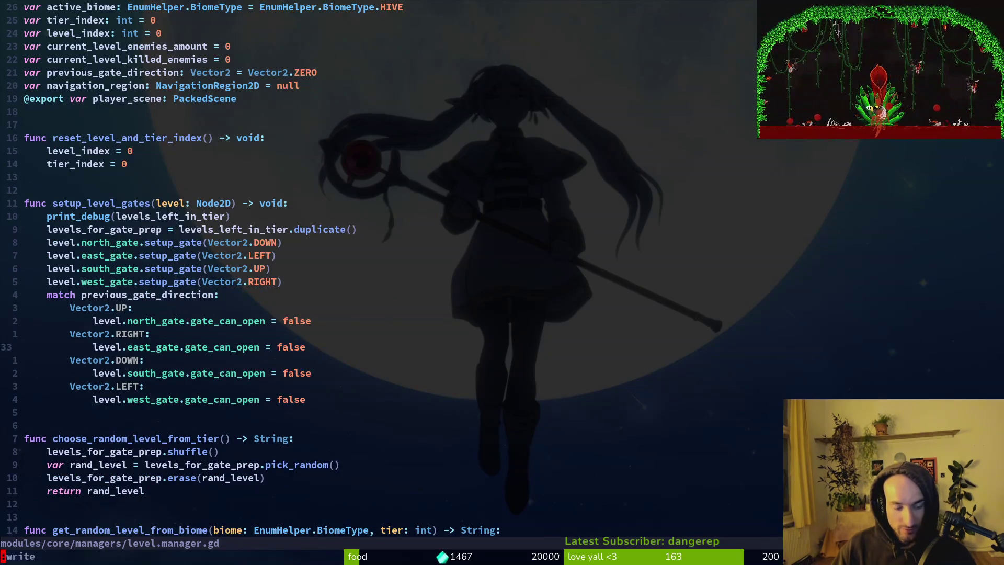
Open crossroads.gd through the file finder and save it.
{"action": "key", "text": "space"}
{"action": "key", "text": "f"}
{"action": "key", "text": "f"}
{"action": "type", "text": "csros"}
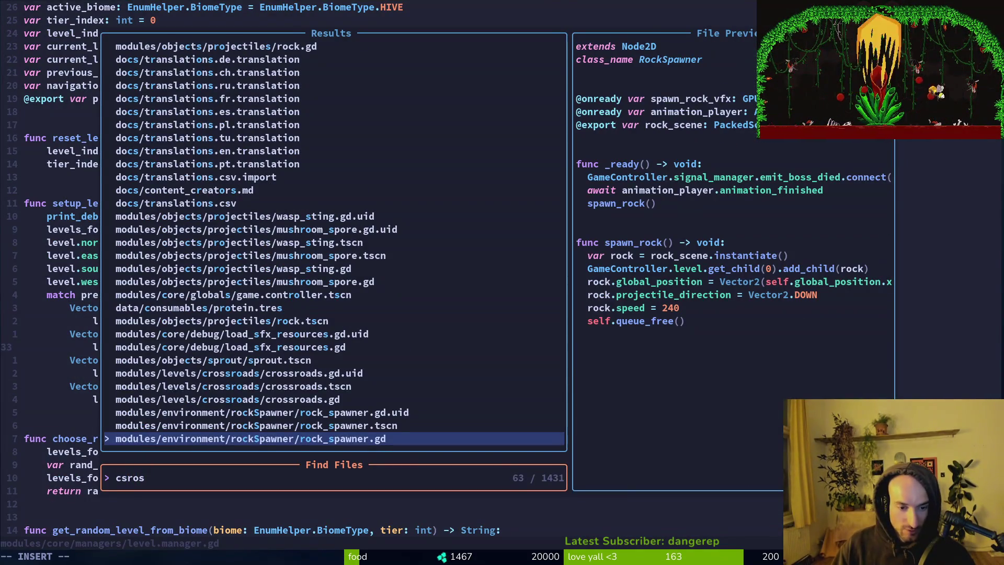
{"action": "key", "text": "BackSpace"}
{"action": "key", "text": "BackSpace"}
{"action": "key", "text": "BackSpace"}
{"action": "type", "text": "ross"}
{"action": "key", "text": "Return"}
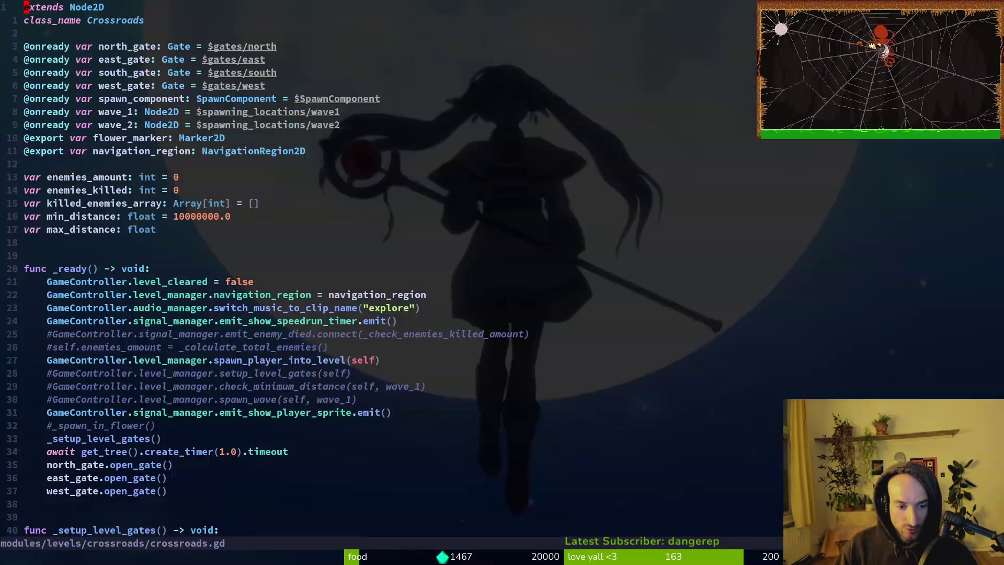
{"action": "type", "text": ":w"}
{"action": "key", "text": "Return"}
Prefix the east_gate and west_gate open_gate lines with # and save with :w.
{"action": "key", "text": "j"}
{"action": "key", "text": "j"}
{"action": "key", "text": "j"}
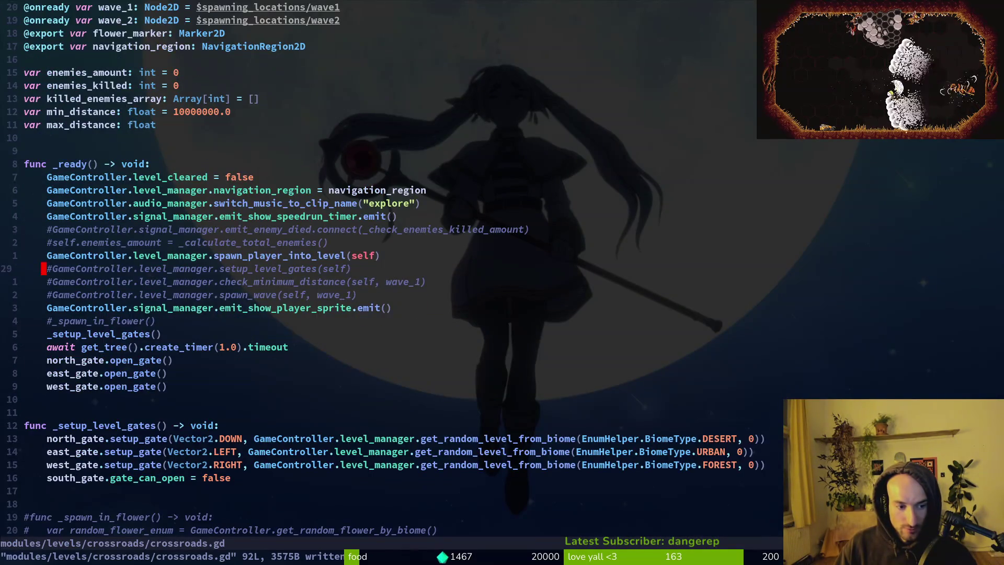
{"action": "type", "text": "j"}
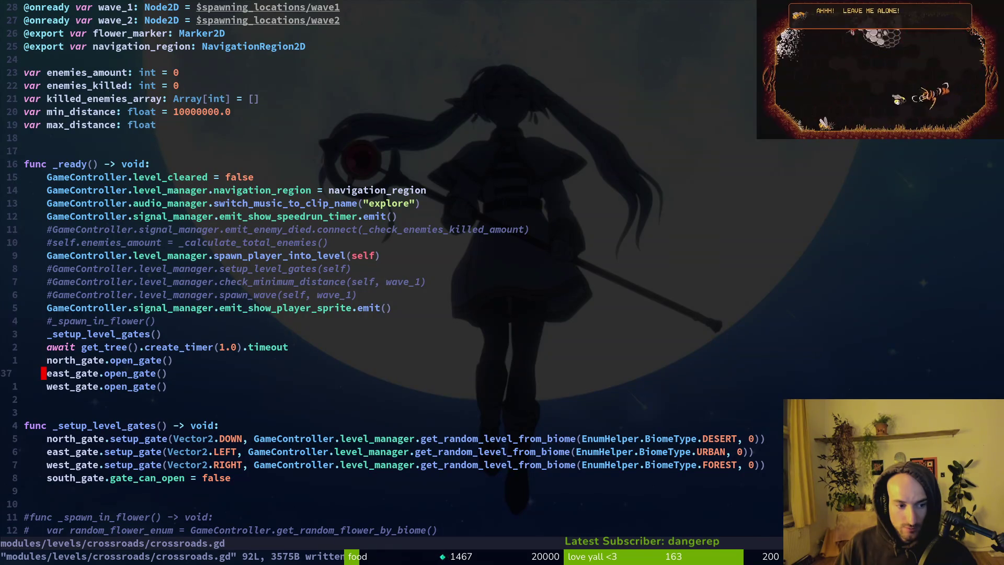
{"action": "type", "text": "i#"}
{"action": "key", "text": "Escape"}
{"action": "key", "text": "j"}
{"action": "key", "text": "period"}
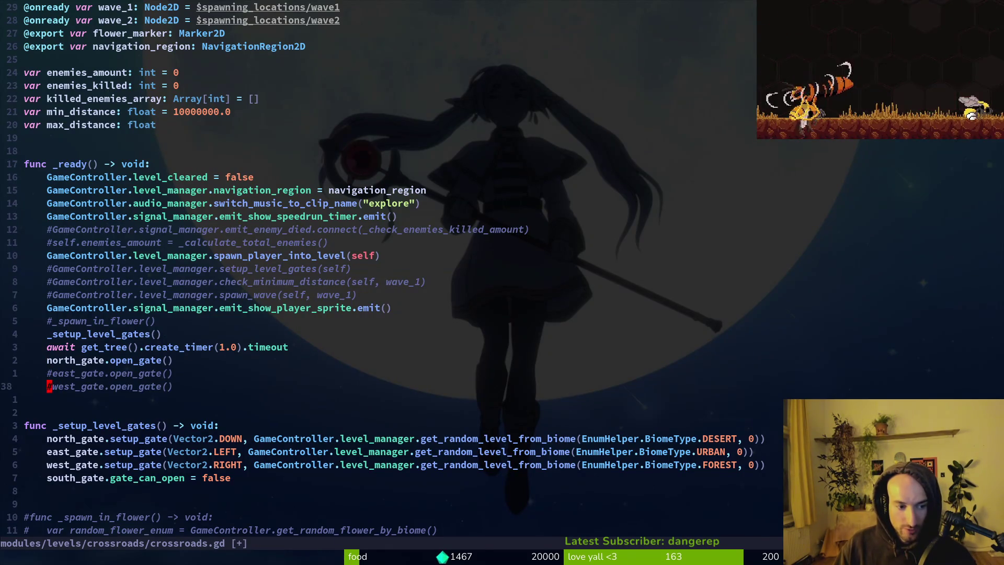
{"action": "type", "text": ":w"}
{"action": "key", "text": "Return"}
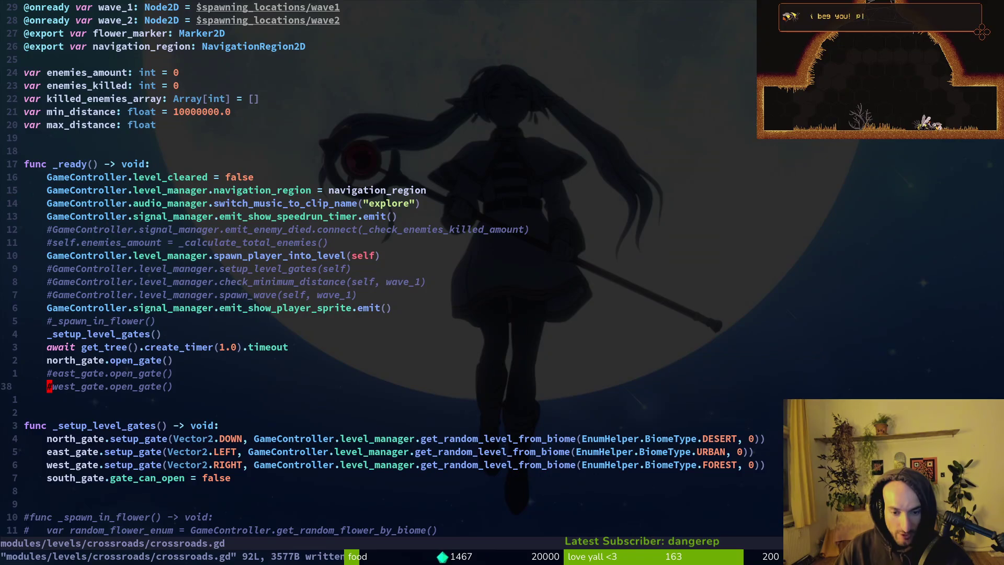
Start an 'if' line below the east gate call, undo it, and dismiss the file finder.
{"action": "key", "text": "k"}
{"action": "type", "text": "o"}
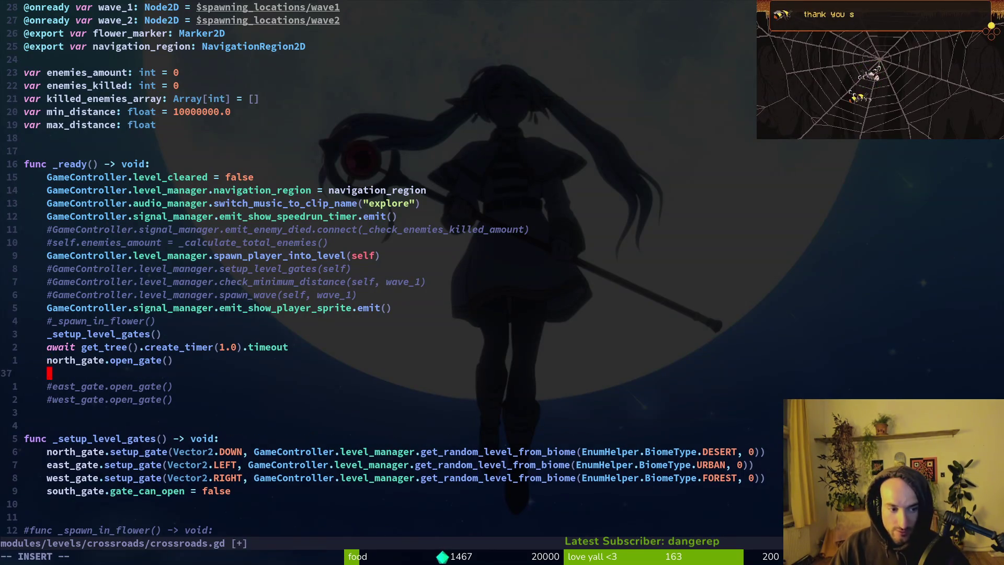
{"action": "type", "text": "if"}
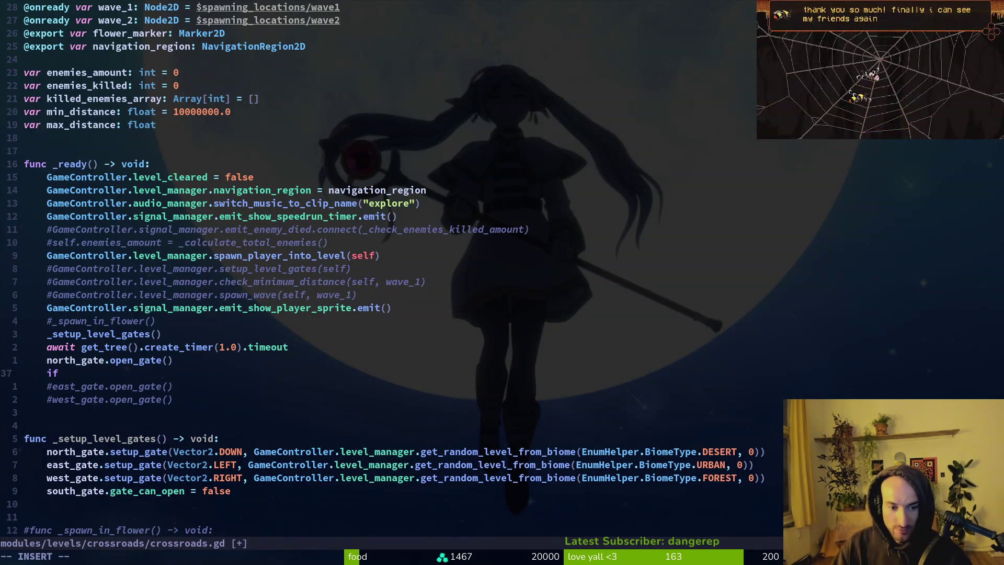
{"action": "key", "text": "Escape"}
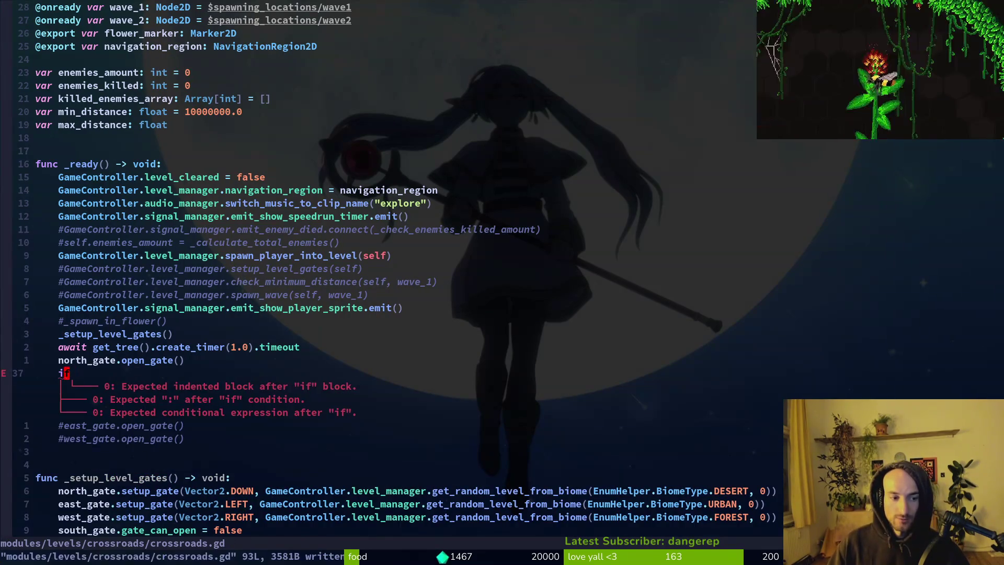
{"action": "key", "text": "u"}
{"action": "key", "text": "space"}
{"action": "key", "text": "f"}
{"action": "key", "text": "f"}
{"action": "key", "text": "Escape"}
{"action": "key", "text": "Escape"}
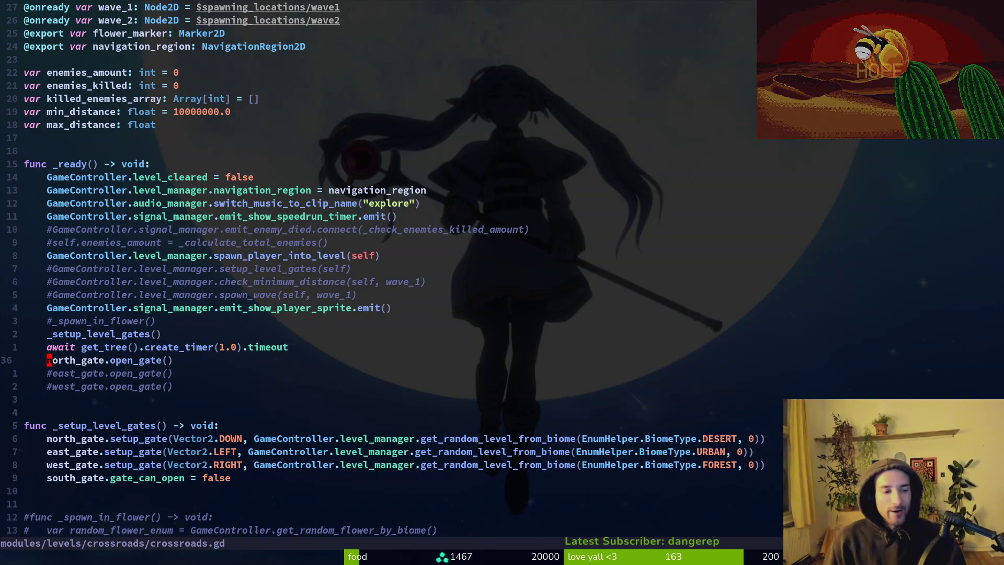
Switch to Godot, run the project with F5, and continue the saved game.
{"action": "key", "text": "alt+Tab"}
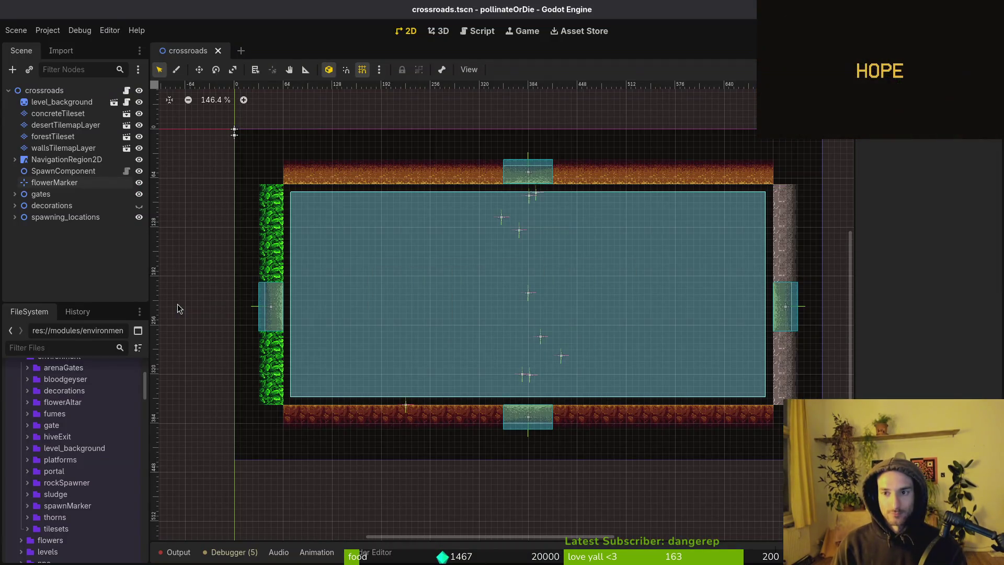
{"action": "key", "text": "F5"}
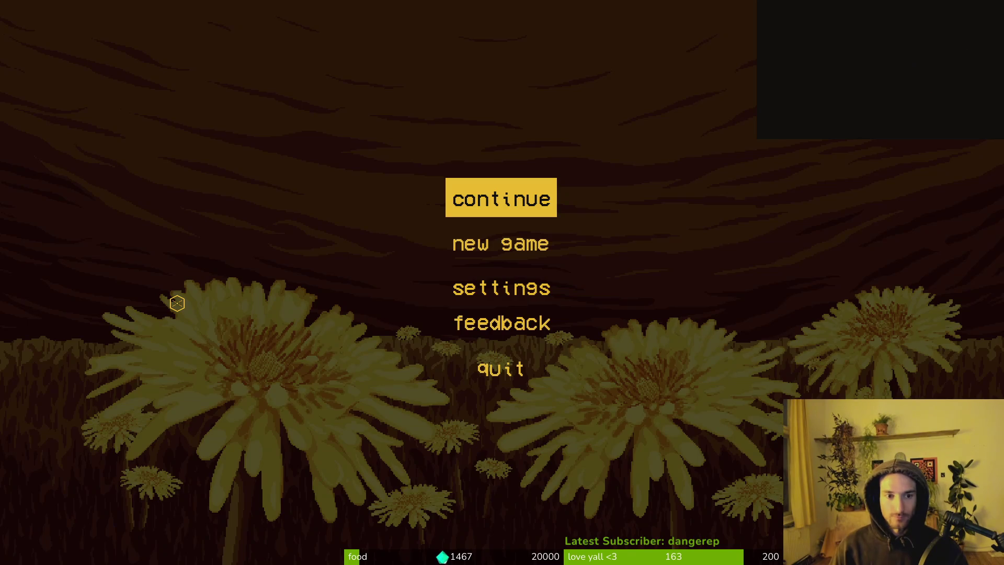
{"action": "key", "text": "Return"}
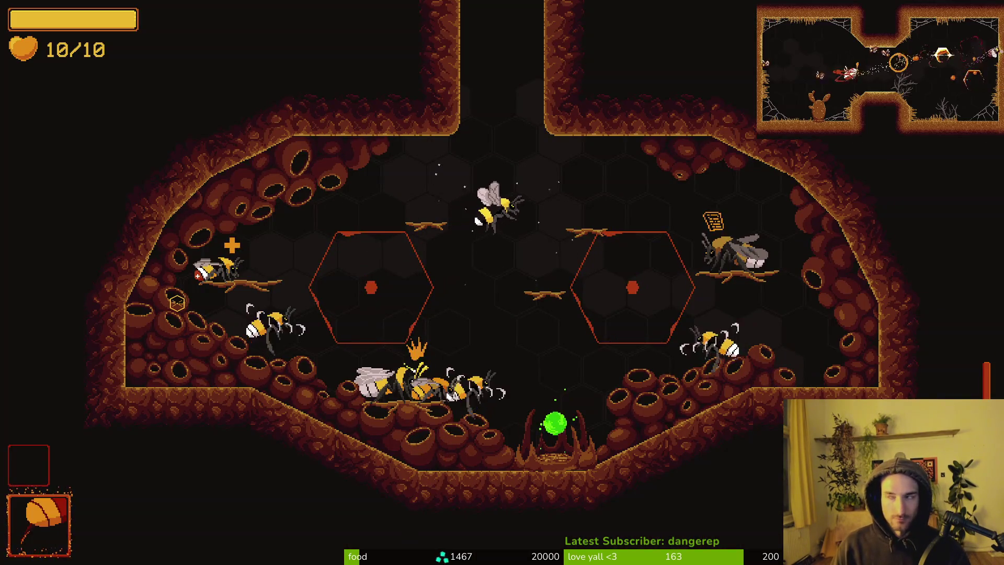
Fly out of the hive and kill the mites and mosquitoes in the first room.
{"action": "key", "text": "w"}
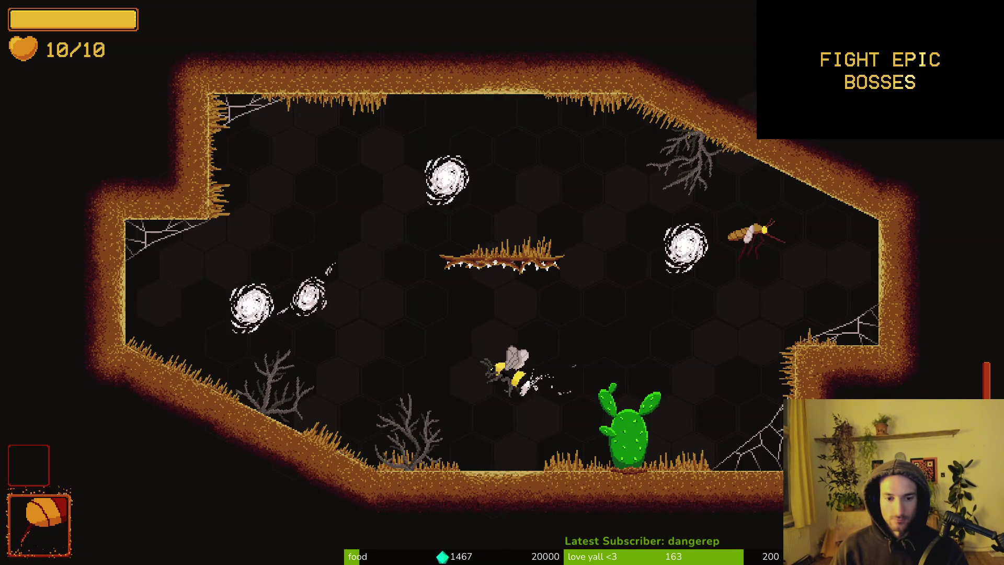
{"action": "key", "text": "w"}
{"action": "key", "text": "a"}
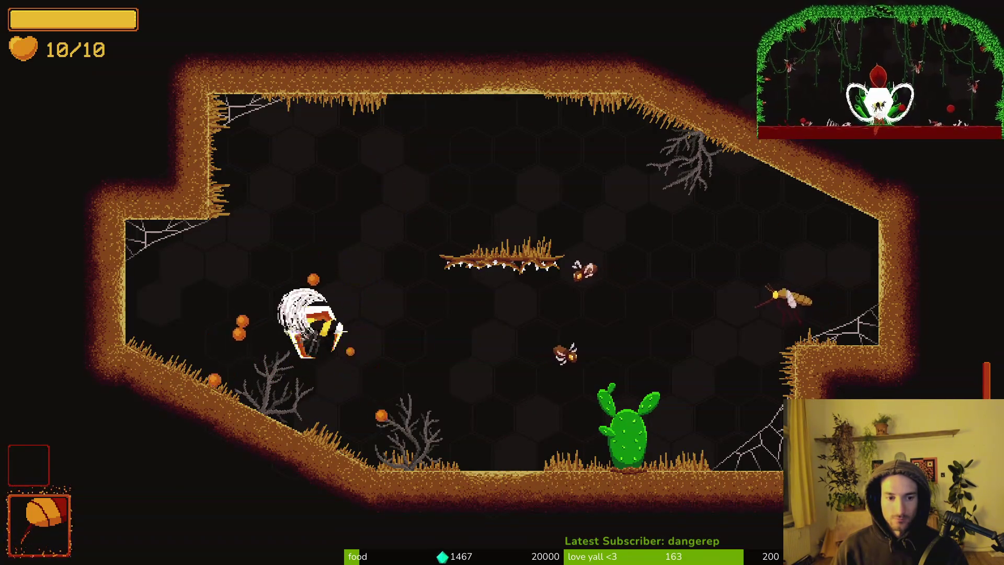
{"action": "key", "text": "d"}
{"action": "key", "text": "w"}
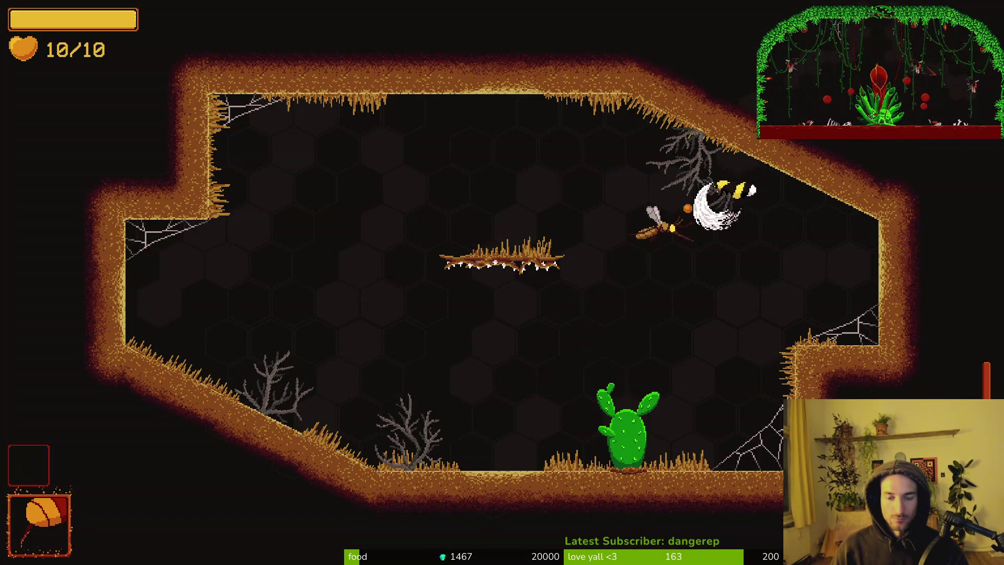
{"action": "key", "text": "a"}
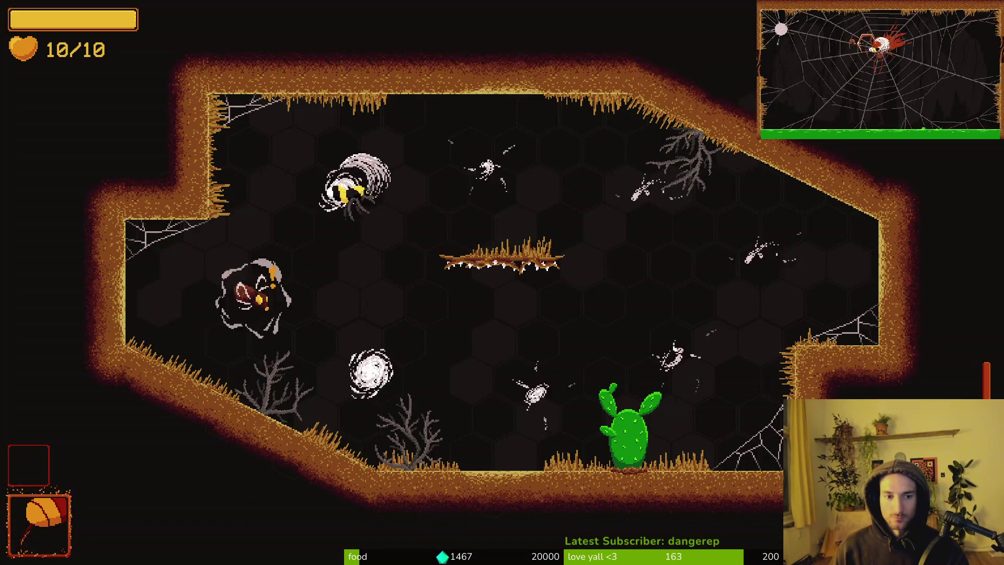
{"action": "key", "text": "s"}
{"action": "key", "text": "d"}
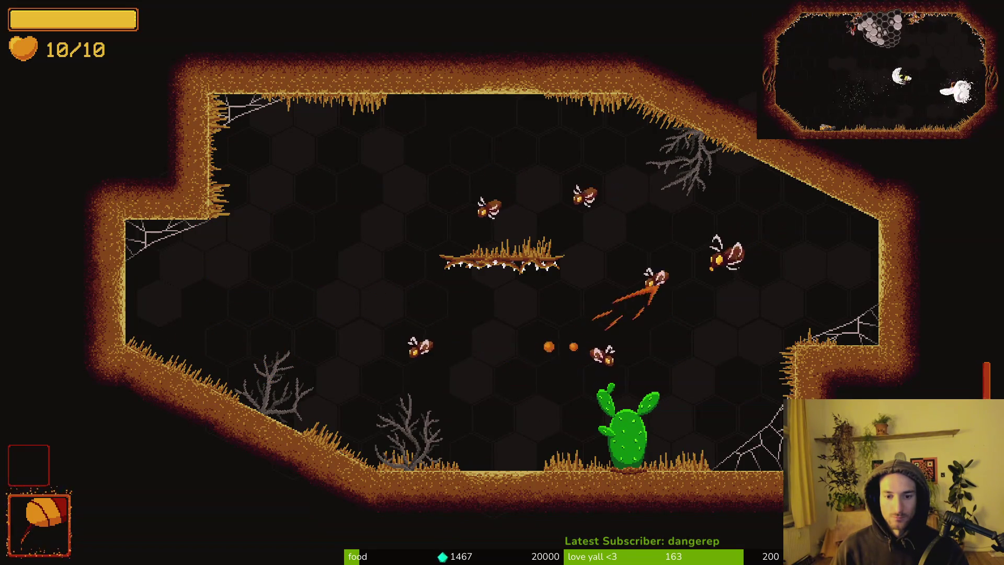
{"action": "key", "text": "a"}
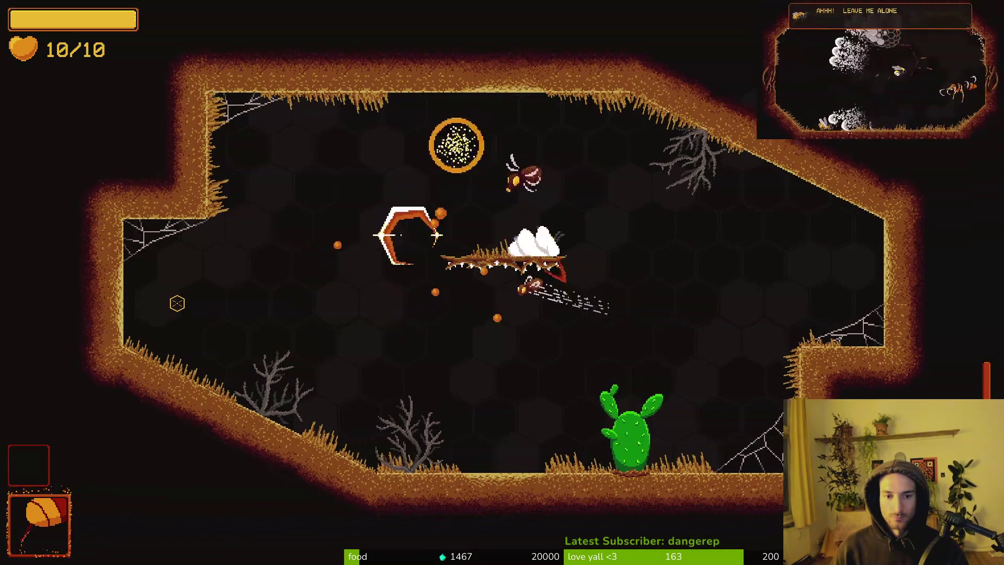
{"action": "key", "text": "d"}
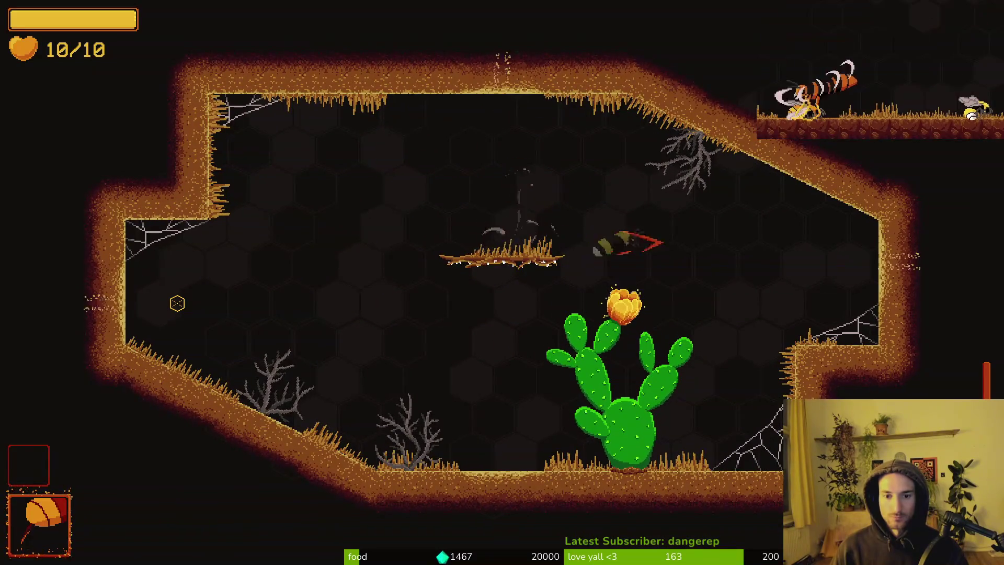
Take the +5% slash damage upgrade, clear the tall room, and exit through the right door.
{"action": "key", "text": "s"}
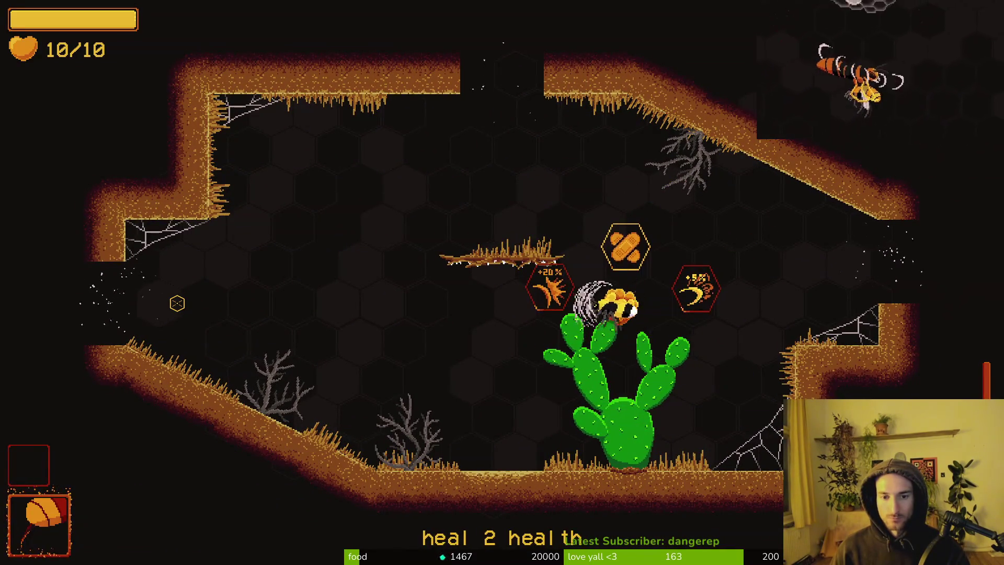
{"action": "key", "text": "d"}
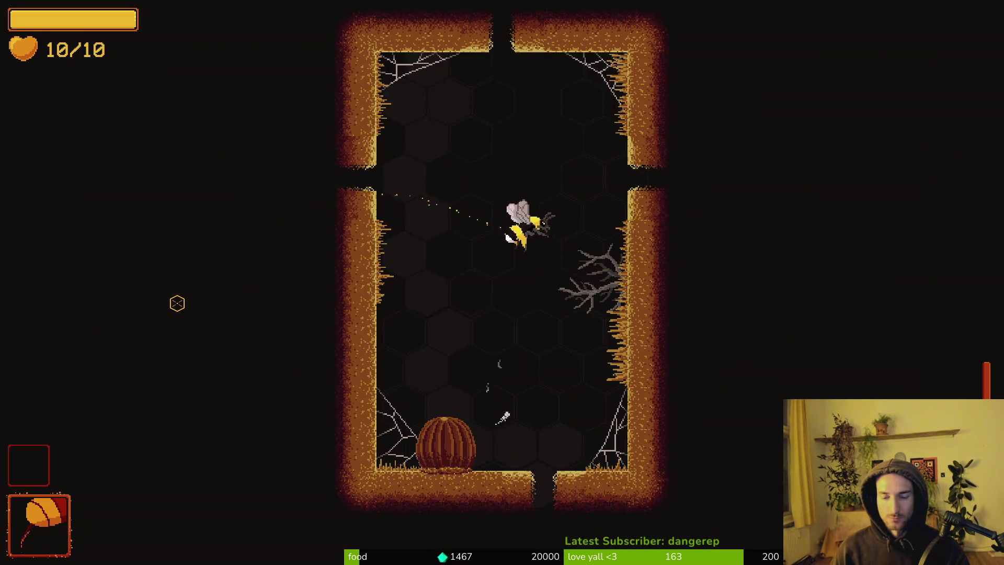
{"action": "key", "text": "s"}
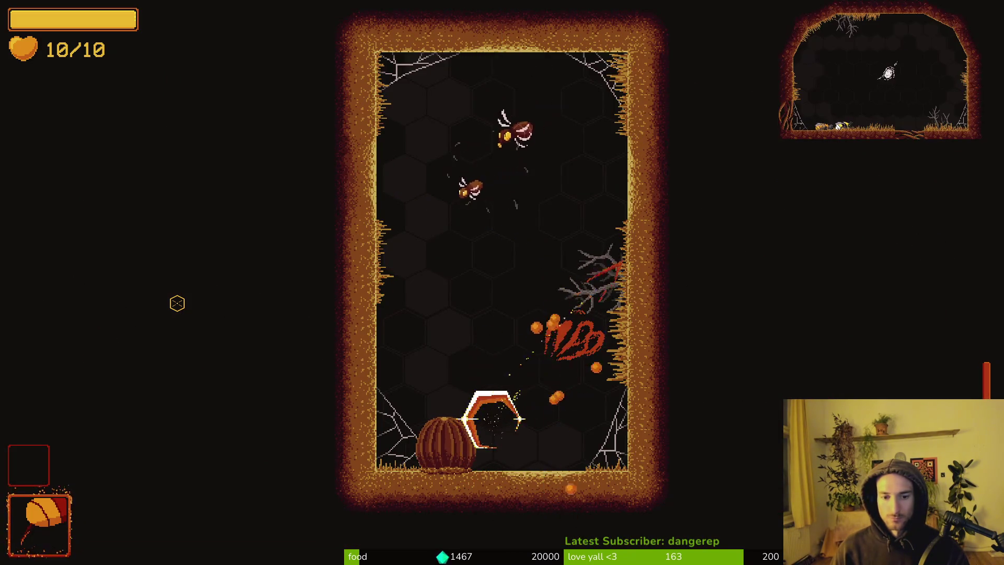
{"action": "key", "text": "w"}
{"action": "key", "text": "s"}
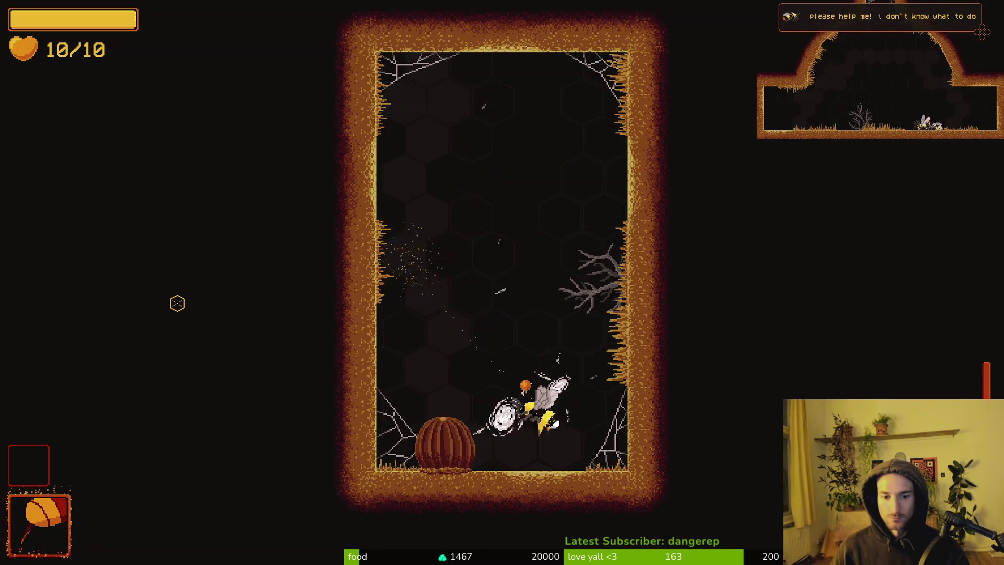
{"action": "key", "text": "w"}
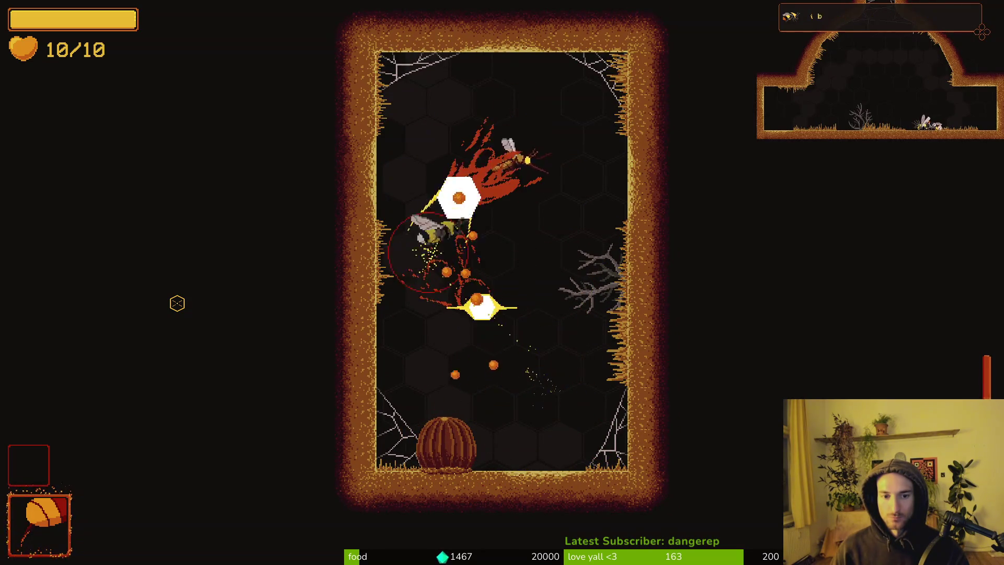
{"action": "key", "text": "s"}
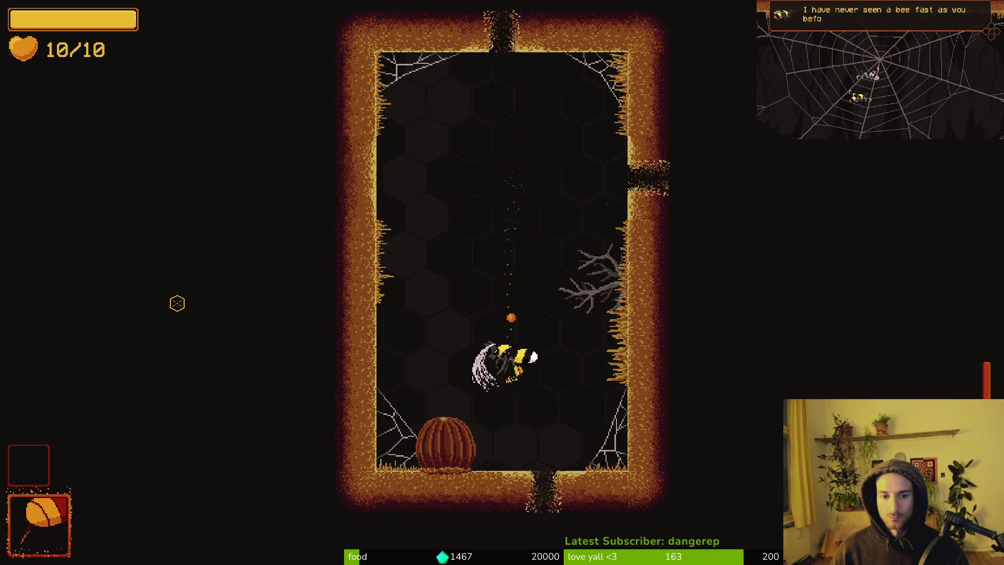
{"action": "key", "text": "w"}
{"action": "key", "text": "d"}
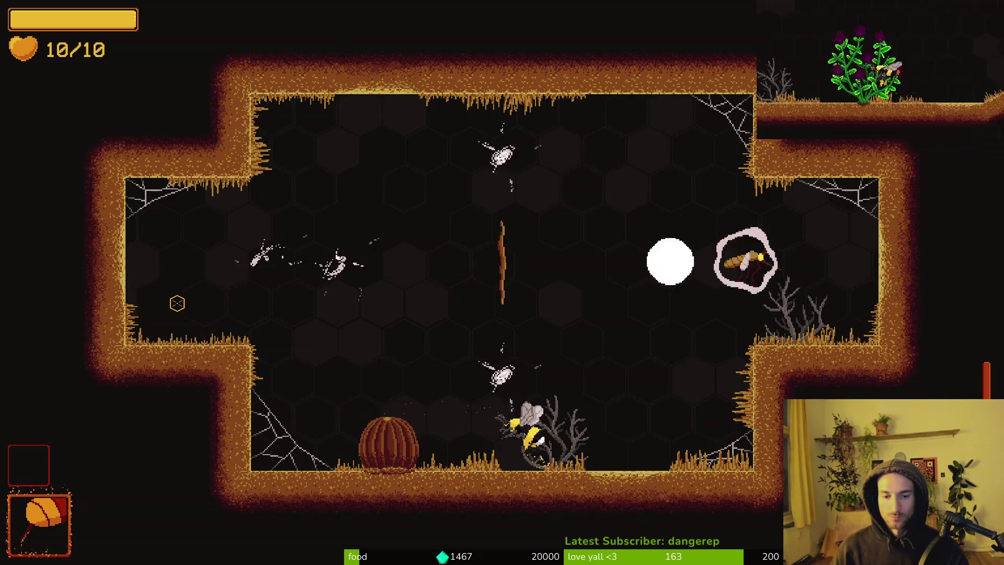
Dodge and slash through the arena's enemy waves until the last enemy falls.
{"action": "key", "text": "w"}
{"action": "key", "text": "a"}
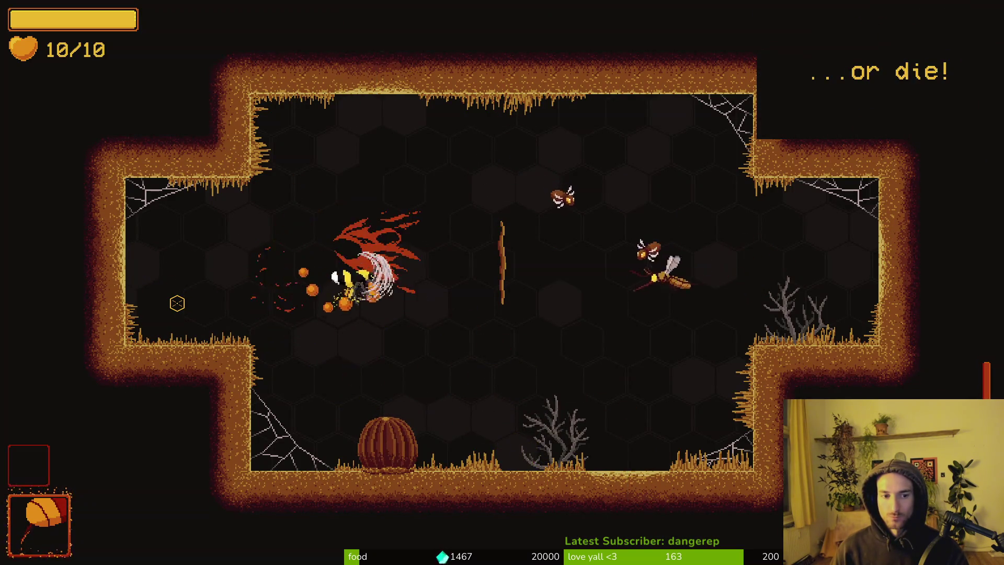
{"action": "key", "text": "d"}
{"action": "key", "text": "s"}
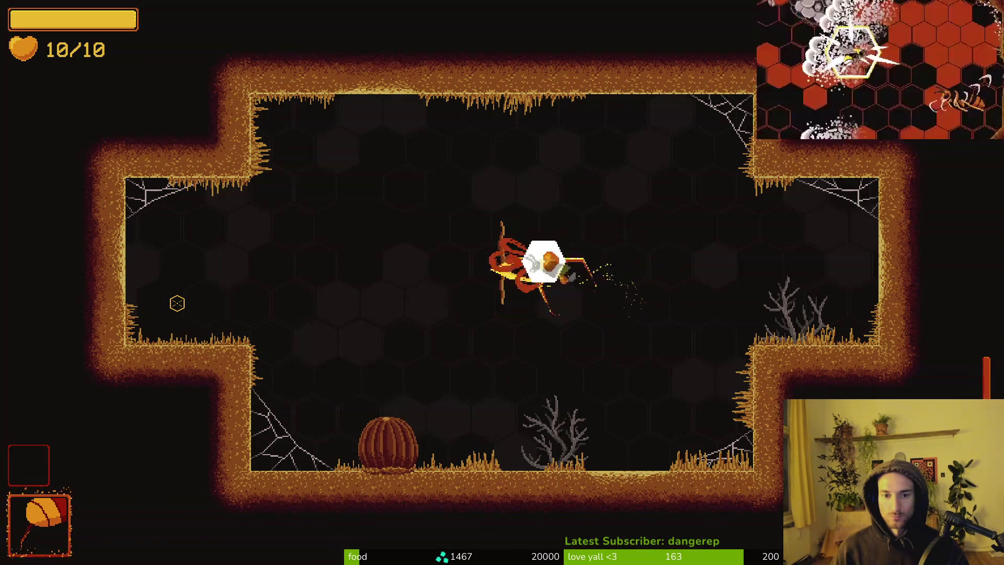
{"action": "key", "text": "d"}
{"action": "key", "text": "a"}
{"action": "key", "text": "s"}
{"action": "key", "text": "s"}
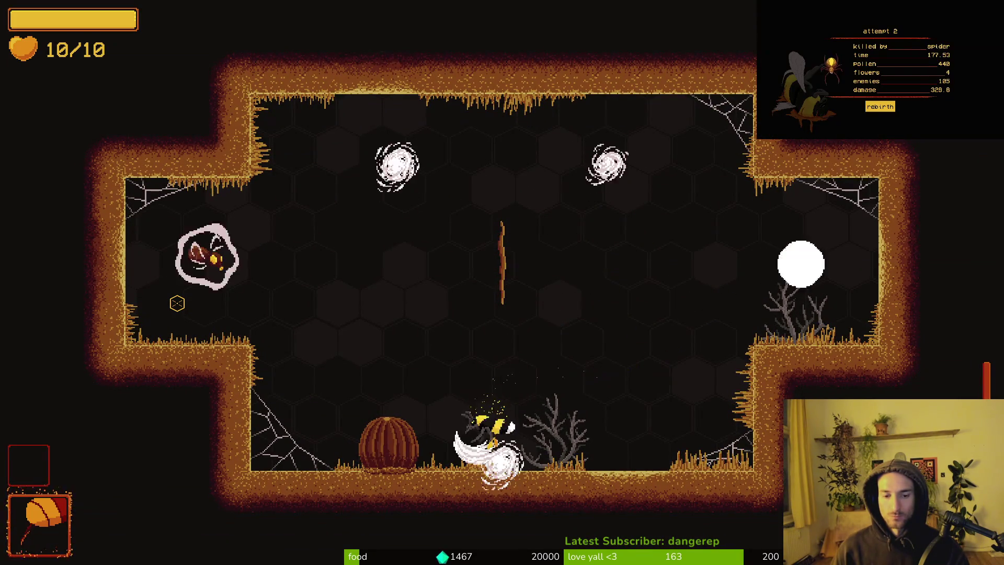
{"action": "key", "text": "a"}
{"action": "left_click", "coordinate": [177, 303]}
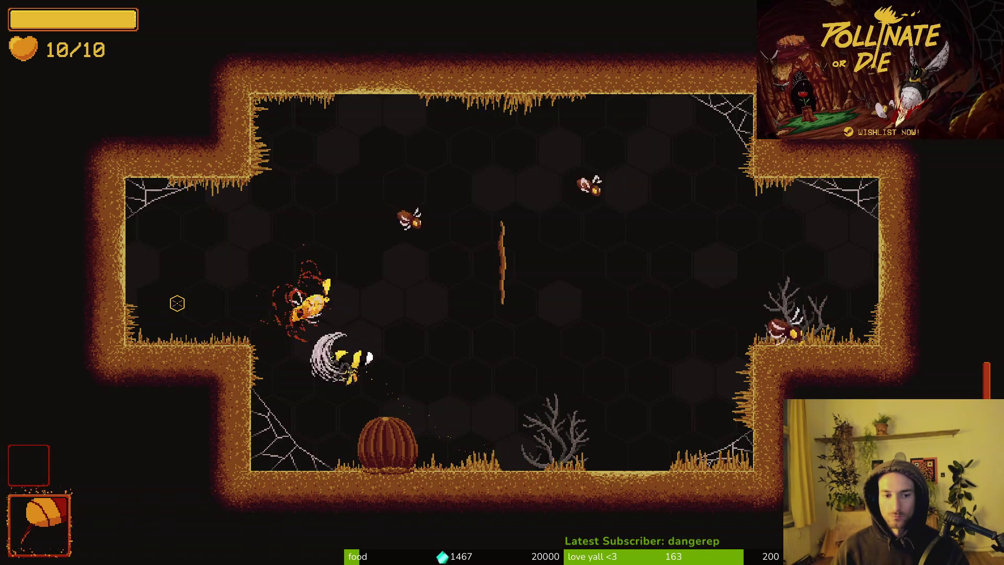
{"action": "key", "text": "w"}
{"action": "key", "text": "s"}
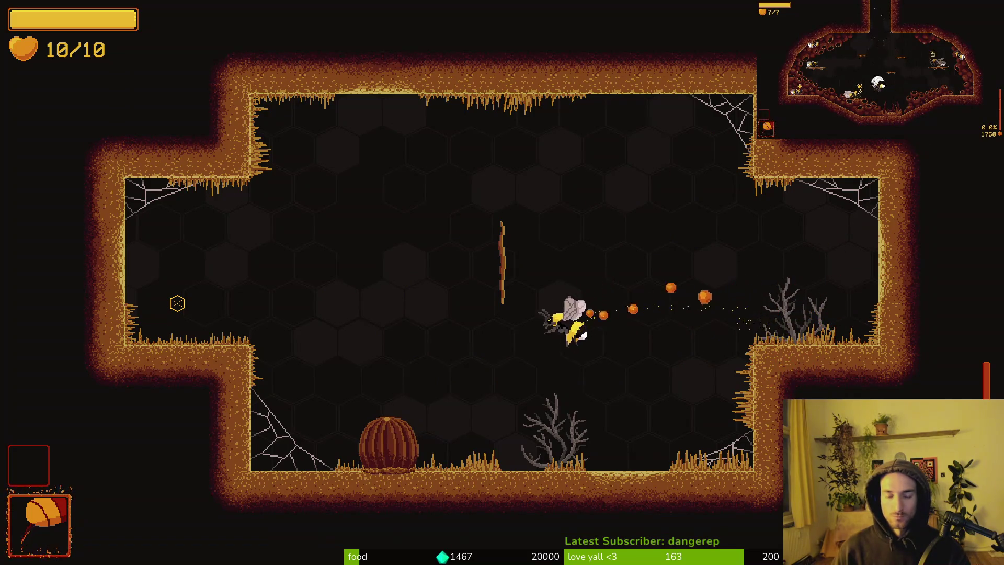
{"action": "key", "text": "a"}
{"action": "left_click", "coordinate": [177, 303]}
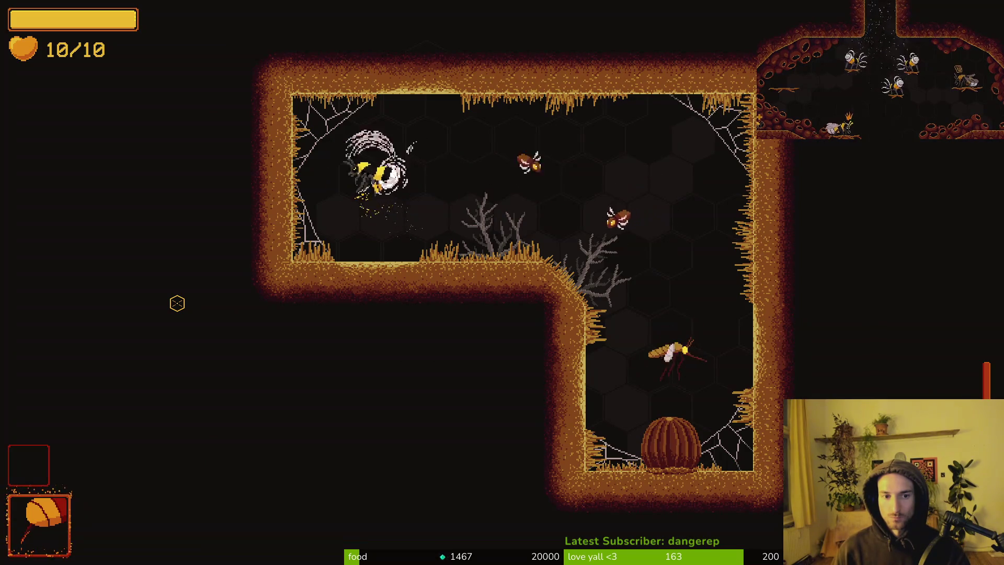
Dash through the L-shaped room, finishing off the yellow enemy and the upper-middle enemies.
{"action": "key", "text": "d"}
{"action": "key", "text": "s"}
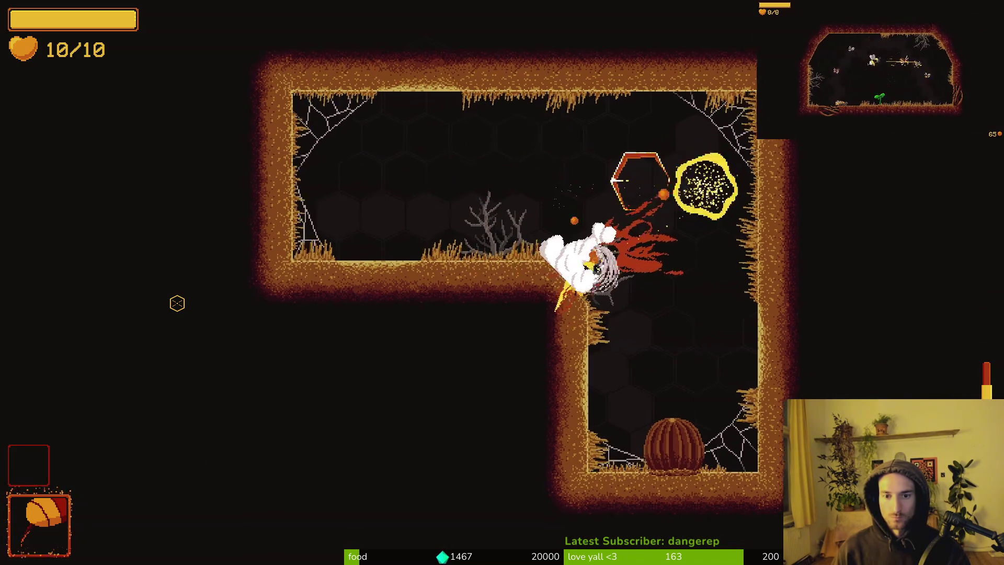
{"action": "key", "text": "w"}
{"action": "key", "text": "w"}
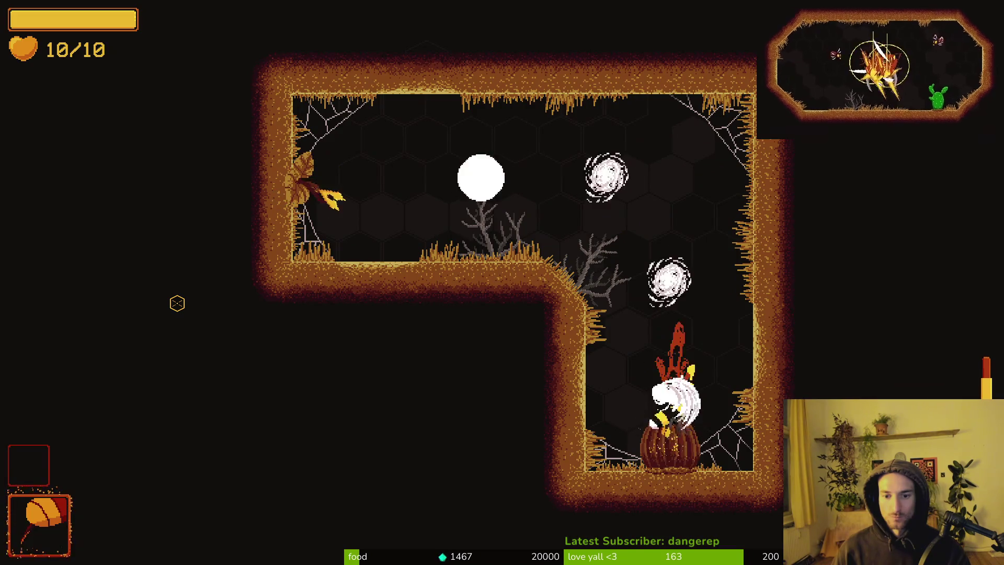
{"action": "key", "text": "a"}
{"action": "key", "text": "a"}
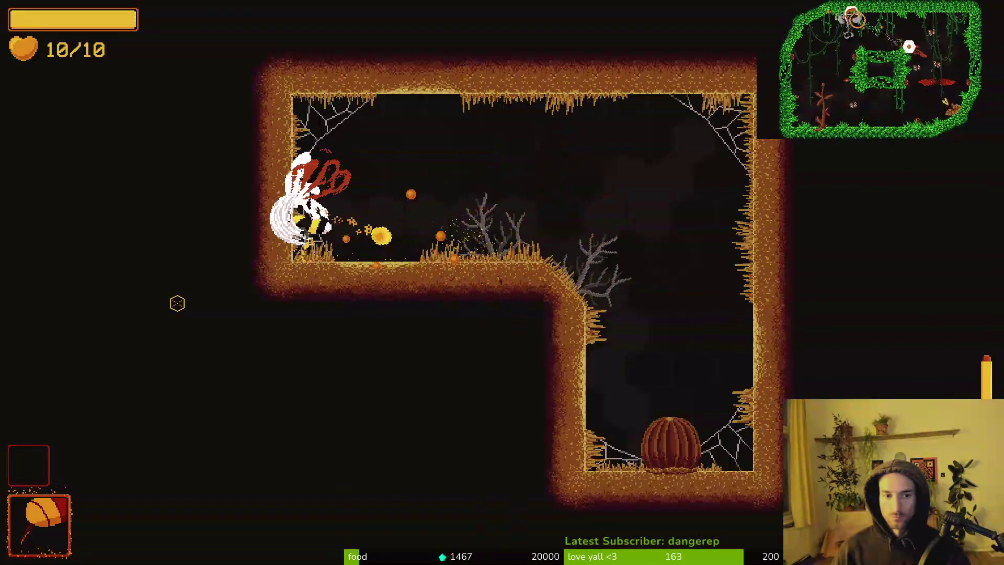
Pause the game and open the Settings panel from the pause menu.
{"action": "key", "text": "Escape"}
{"action": "key", "text": "Escape"}
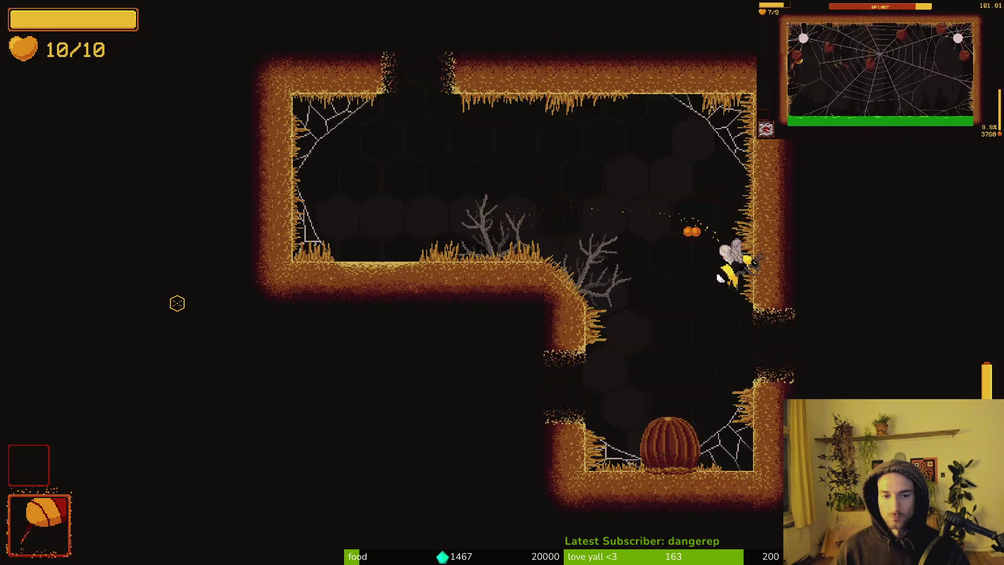
{"action": "key", "text": "Escape"}
{"action": "key", "text": "Up"}
{"action": "key", "text": "Down"}
{"action": "key", "text": "Down"}
{"action": "key", "text": "Return"}
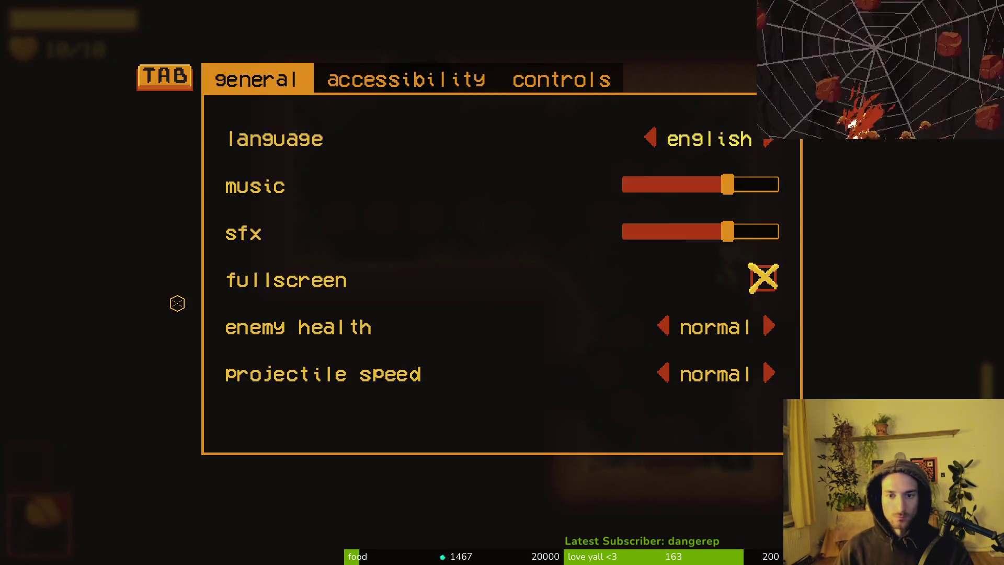
Resume play, fly into the next cave room and browse the item shop at the sign.
{"action": "key", "text": "Escape"}
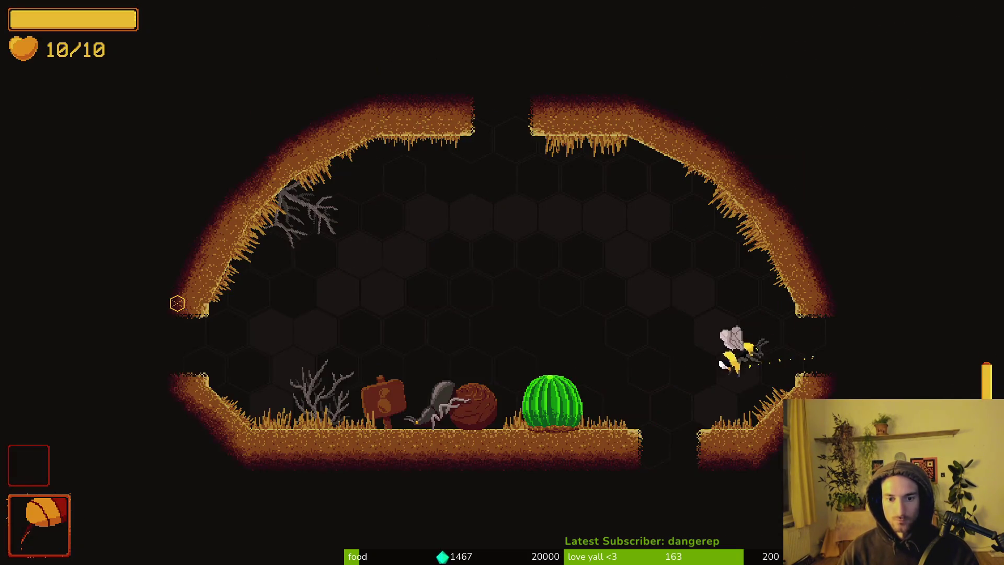
{"action": "key", "text": "a"}
{"action": "key", "text": "e"}
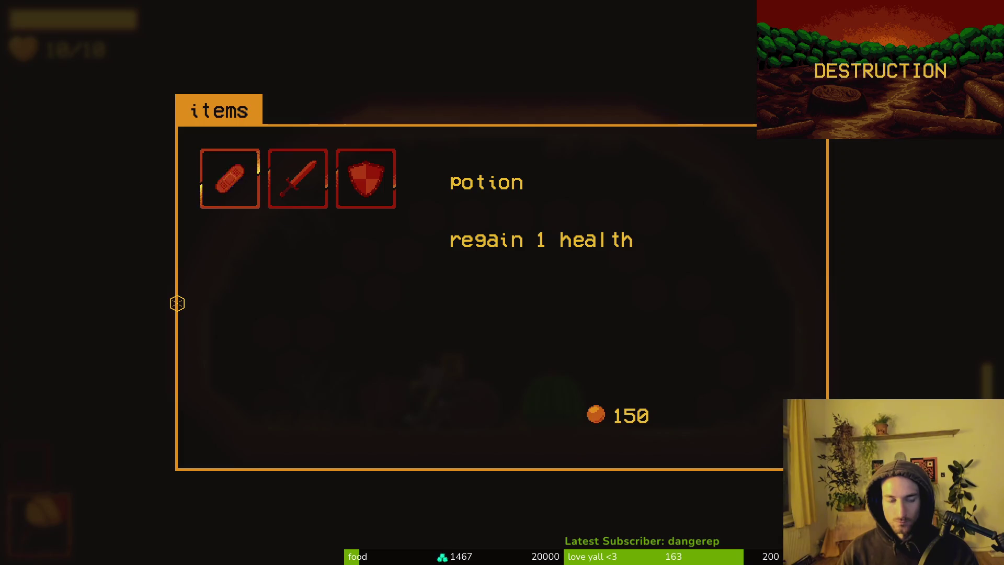
{"action": "key", "text": "e"}
{"action": "key", "text": "e"}
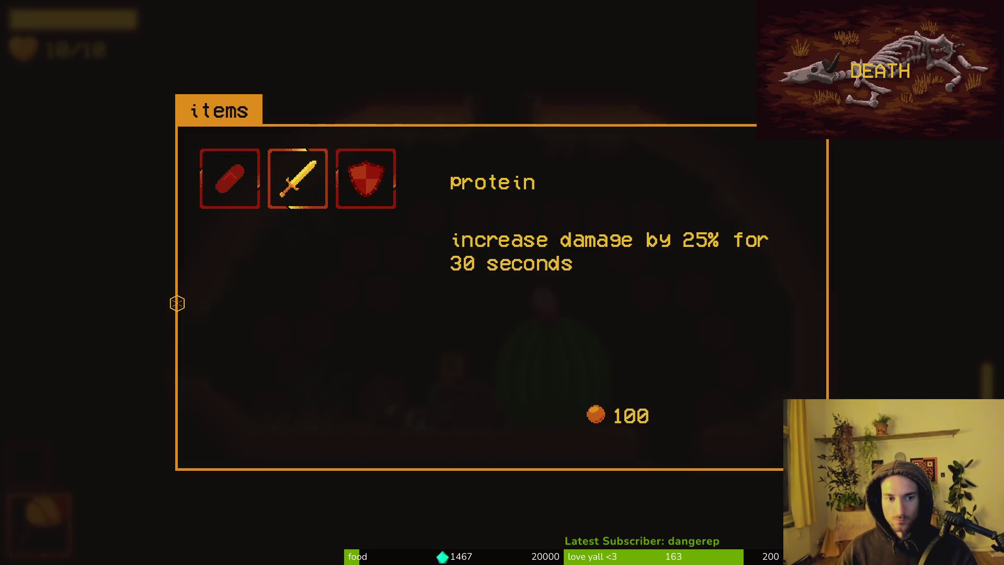
{"action": "key", "text": "e"}
Buy the shield, pollinate the cactus flower and take the 15% slash damage upgrade.
{"action": "key", "text": "d"}
{"action": "key", "text": "w"}
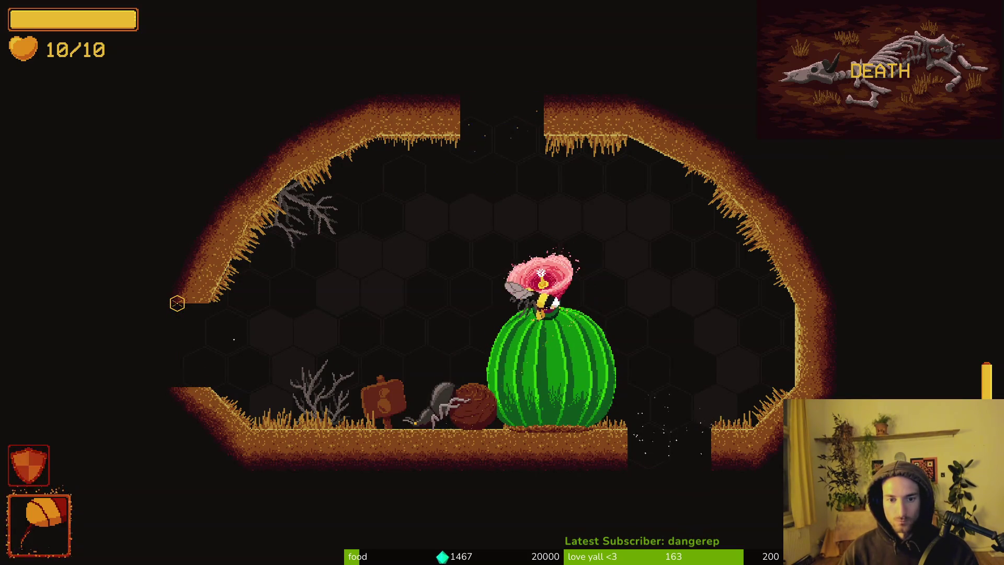
{"action": "key", "text": "w"}
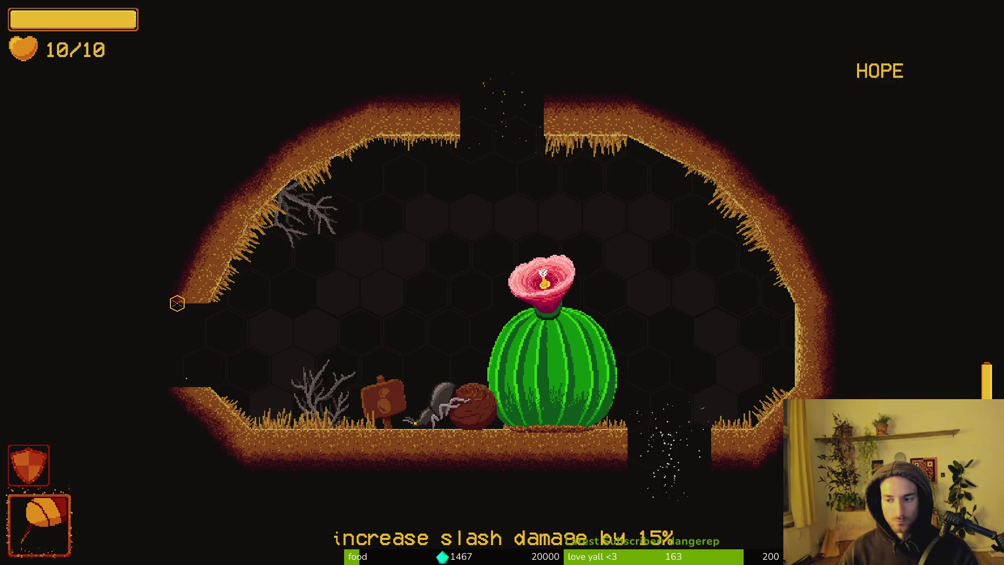
Enter the new room and slash through the first enemies, dashing across the room.
{"action": "key", "text": "s"}
{"action": "key", "text": "d"}
{"action": "left_click", "coordinate": [177, 303]}
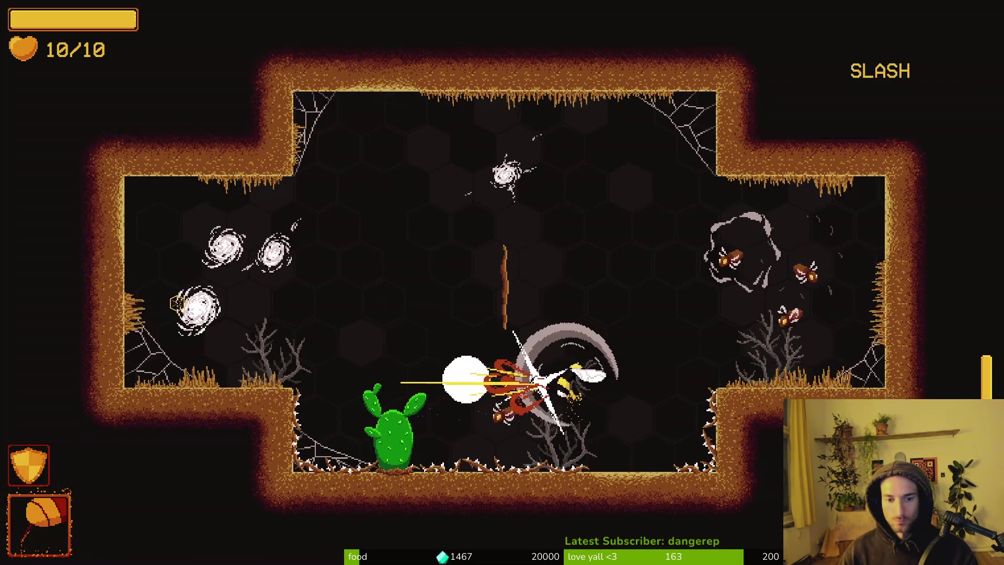
{"action": "key", "text": "a"}
{"action": "left_click", "coordinate": [177, 304]}
{"action": "key", "text": "w"}
{"action": "key", "text": "space"}
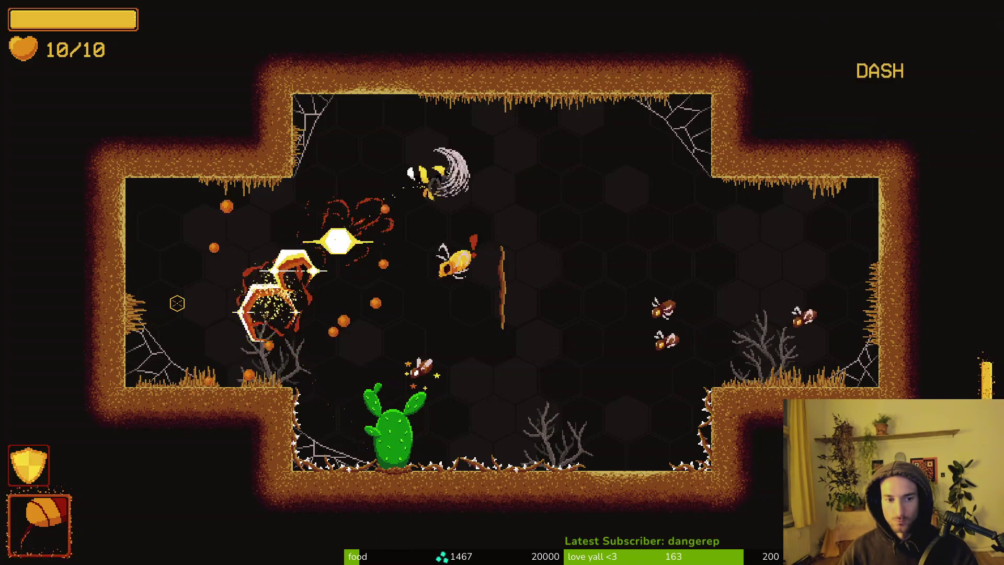
{"action": "key", "text": "s"}
{"action": "key", "text": "d"}
{"action": "left_click", "coordinate": [178, 303]}
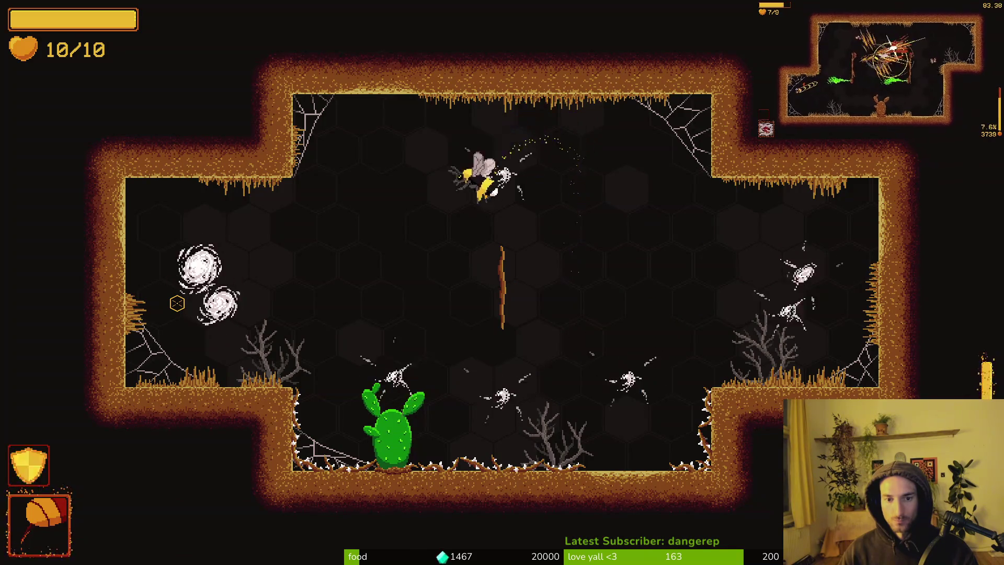
Clear the second enemy wave, pollinate the cactus and collect the +20% slash damage upgrade.
{"action": "key", "text": "s"}
{"action": "left_click", "coordinate": [178, 303]}
{"action": "key", "text": "d"}
{"action": "key", "text": "w"}
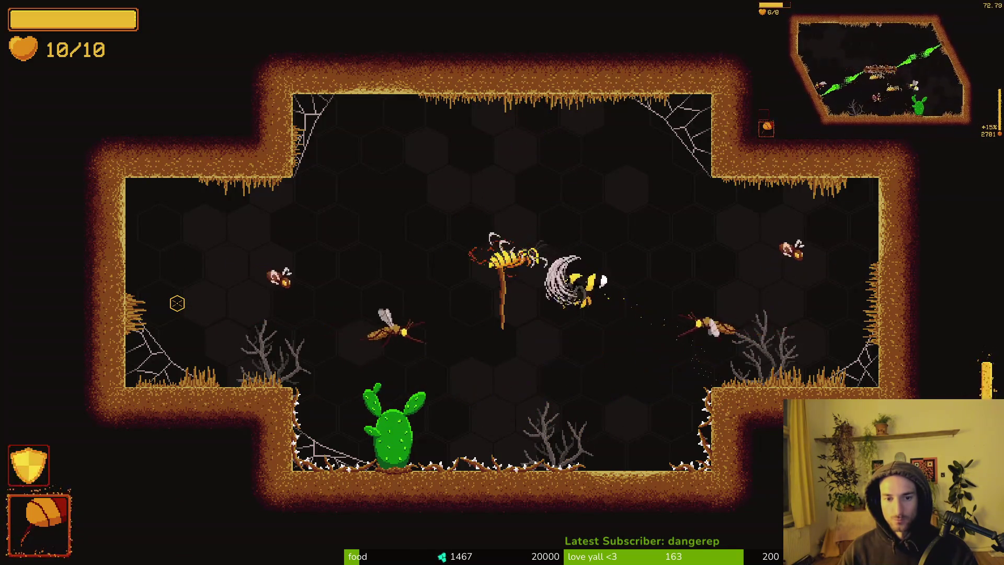
{"action": "key", "text": "d"}
{"action": "key", "text": "w"}
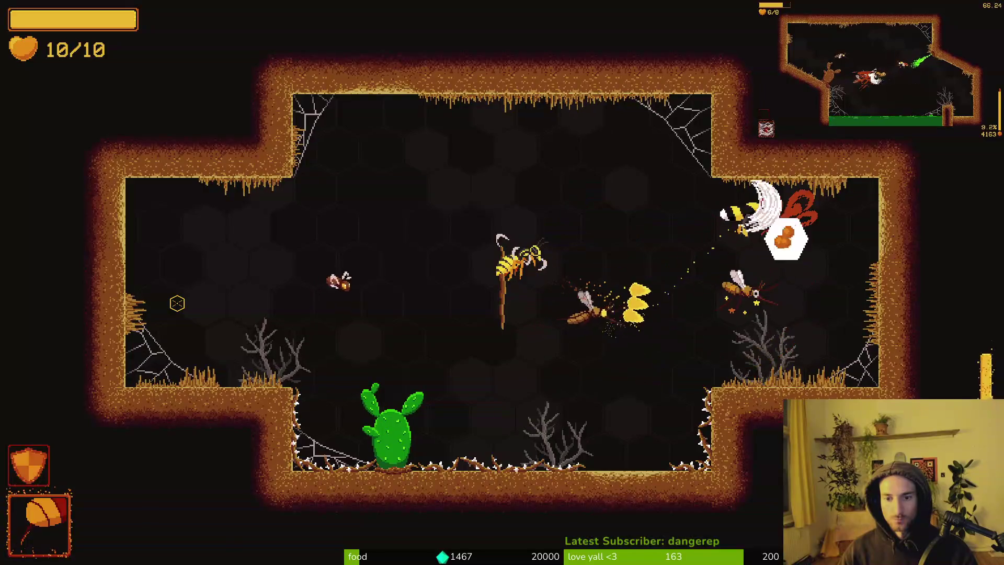
{"action": "key", "text": "s"}
{"action": "left_click", "coordinate": [177, 304]}
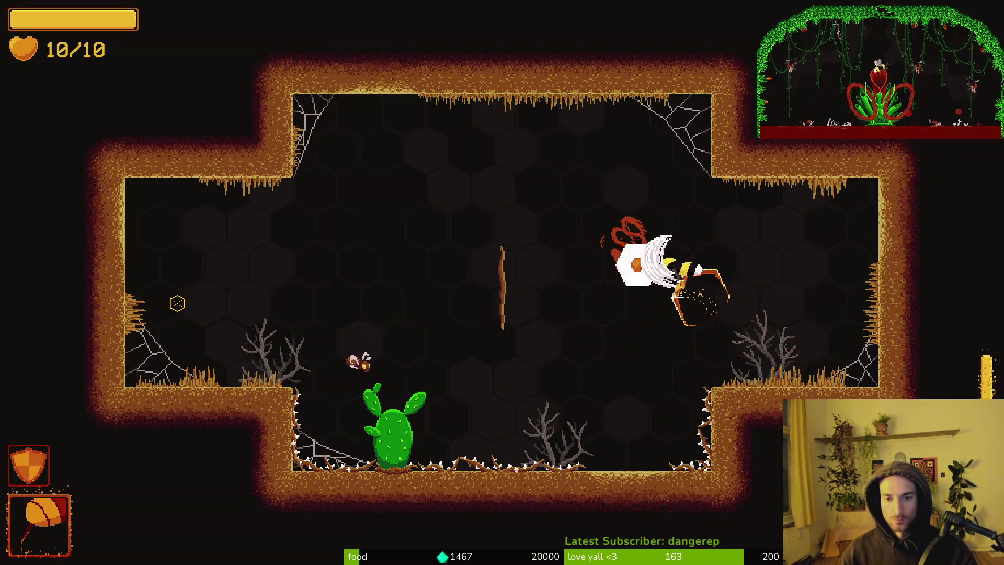
{"action": "left_click", "coordinate": [177, 304]}
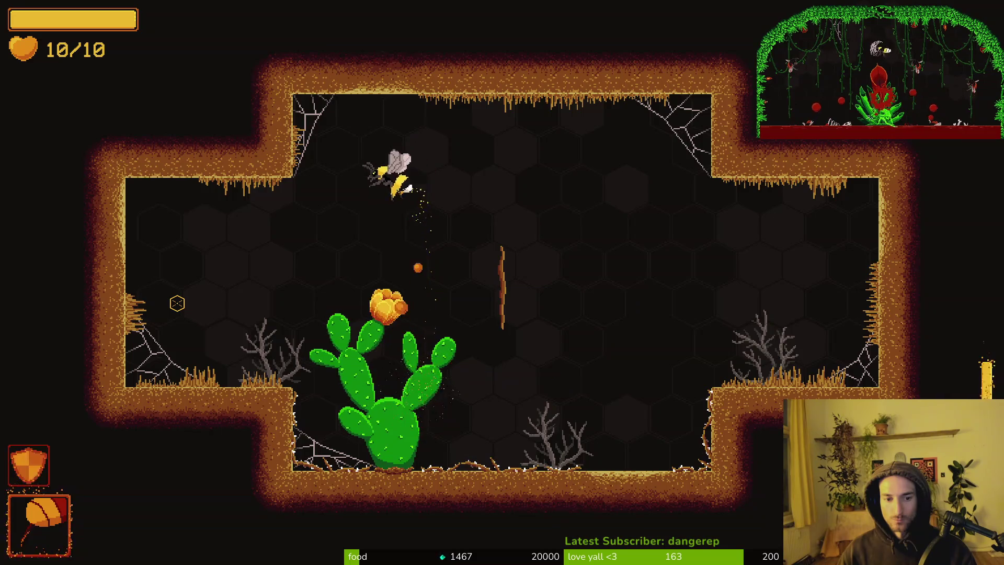
{"action": "key", "text": "s"}
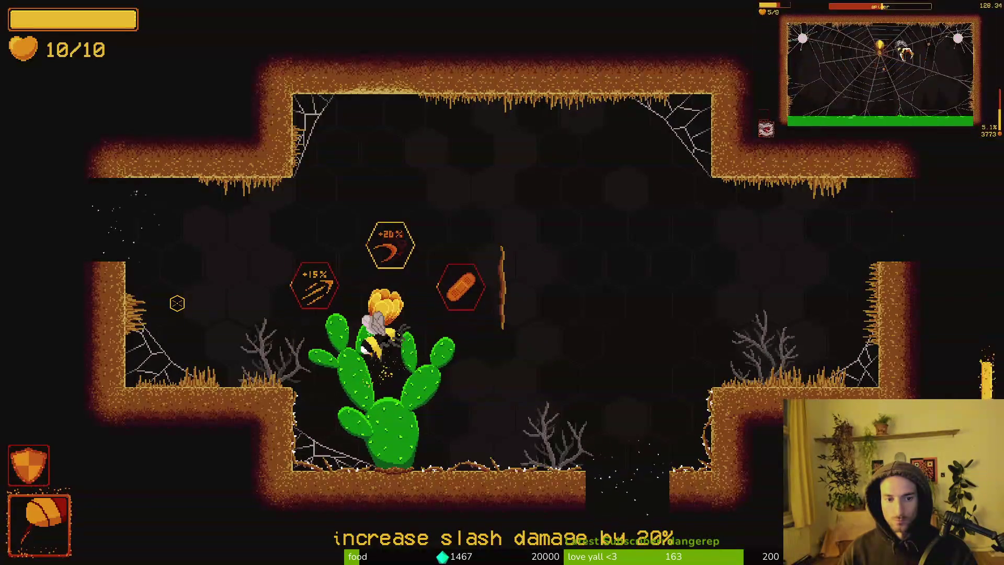
{"action": "key", "text": "w"}
Drop into the next room and attack the wasps, killing the first two.
{"action": "key", "text": "s"}
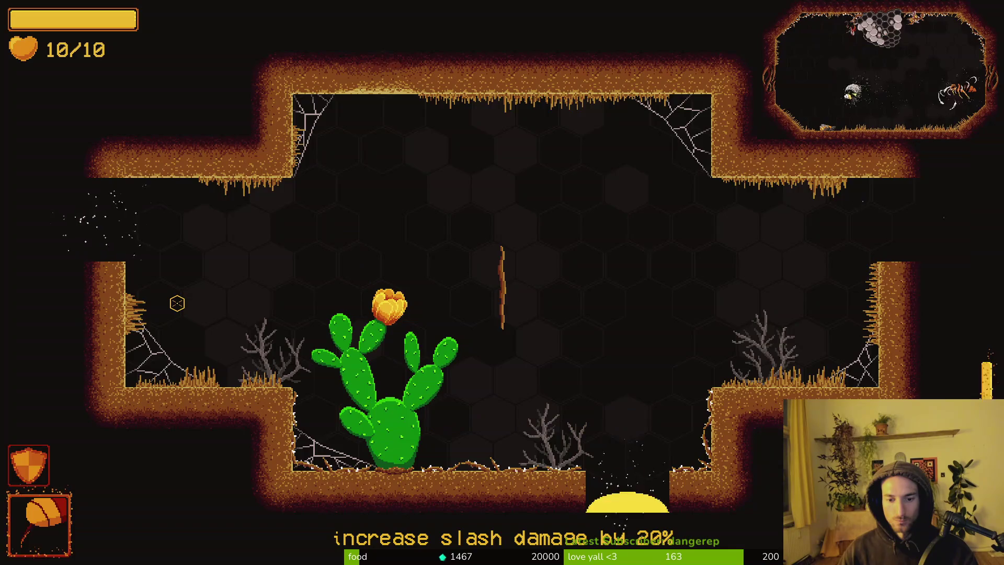
{"action": "key", "text": "d"}
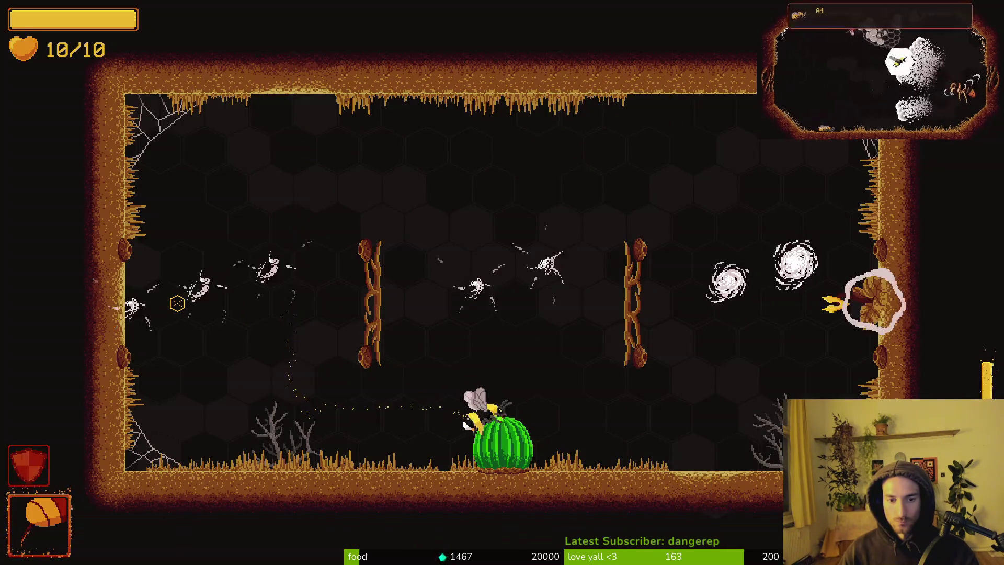
{"action": "key", "text": "w"}
{"action": "key", "text": "a"}
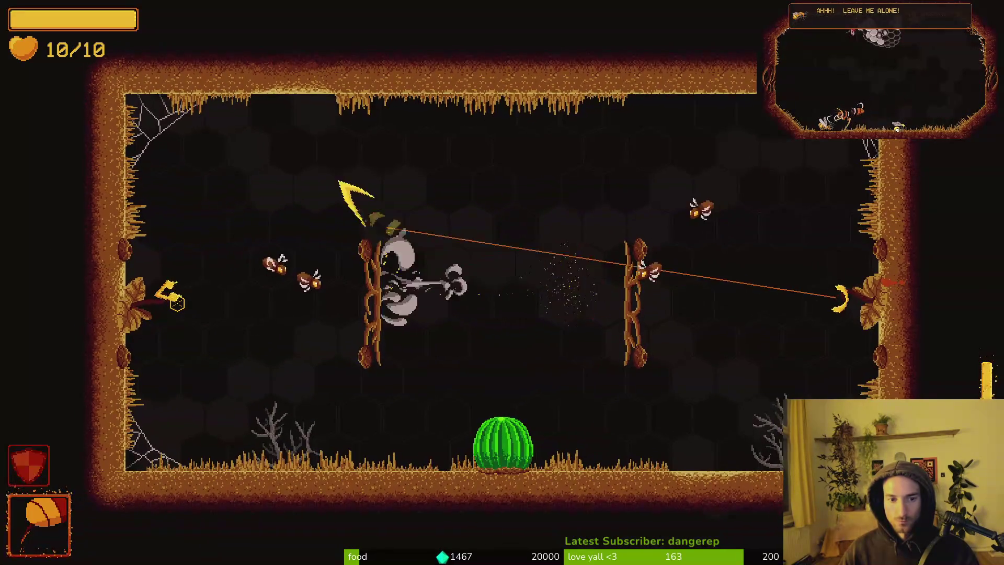
{"action": "left_click", "coordinate": [177, 303]}
{"action": "key", "text": "w"}
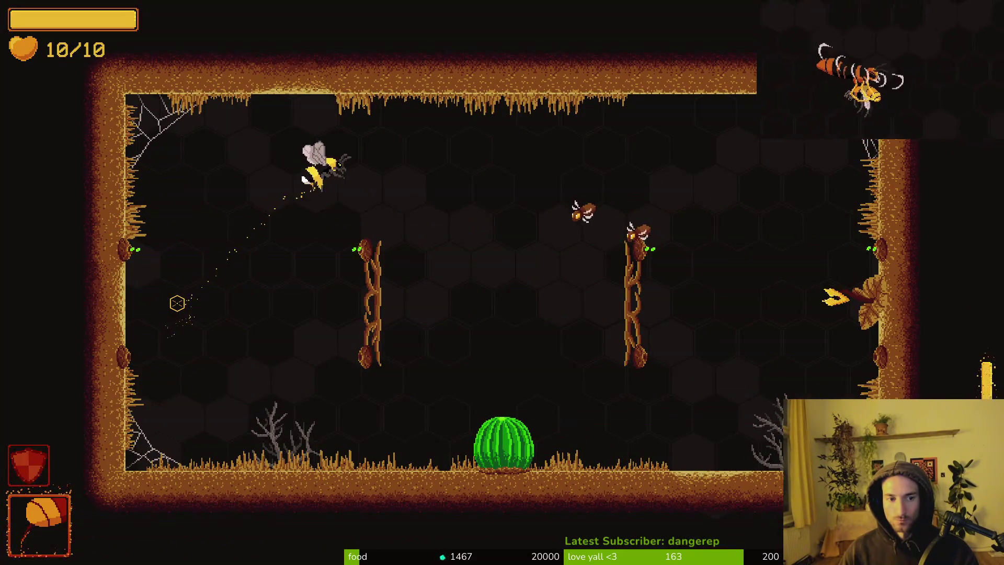
{"action": "key", "text": "d"}
{"action": "key", "text": "s"}
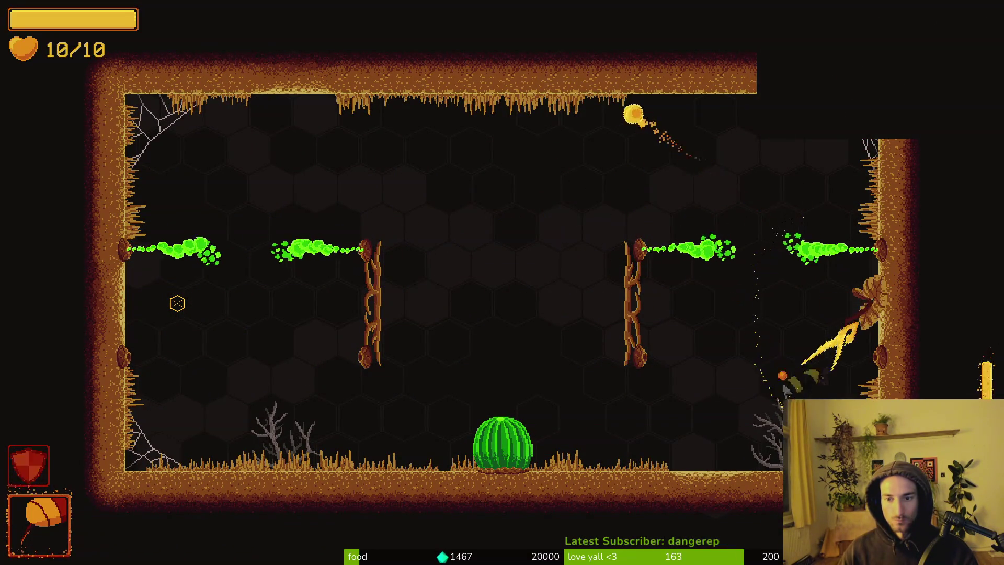
{"action": "key", "text": "a"}
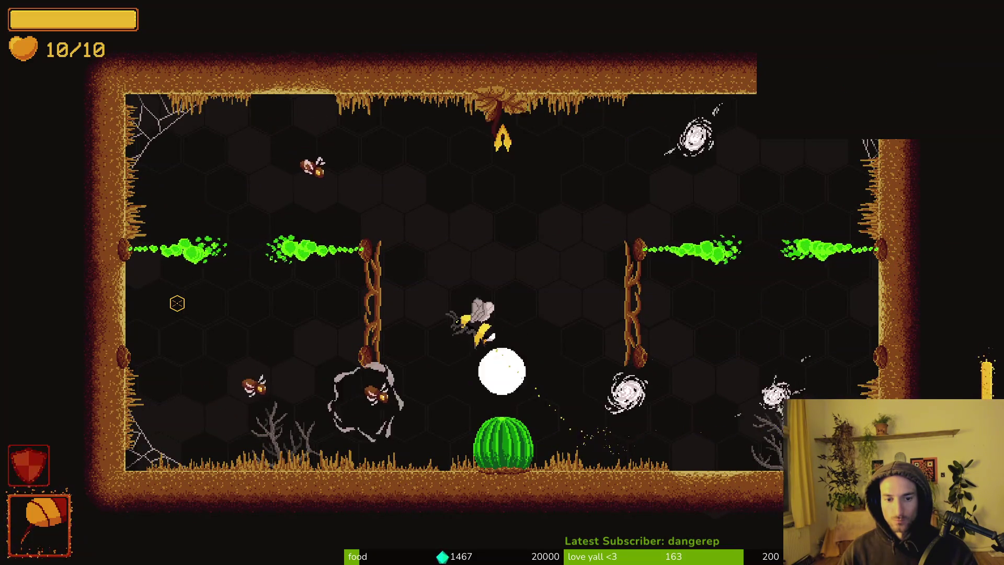
{"action": "key", "text": "w"}
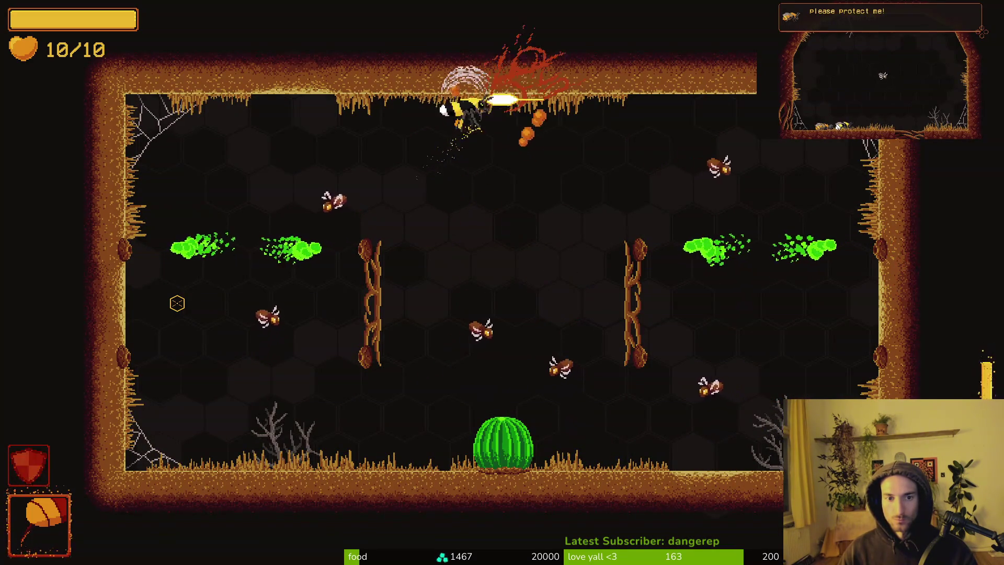
{"action": "key", "text": "a"}
Hunt down and kill the remaining wasps along the ceiling and floor.
{"action": "key", "text": "s"}
{"action": "key", "text": "d"}
{"action": "key", "text": "w"}
{"action": "key", "text": "a"}
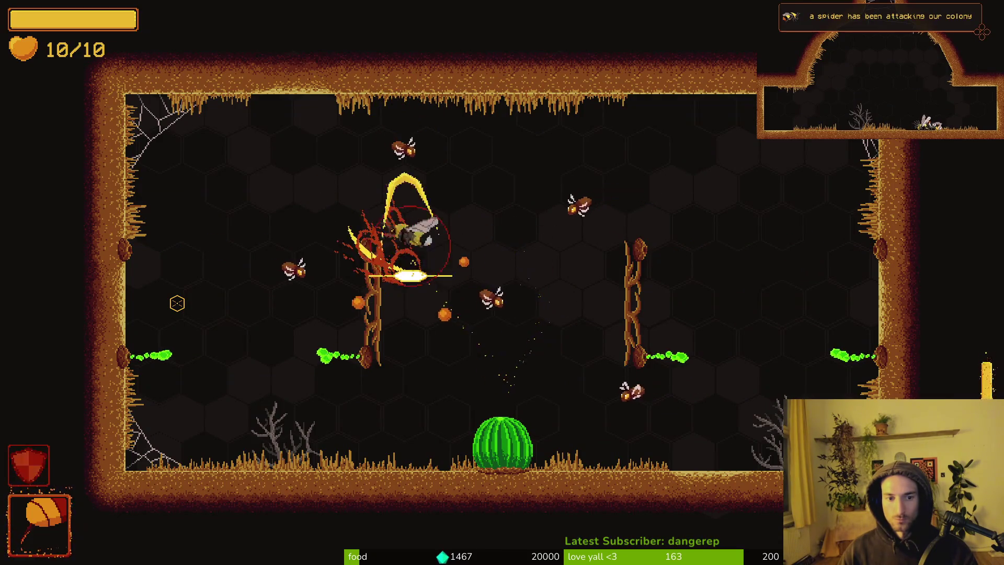
{"action": "key", "text": "s"}
{"action": "key", "text": "d"}
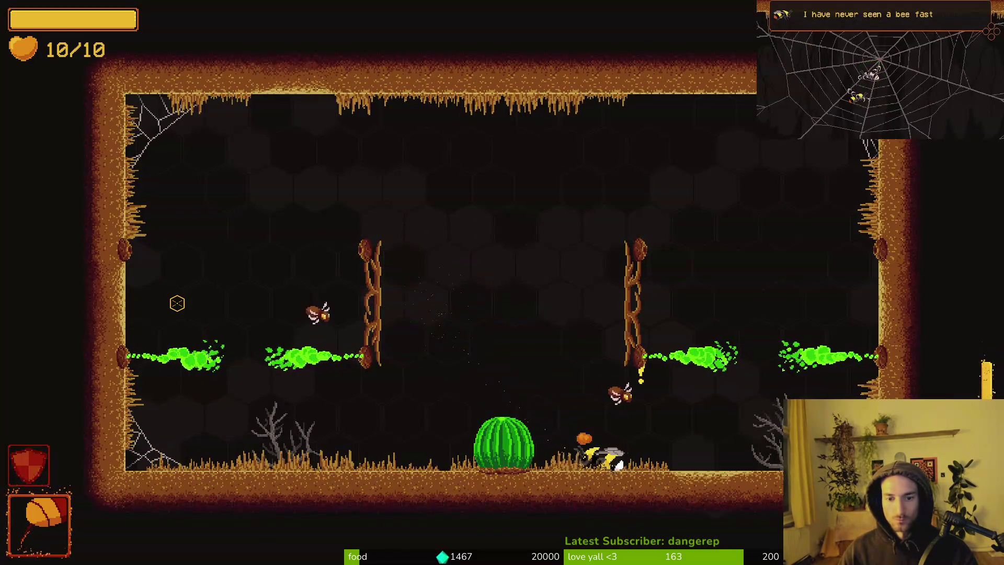
{"action": "key", "text": "w"}
{"action": "key", "text": "a"}
{"action": "key", "text": "s"}
Pollinate the barrel cactus flower and collect the 10% dash damage upgrade.
{"action": "key", "text": "w"}
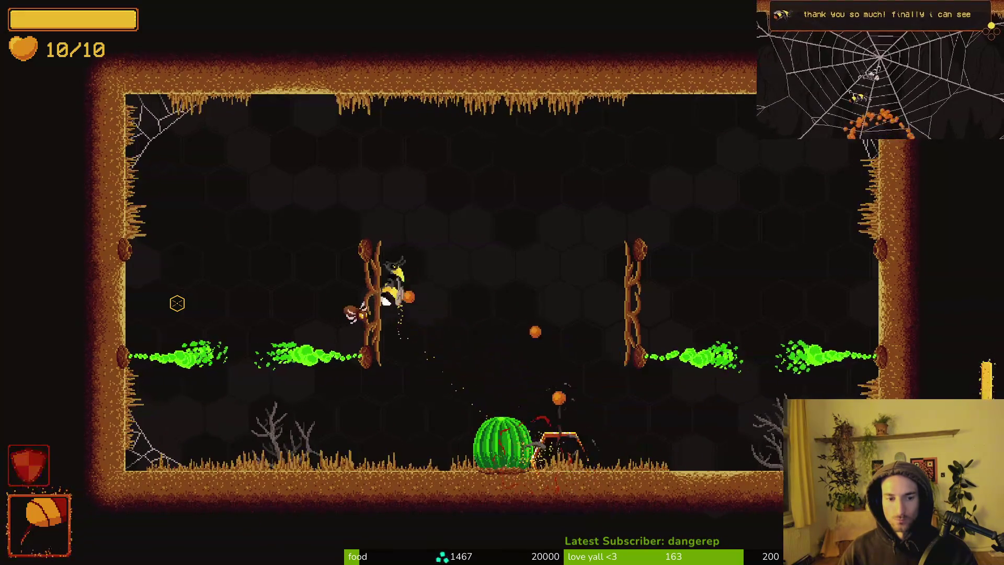
{"action": "key", "text": "d"}
{"action": "key", "text": "s"}
{"action": "key", "text": "d"}
{"action": "key", "text": "e"}
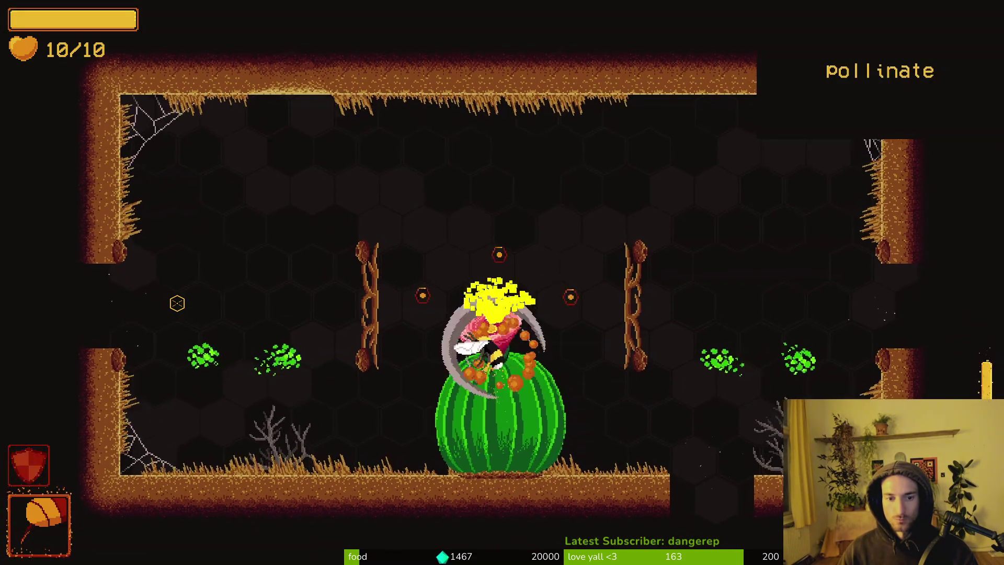
{"action": "key", "text": "w"}
{"action": "key", "text": "d"}
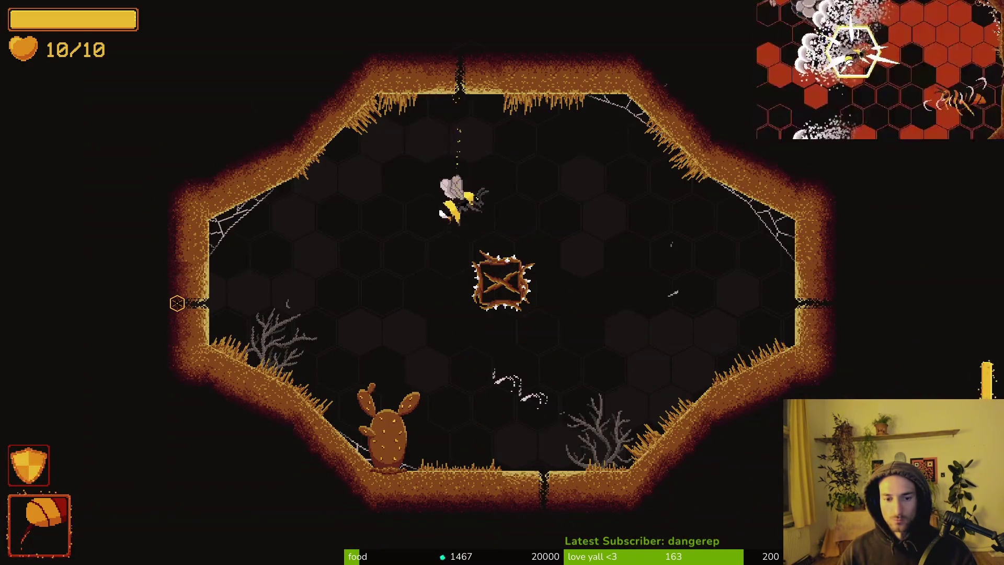
Clear the thorn-cage room, destroying the mutant flower and the enemy by the right wall.
{"action": "key", "text": "a"}
{"action": "key", "text": "w"}
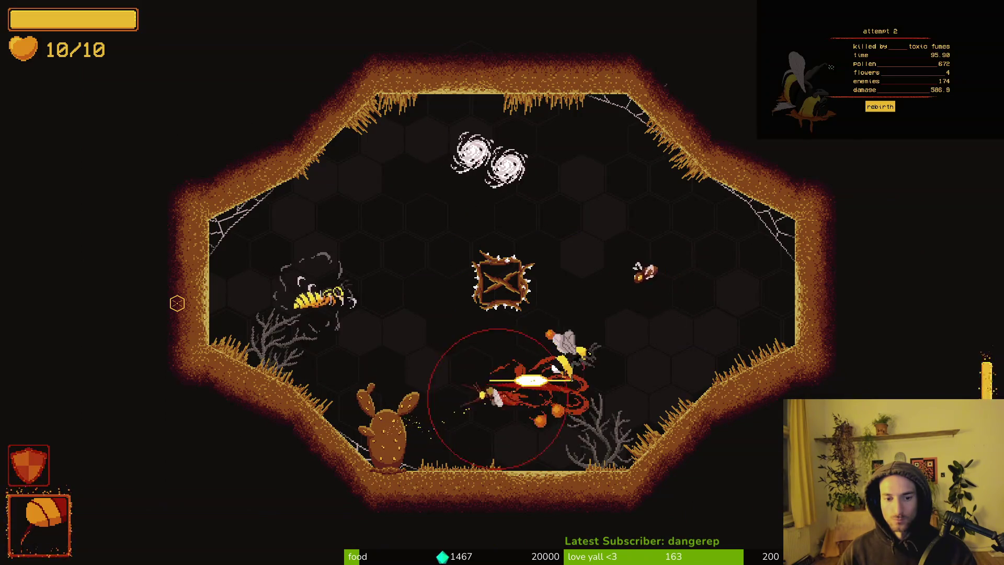
{"action": "key", "text": "d"}
{"action": "key", "text": "space"}
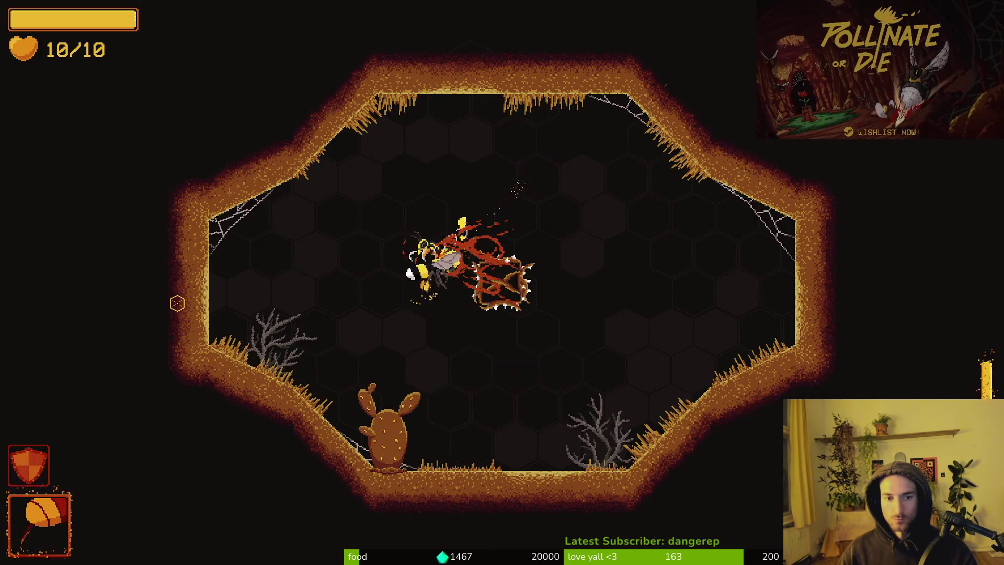
{"action": "key", "text": "w"}
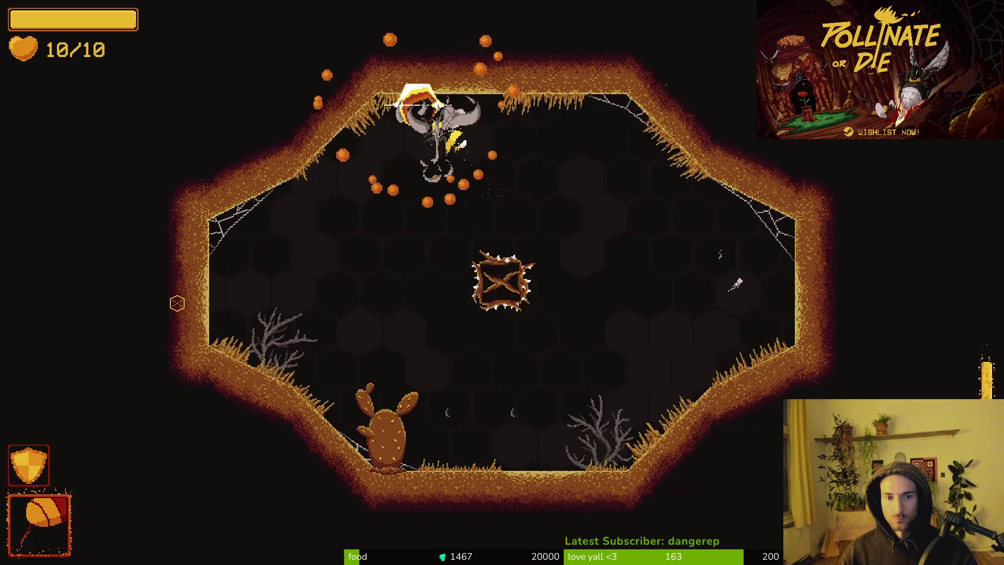
{"action": "key", "text": "s"}
{"action": "key", "text": "d"}
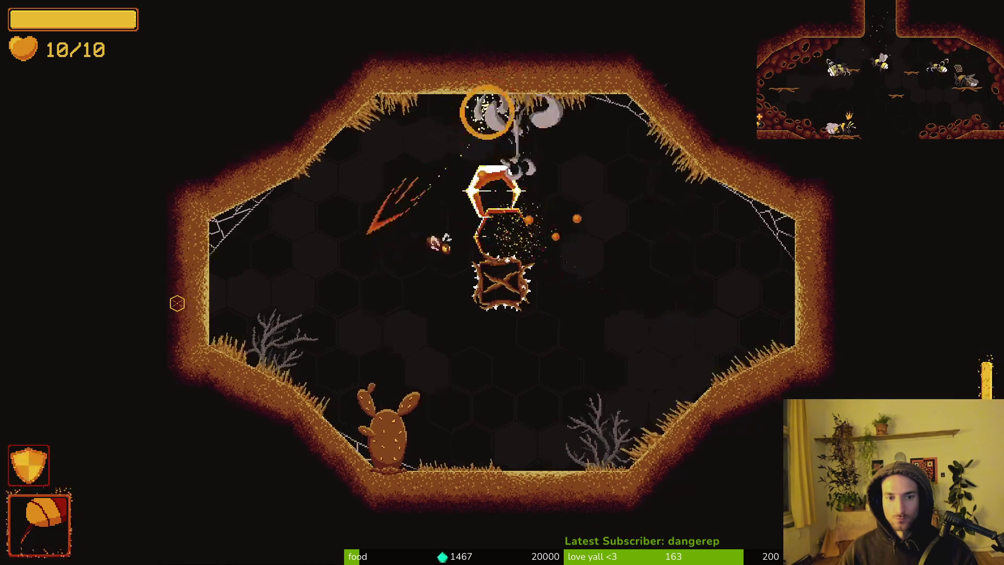
{"action": "key", "text": "a"}
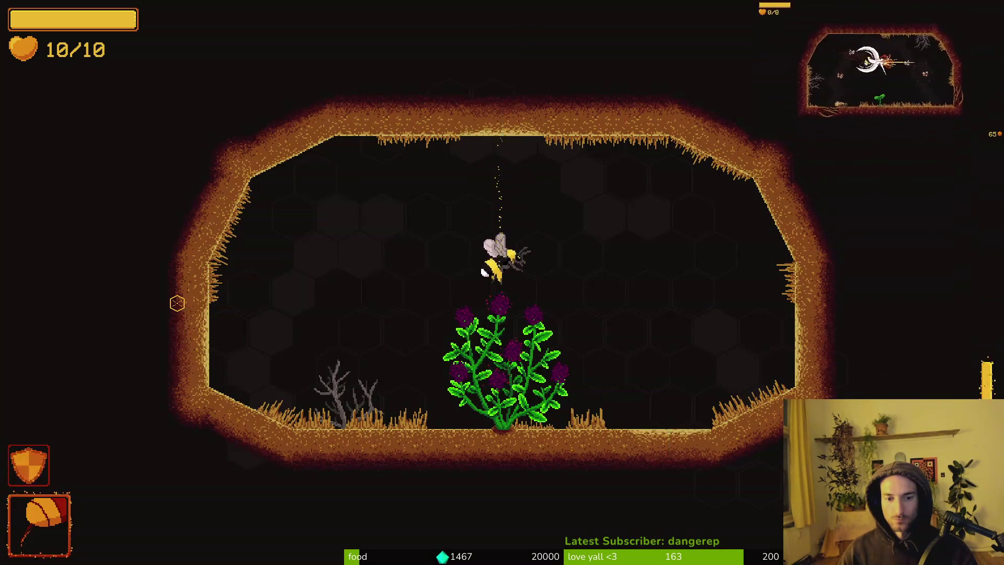
Slash the flowering plant, grab the green heart, and meet the trapped bee, dismissing its dialogue.
{"action": "key", "text": "space"}
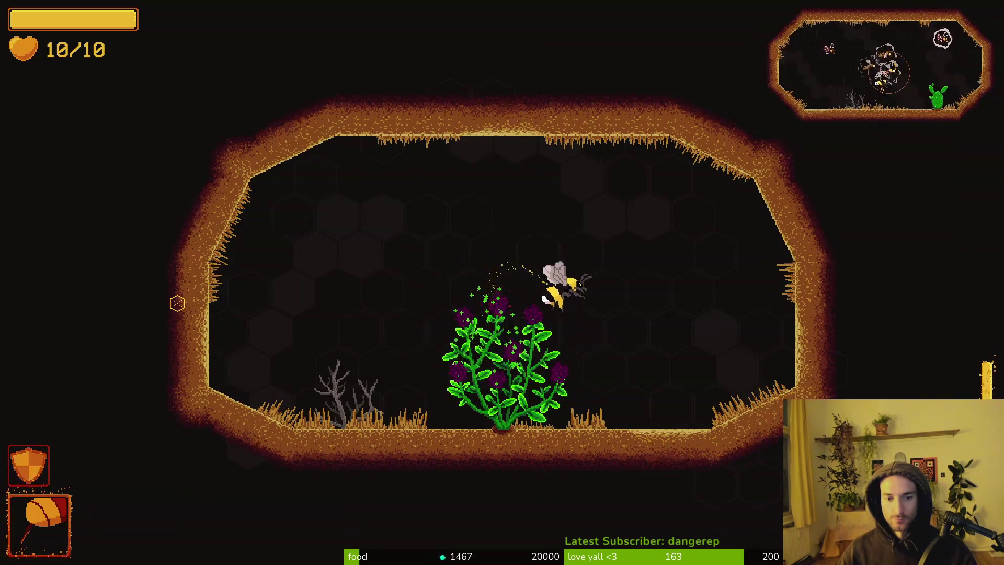
{"action": "key", "text": "shift"}
{"action": "key", "text": "s"}
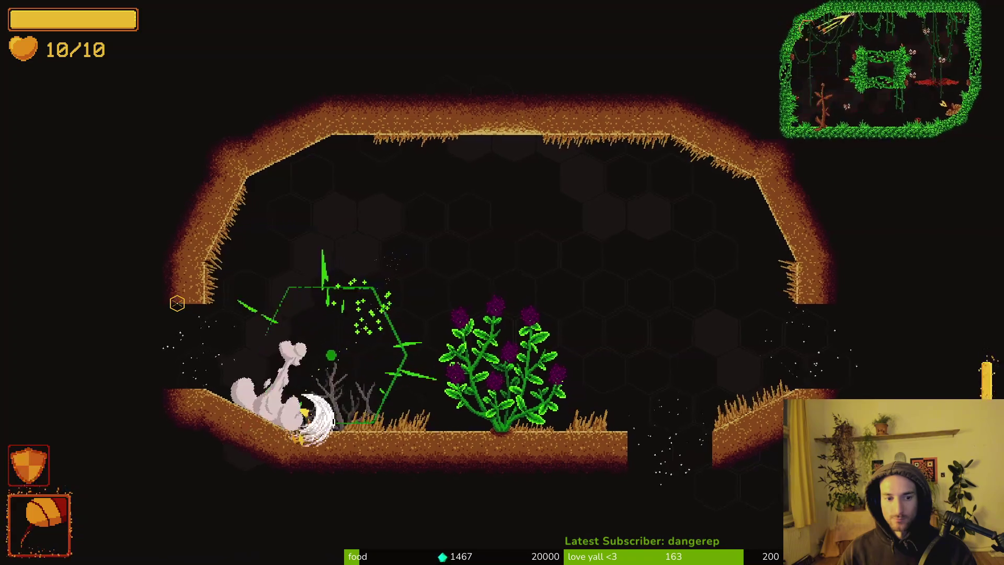
{"action": "key", "text": "d"}
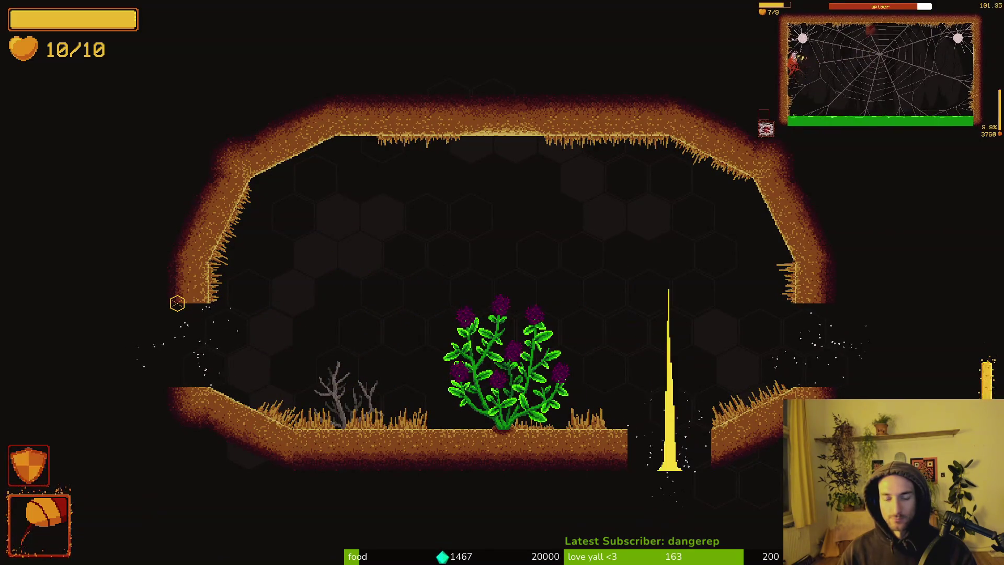
{"action": "key", "text": "a"}
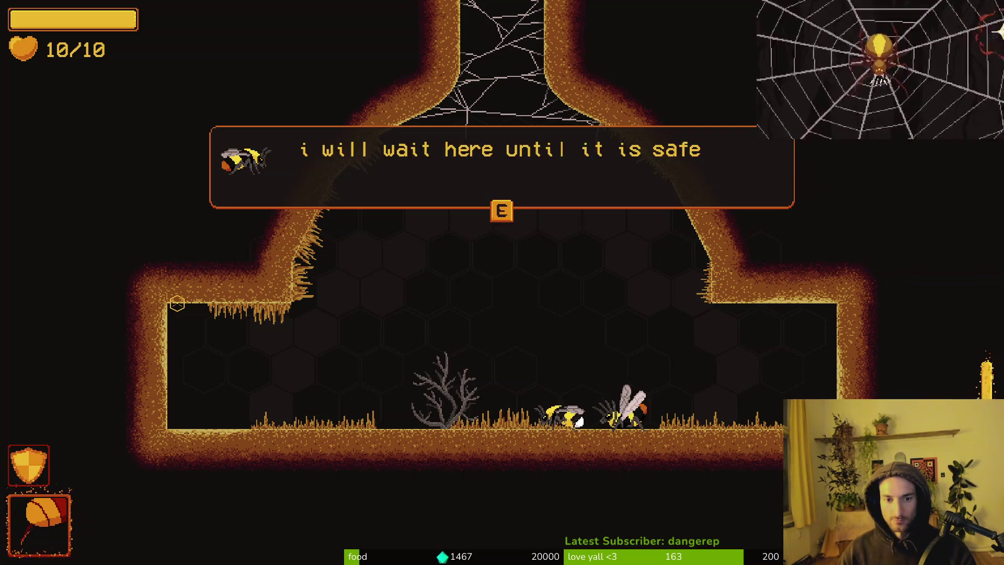
{"action": "key", "text": "e"}
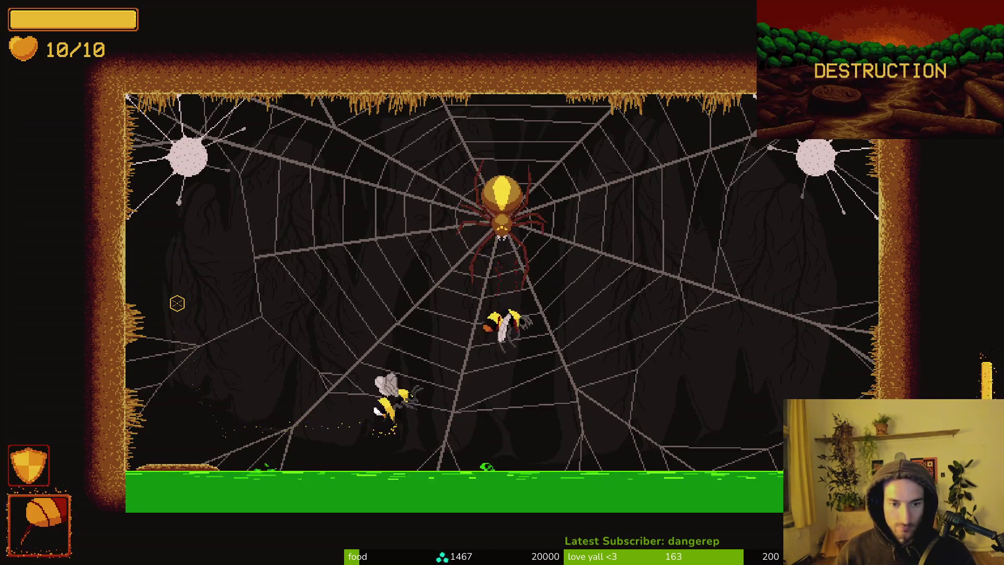
Fight the spider boss, hitting it while dodging falling rocks and slashing the web balls.
{"action": "key", "text": "a"}
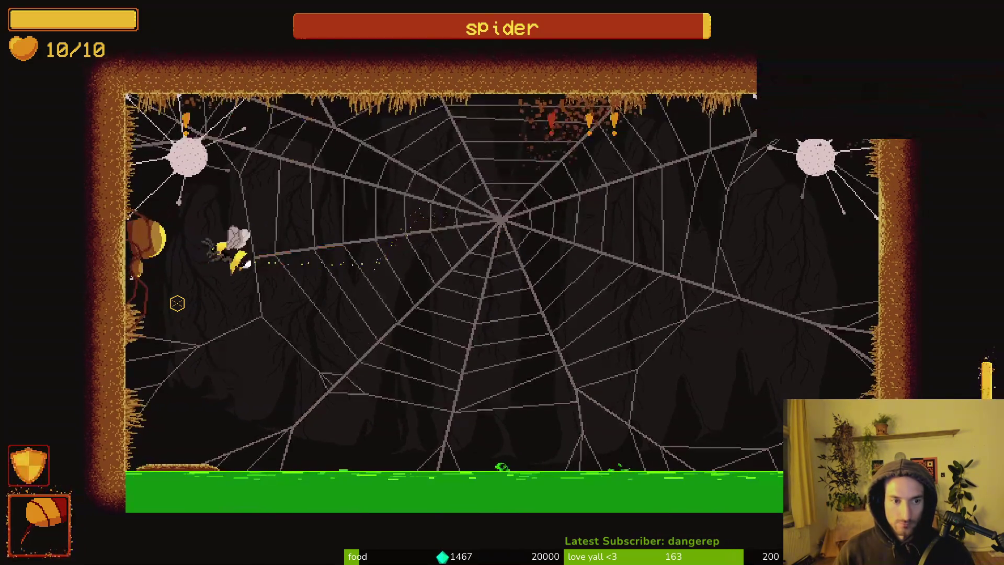
{"action": "key", "text": "d"}
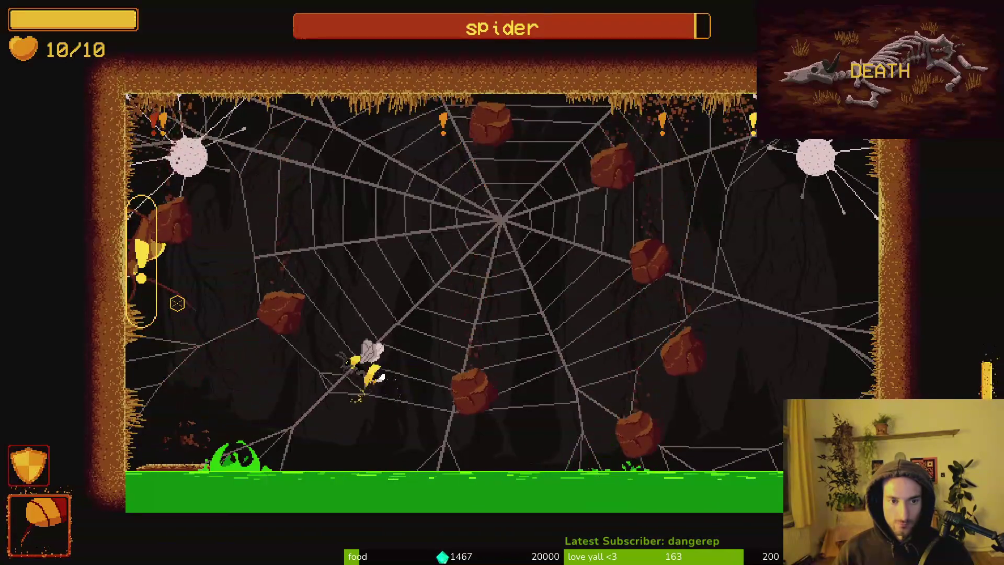
{"action": "key", "text": "w"}
{"action": "key", "text": "d"}
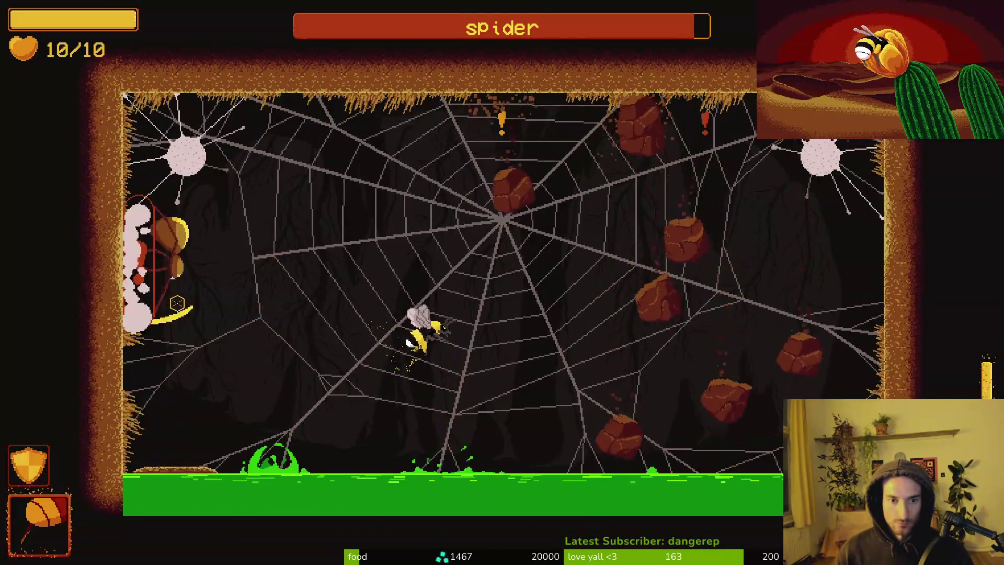
{"action": "key", "text": "d"}
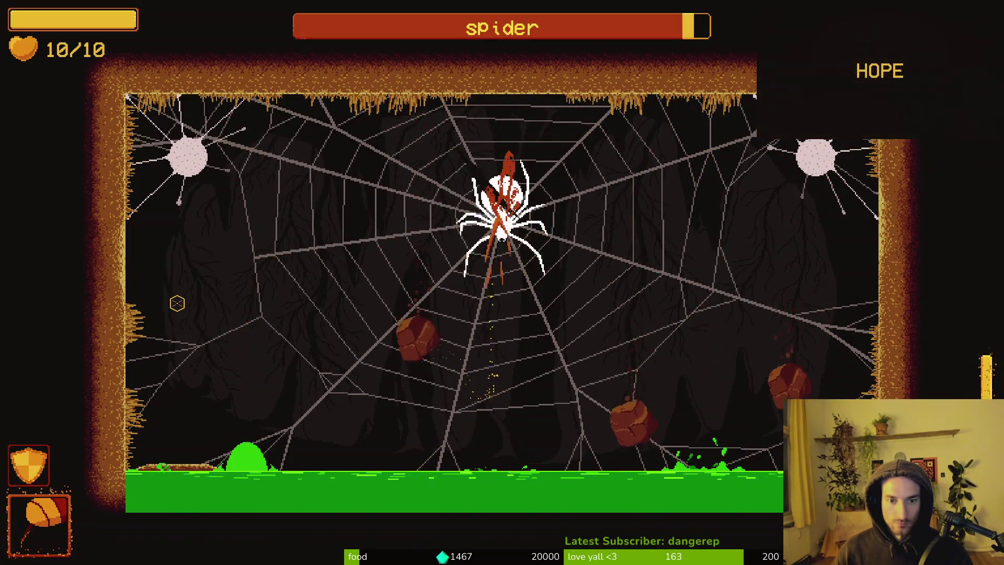
{"action": "key", "text": "w"}
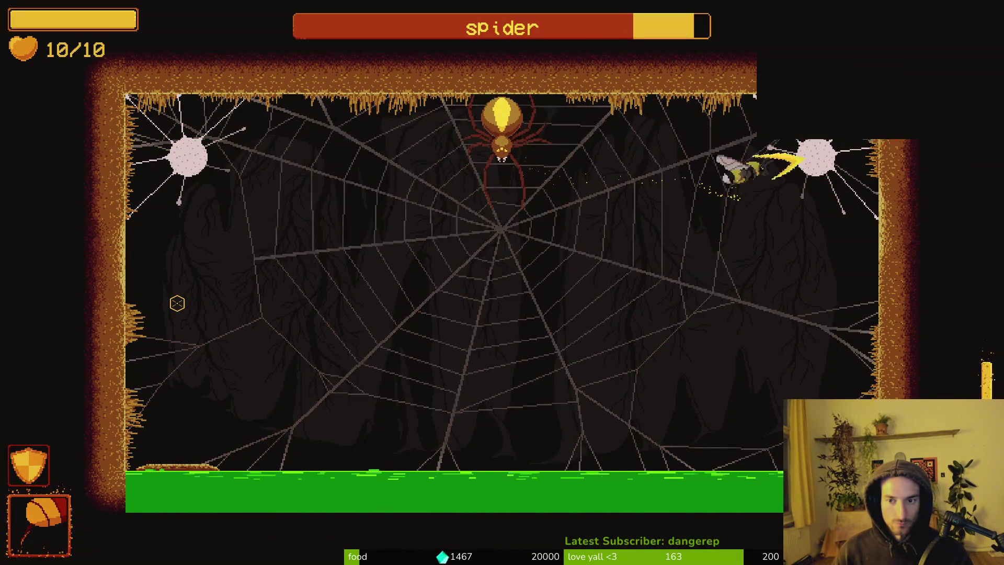
{"action": "key", "text": "d"}
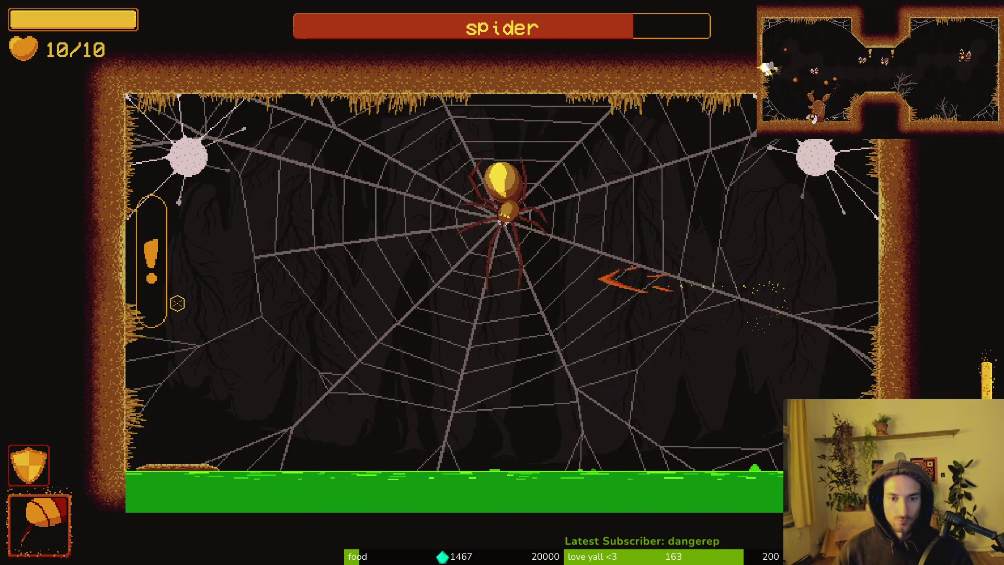
{"action": "key", "text": "a"}
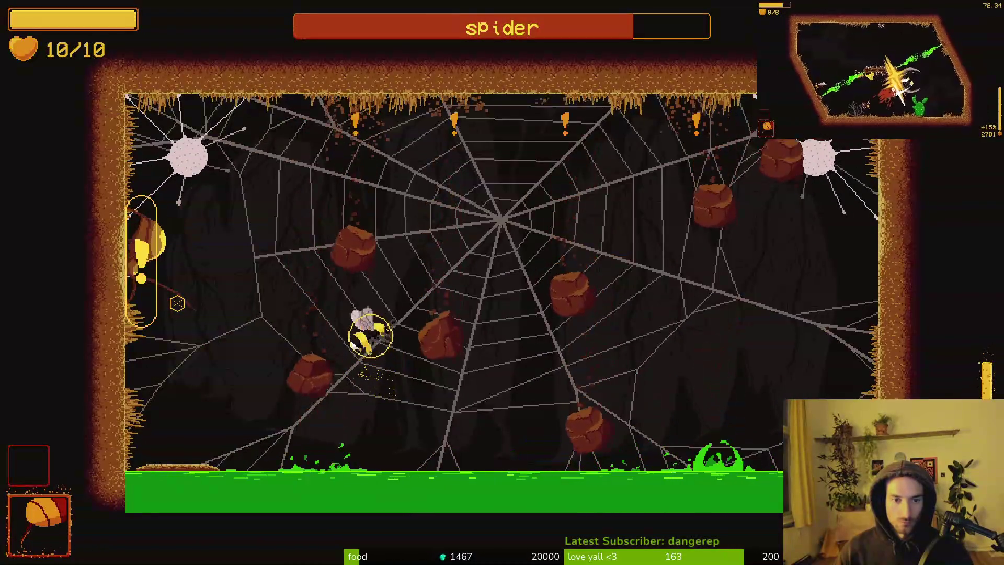
{"action": "key", "text": "d"}
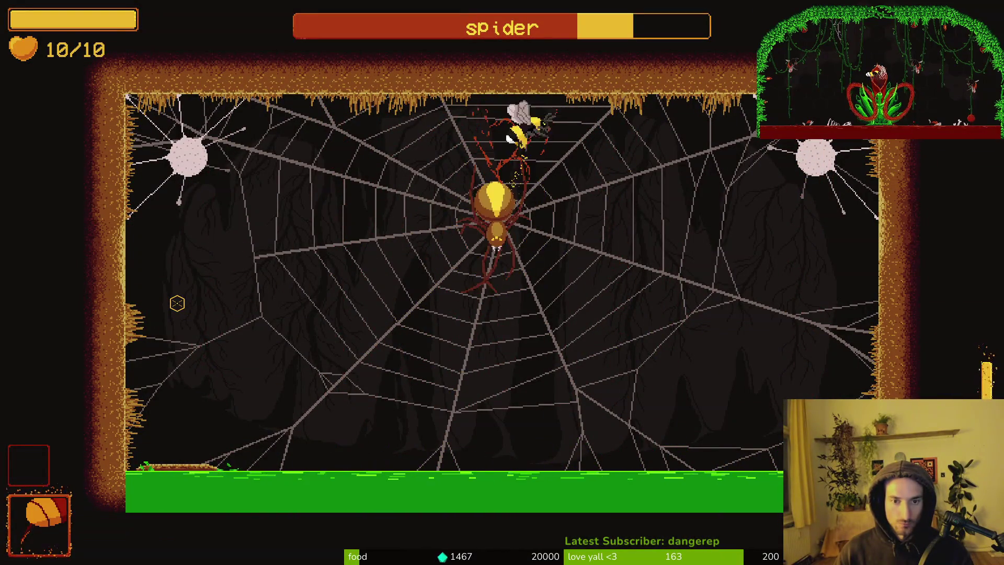
{"action": "key", "text": "w"}
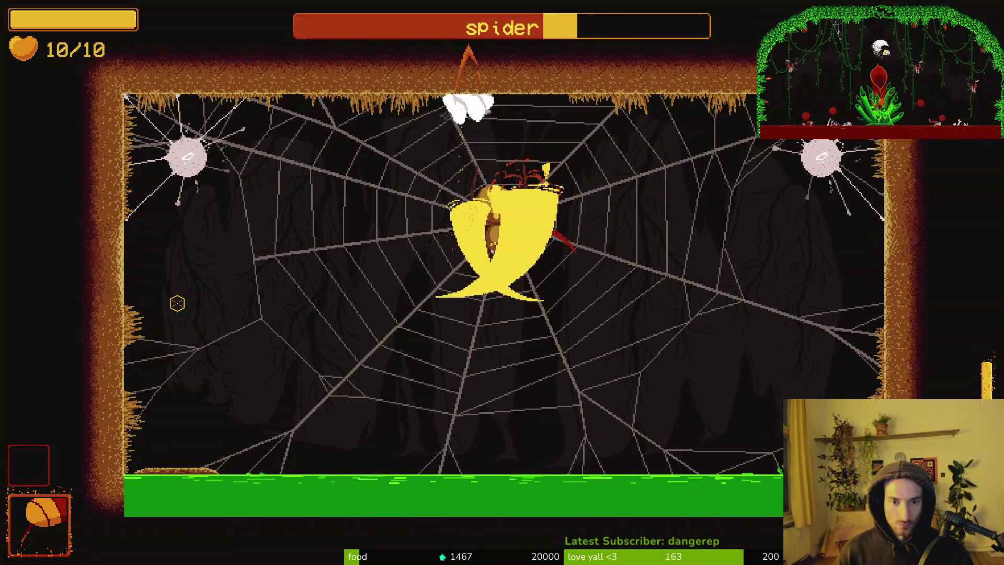
{"action": "key", "text": "s"}
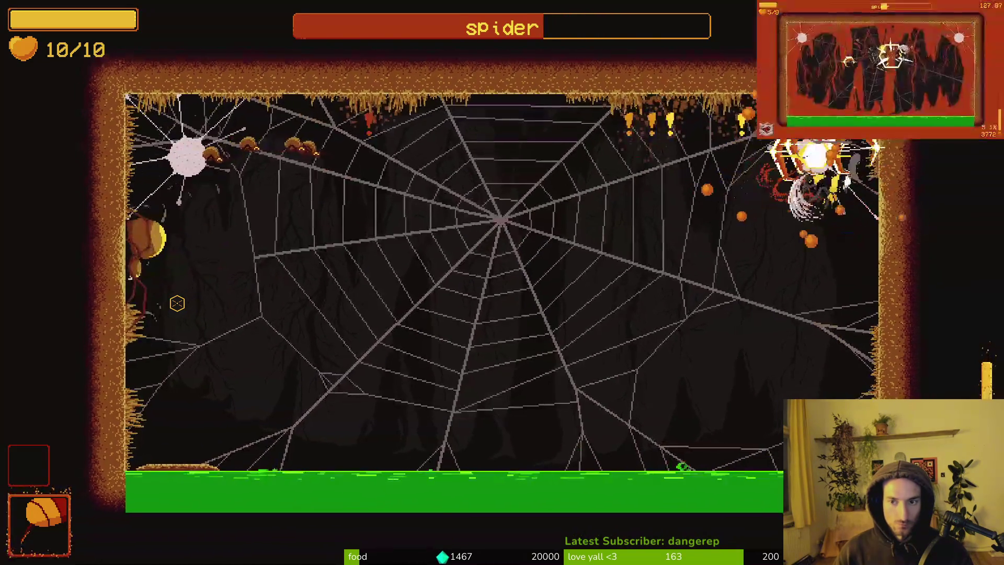
{"action": "key", "text": "a"}
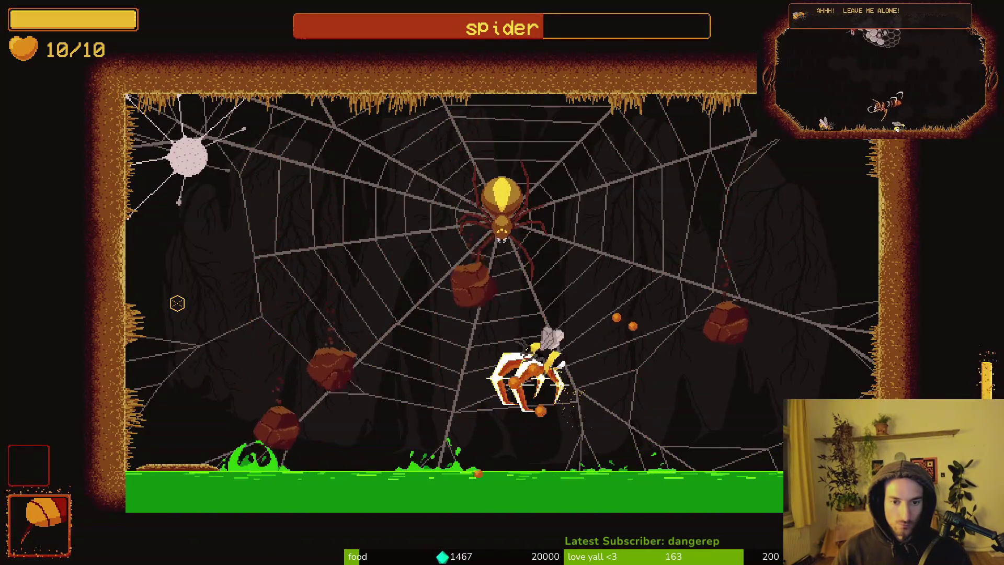
Keep striking the spider around the web while weaving through boulders until it dies.
{"action": "key", "text": "a"}
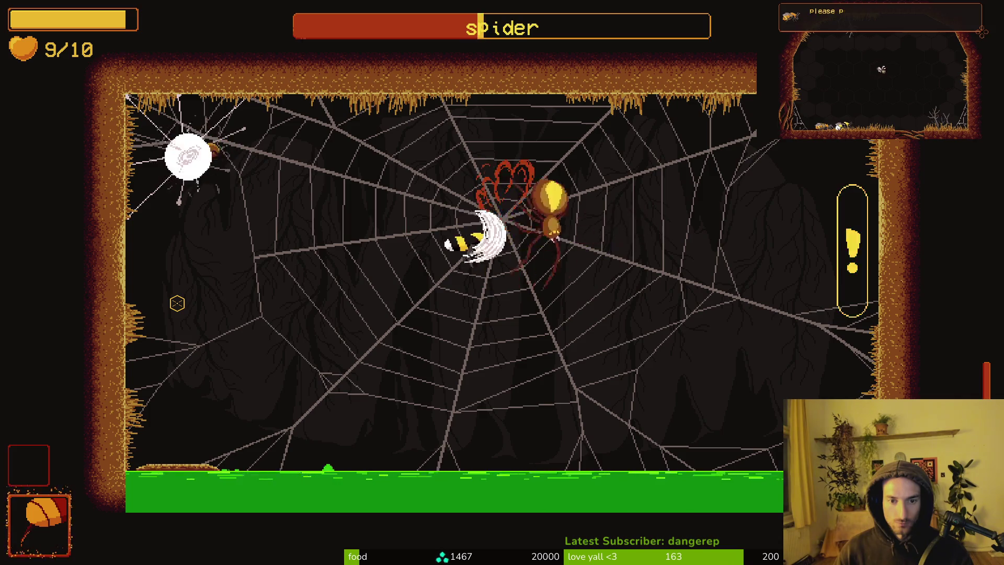
{"action": "key", "text": "a"}
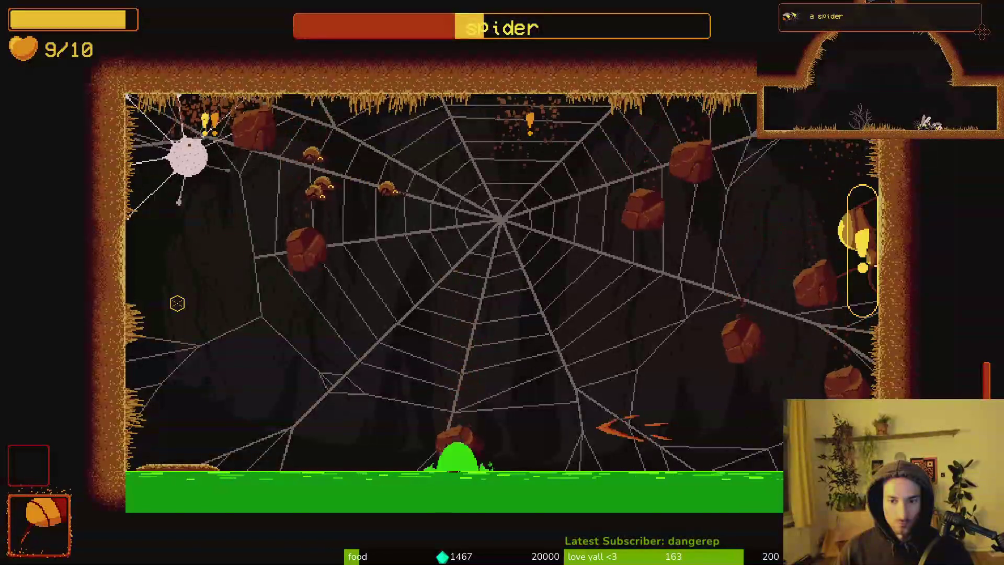
{"action": "key", "text": "Right"}
{"action": "key", "text": "Right"}
{"action": "key", "text": "a"}
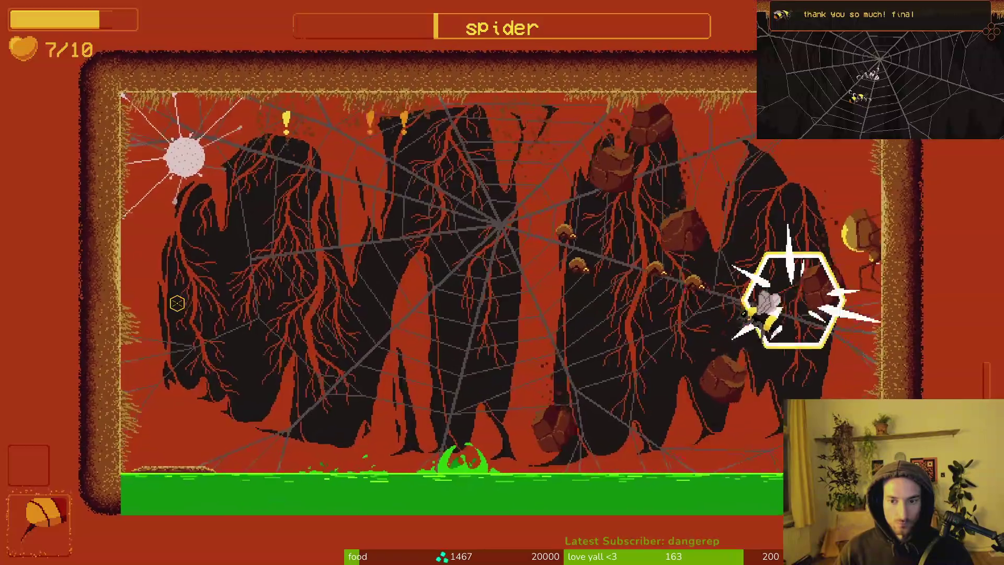
{"action": "key", "text": "Left"}
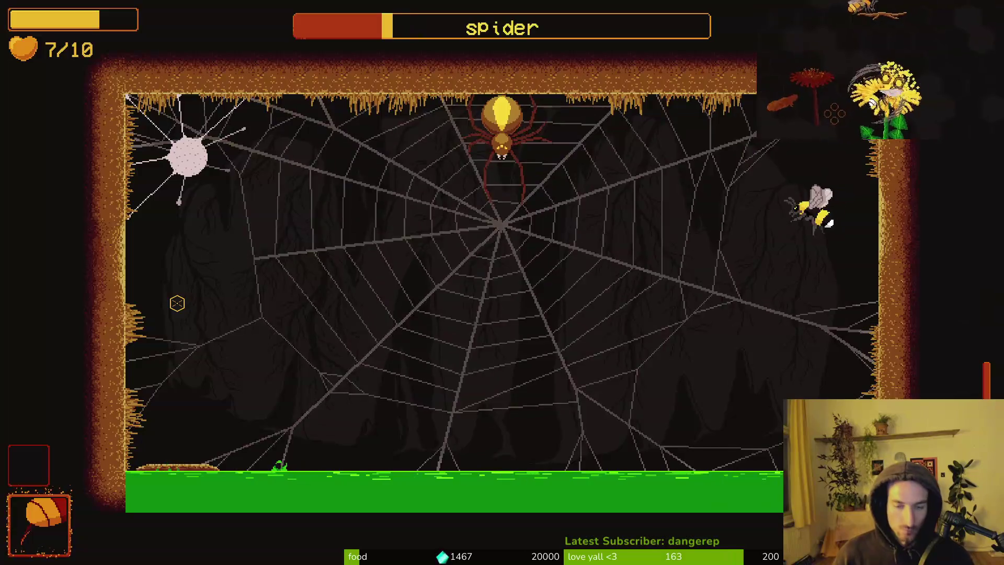
{"action": "key", "text": "Left"}
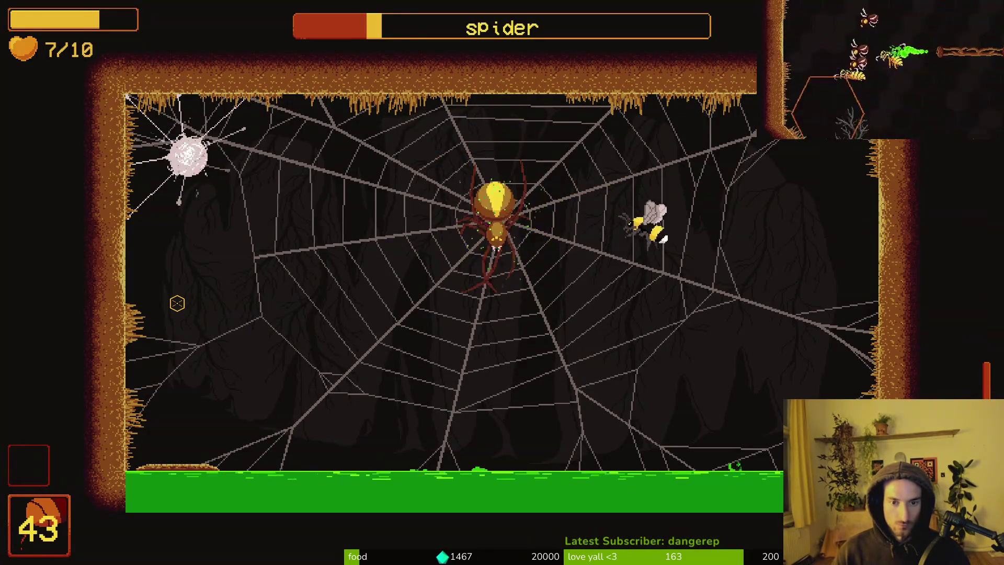
{"action": "key", "text": "Left"}
{"action": "key", "text": "Left"}
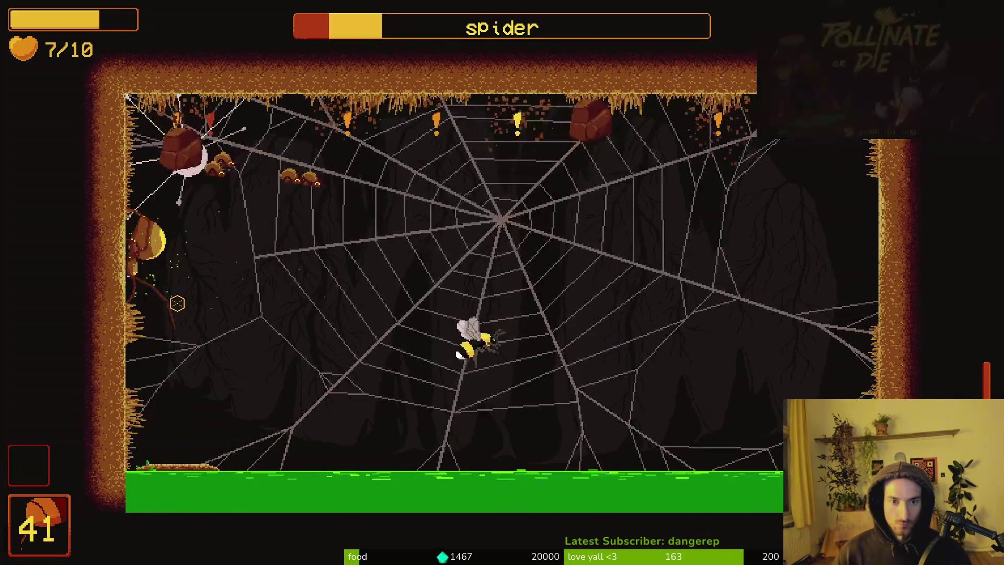
{"action": "key", "text": "Right"}
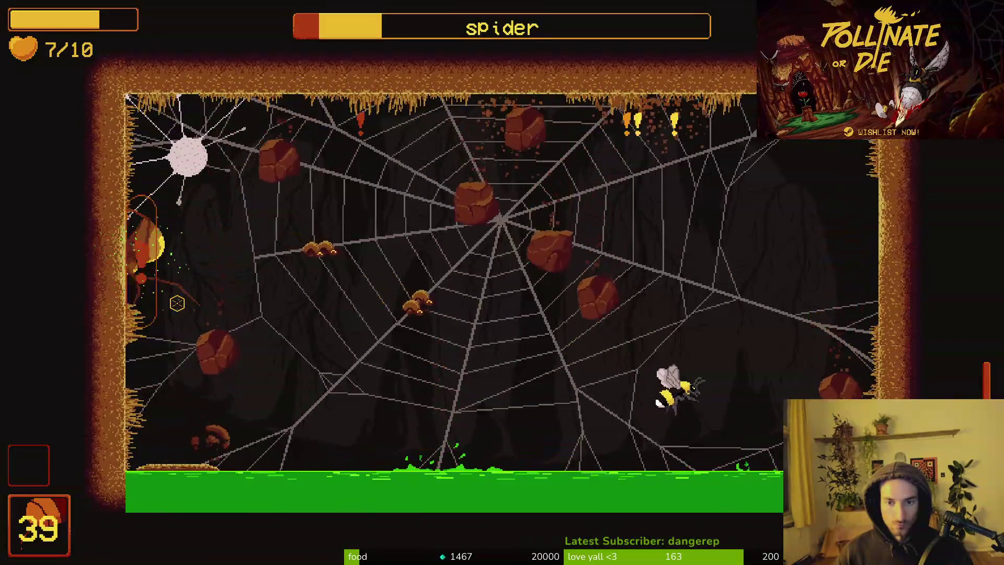
{"action": "key", "text": "Left"}
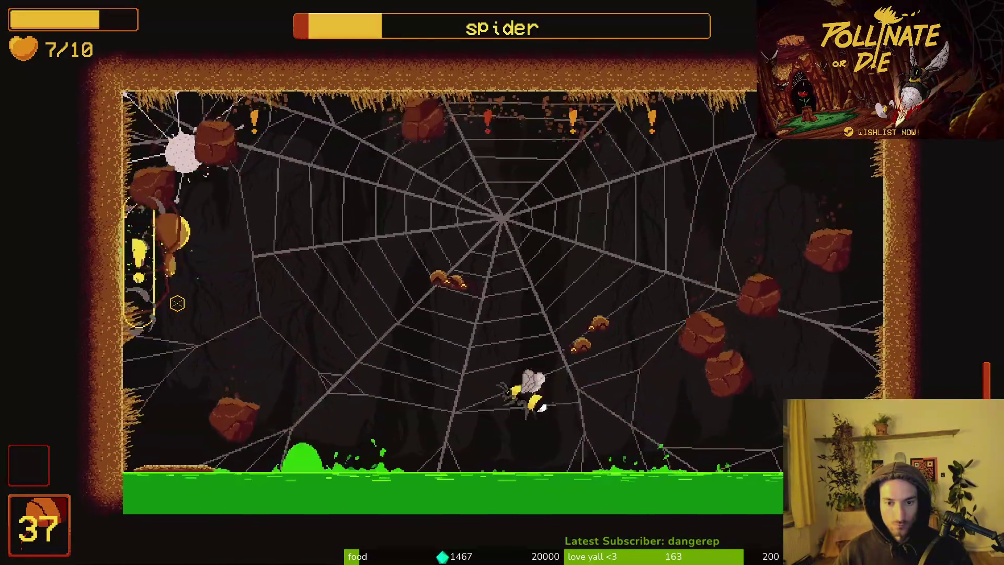
{"action": "key", "text": "Right"}
{"action": "key", "text": "Left"}
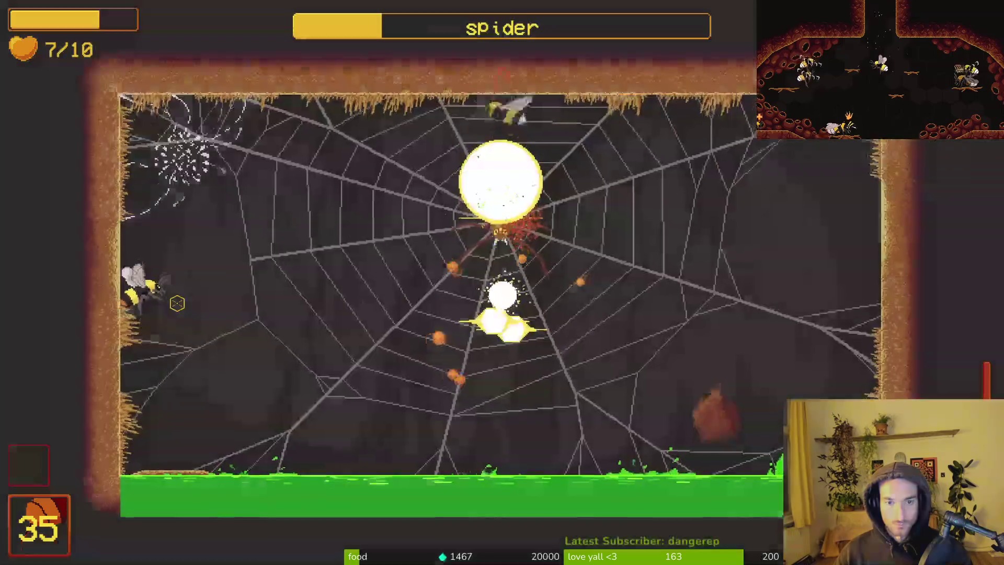
{"action": "key", "text": "Right"}
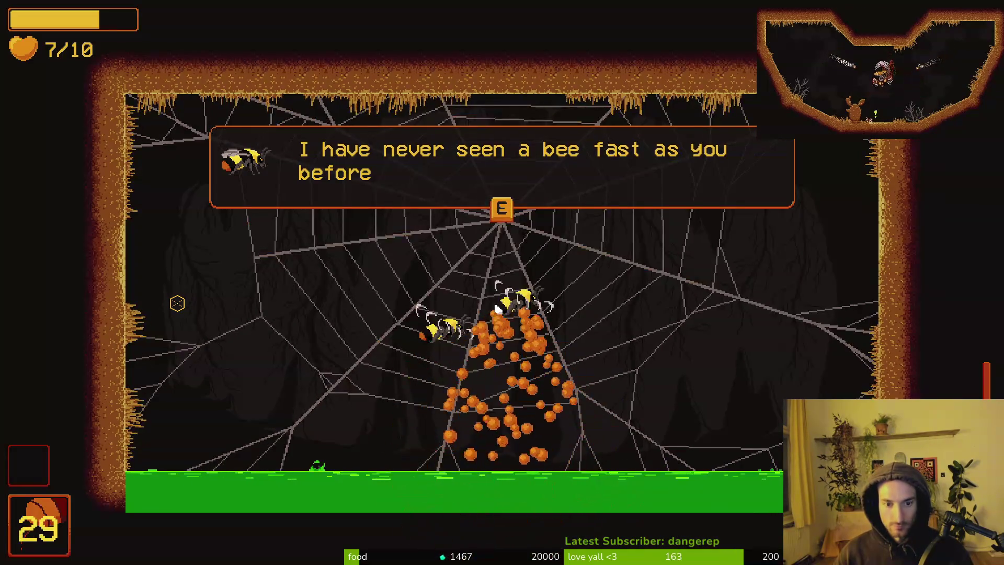
Read through the rescued bee's dialogue, then switch over to Neovim's file finder.
{"action": "key", "text": "e"}
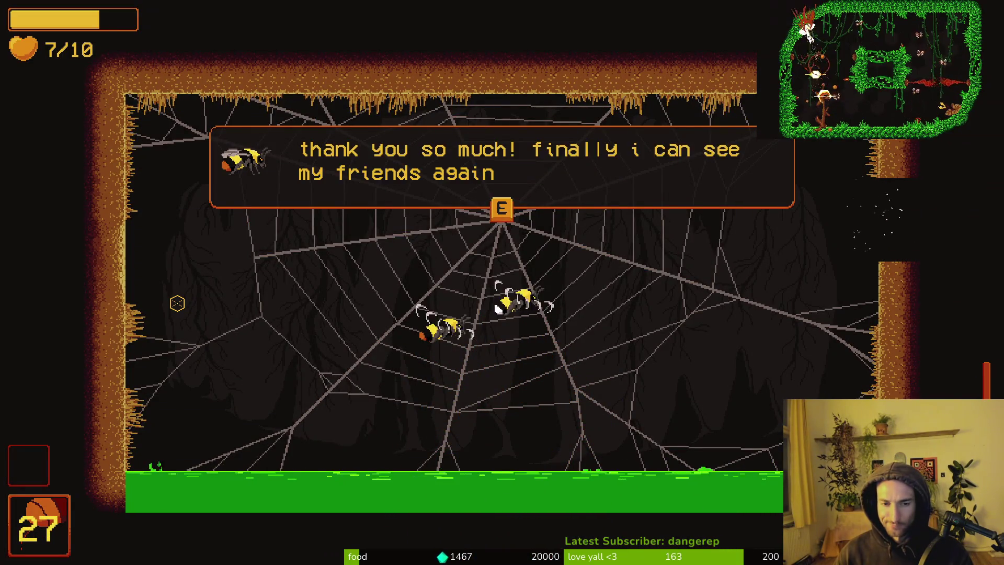
{"action": "key", "text": "e"}
{"action": "key", "text": "Right"}
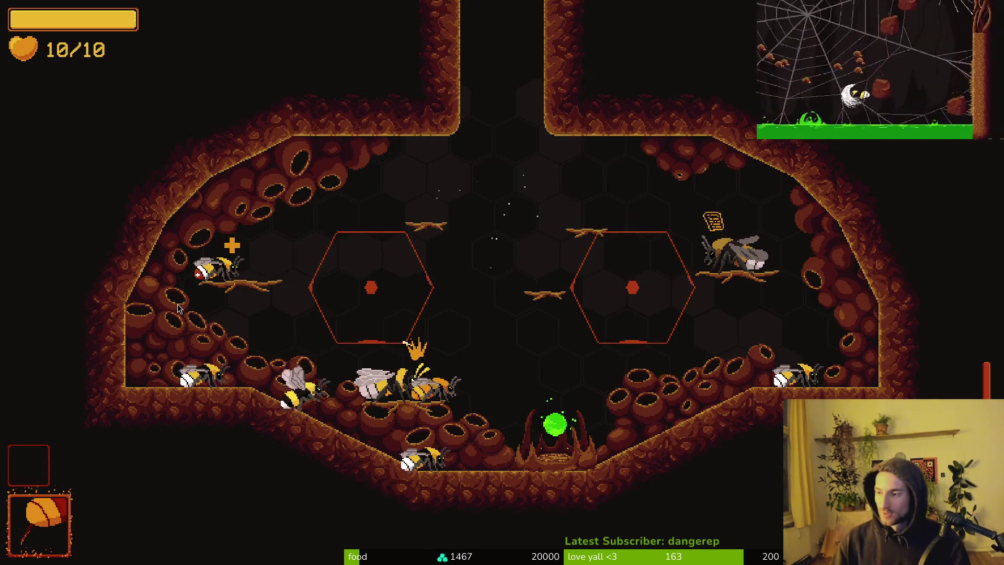
{"action": "key", "text": "alt+Tab"}
{"action": "key", "text": "space"}
Search Telescope Find Files for 'bosh' and open modules/ui/bossHpBar/boss_hp_bar.gd.
{"action": "key", "text": "f"}
{"action": "key", "text": "f"}
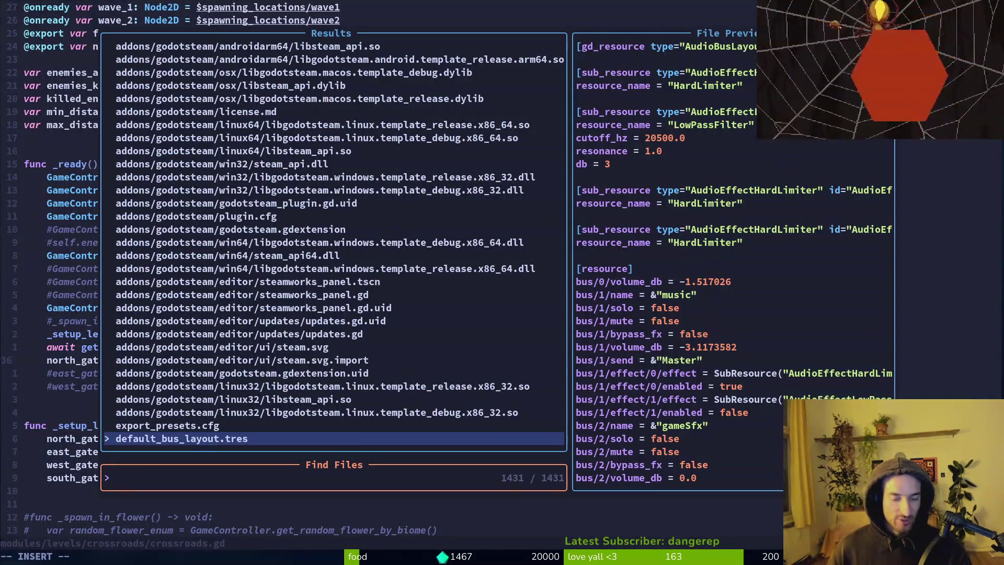
{"action": "type", "text": "bosh"}
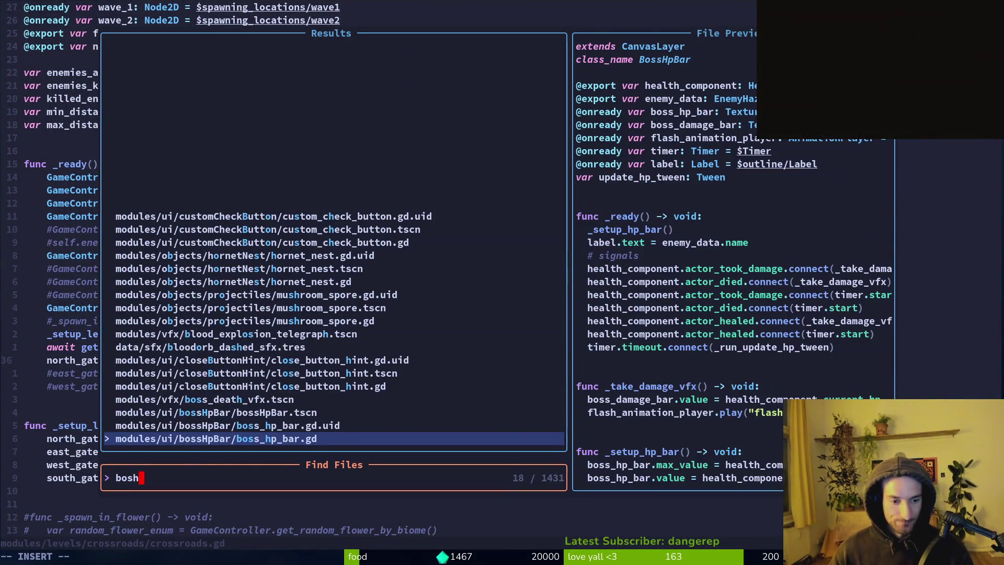
{"action": "key", "text": "Return"}
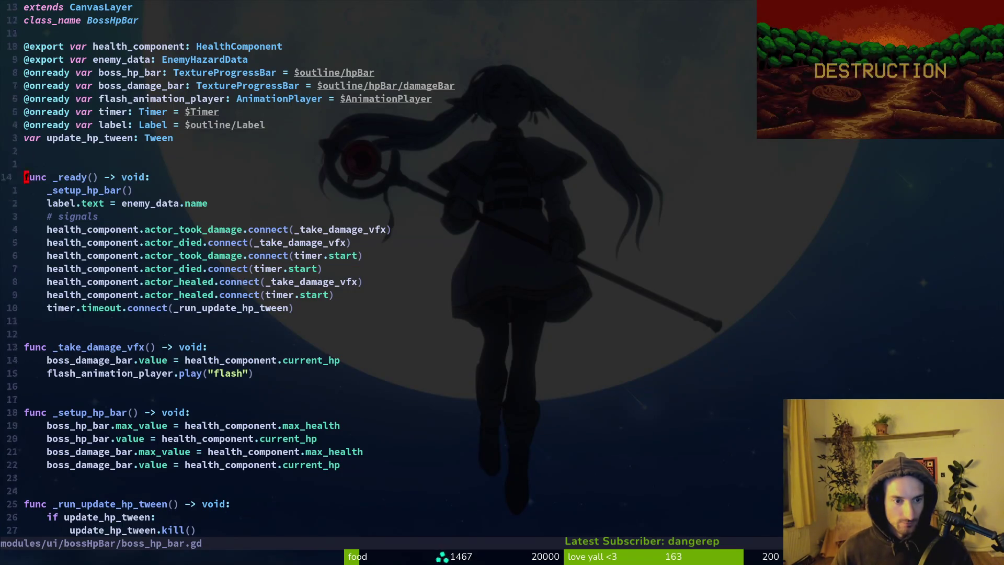
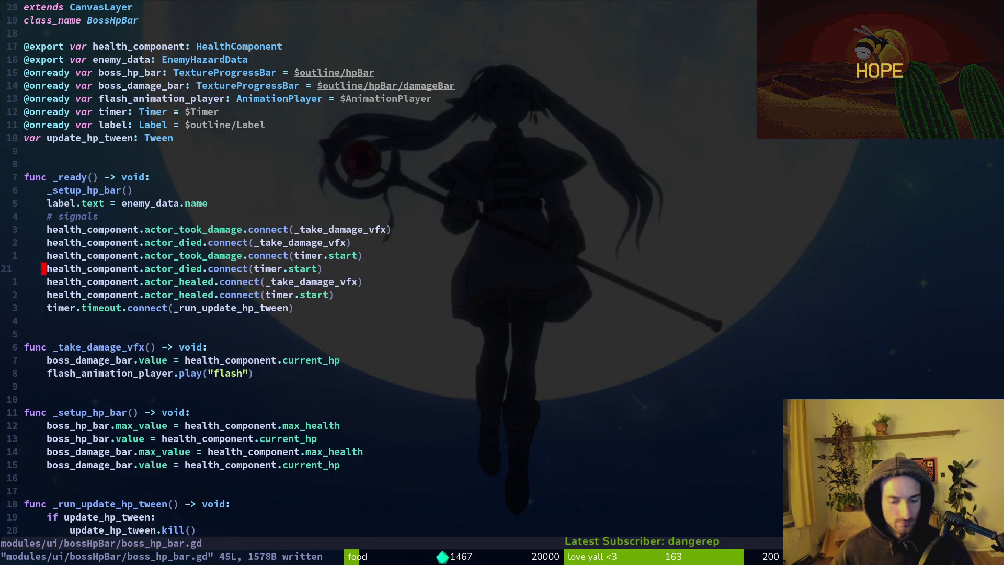
Load a test level from the game's debug level-select grid, walk the bee left, then return to Neovim.
{"action": "key", "text": "alt+Tab"}
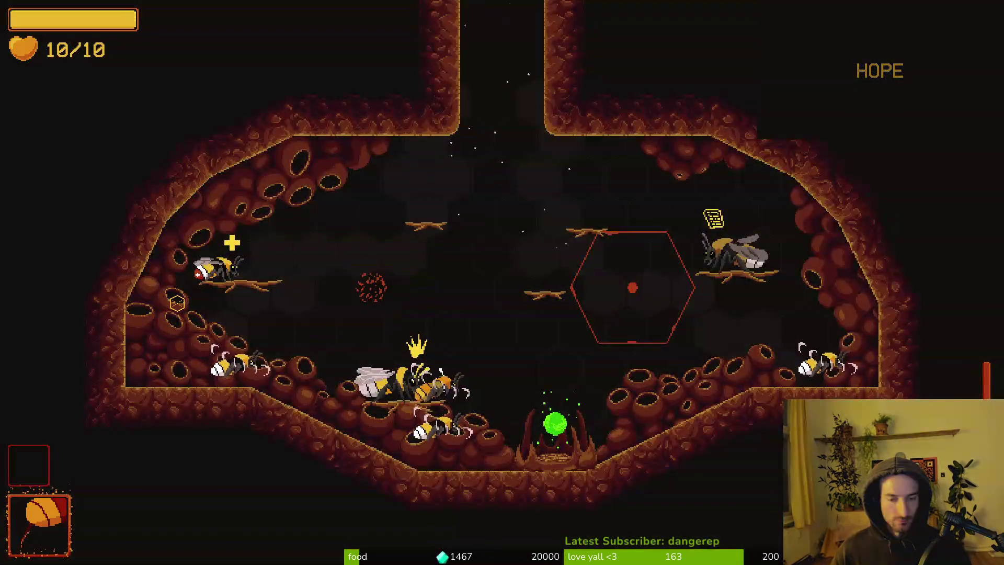
{"action": "key", "text": "F1"}
{"action": "key", "text": "Up"}
{"action": "key", "text": "Up"}
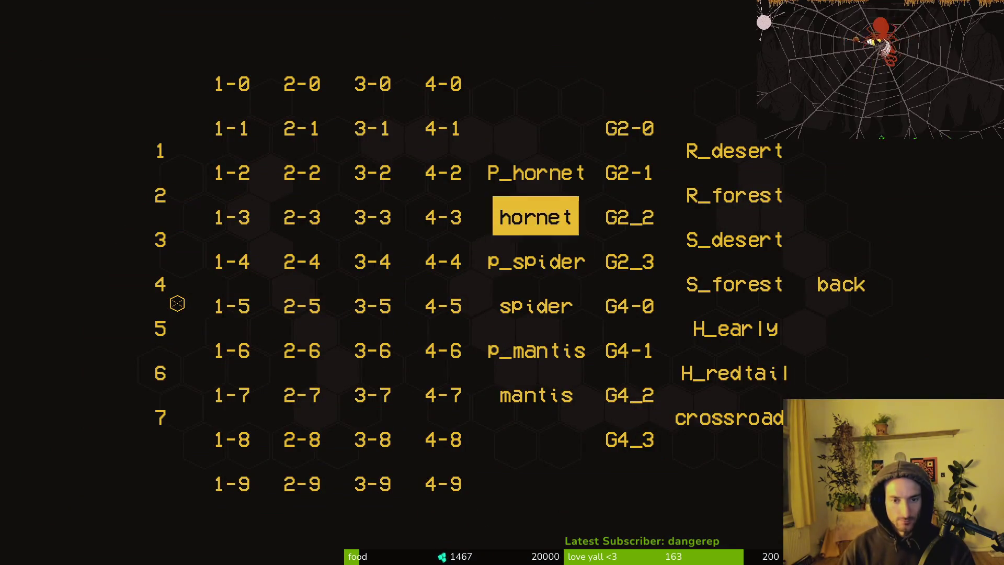
{"action": "key", "text": "Up"}
{"action": "key", "text": "Right"}
{"action": "key", "text": "Right"}
{"action": "key", "text": "Return"}
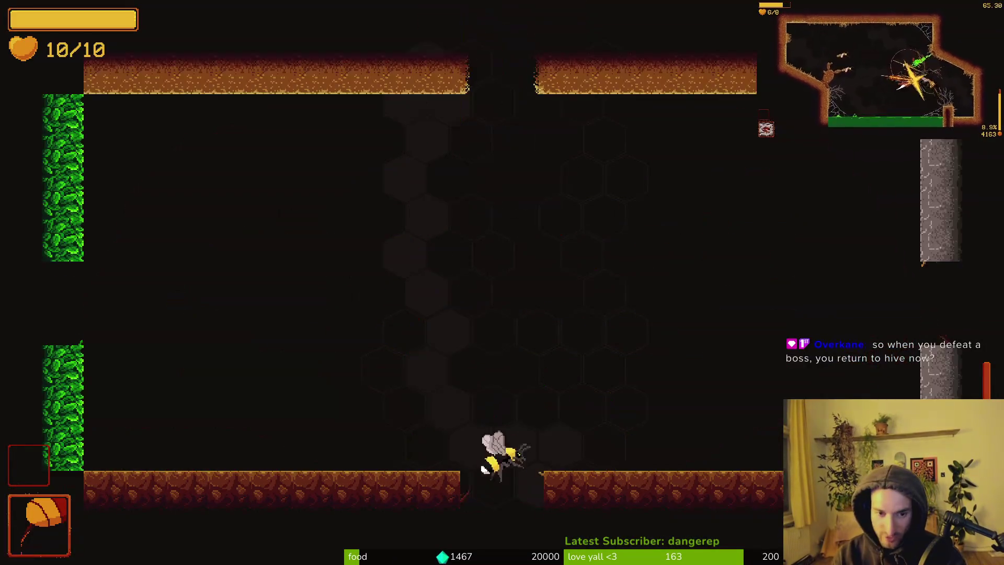
{"action": "key", "text": "a"}
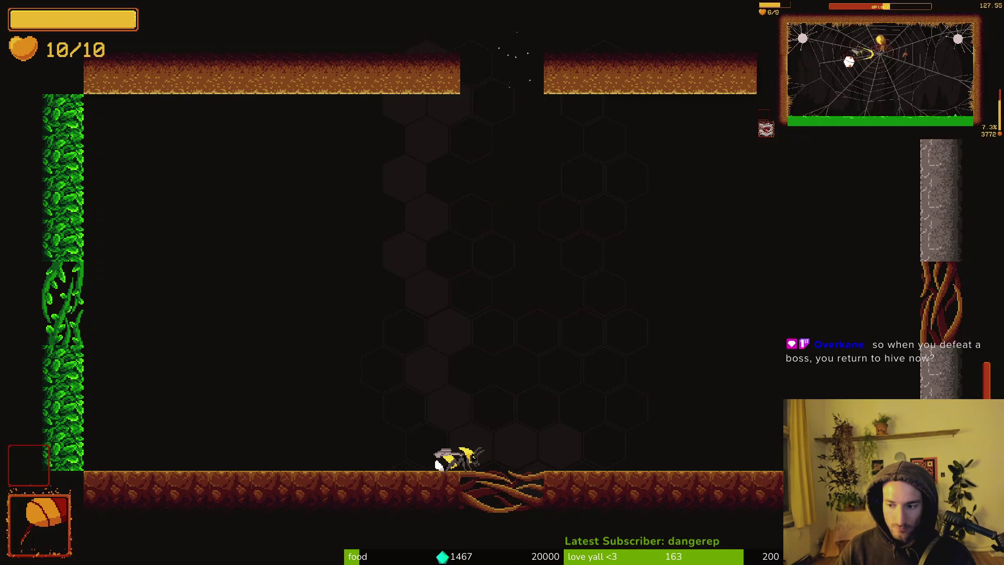
{"action": "key", "text": "alt+Tab"}
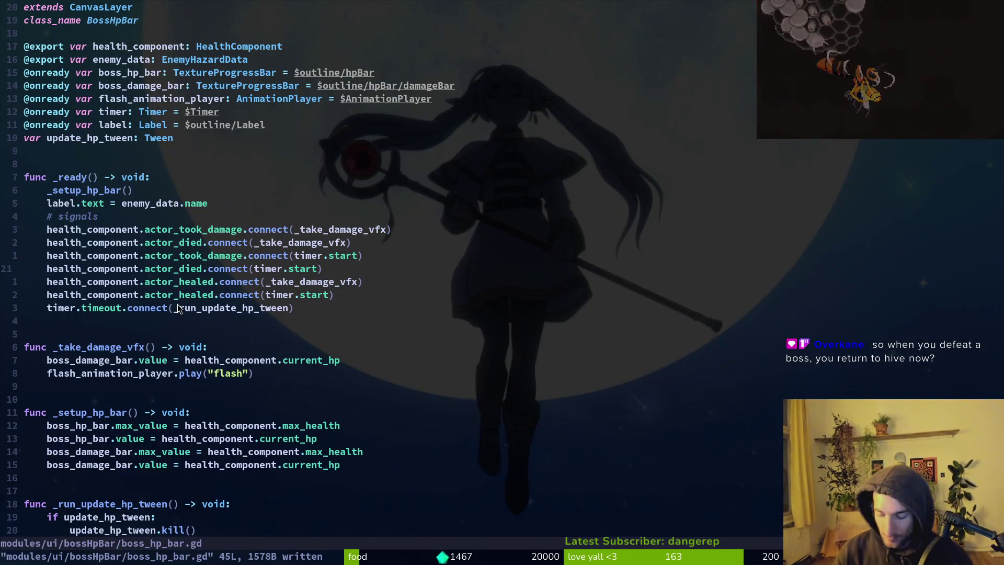
Open early_hive.gd and change line 18's portal destination to LevelRegistry.crossroads_path.
{"action": "key", "text": "space"}
{"action": "key", "text": "f"}
{"action": "key", "text": "f"}
{"action": "type", "text": "earlhiv"}
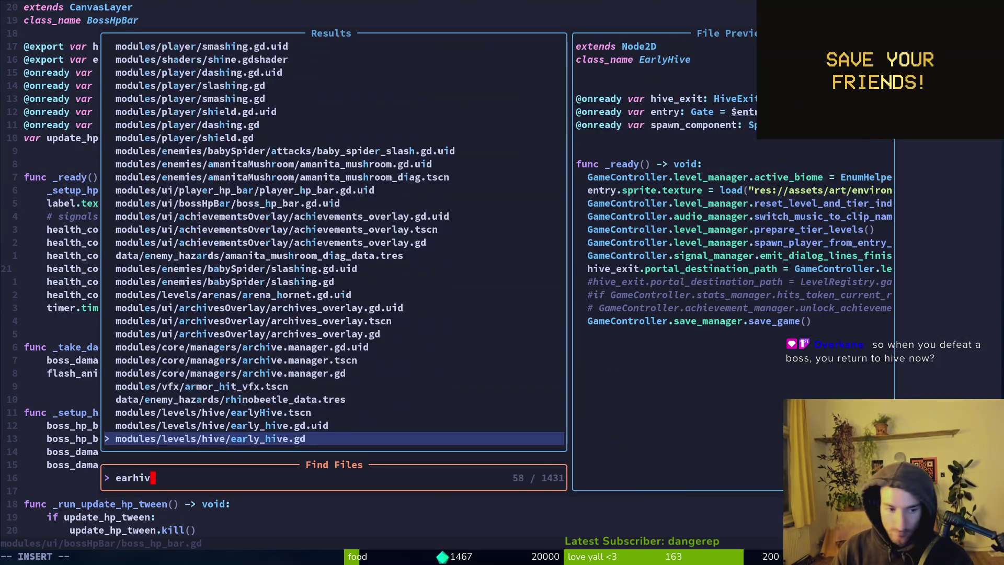
{"action": "key", "text": "Return"}
{"action": "key", "text": "j"}
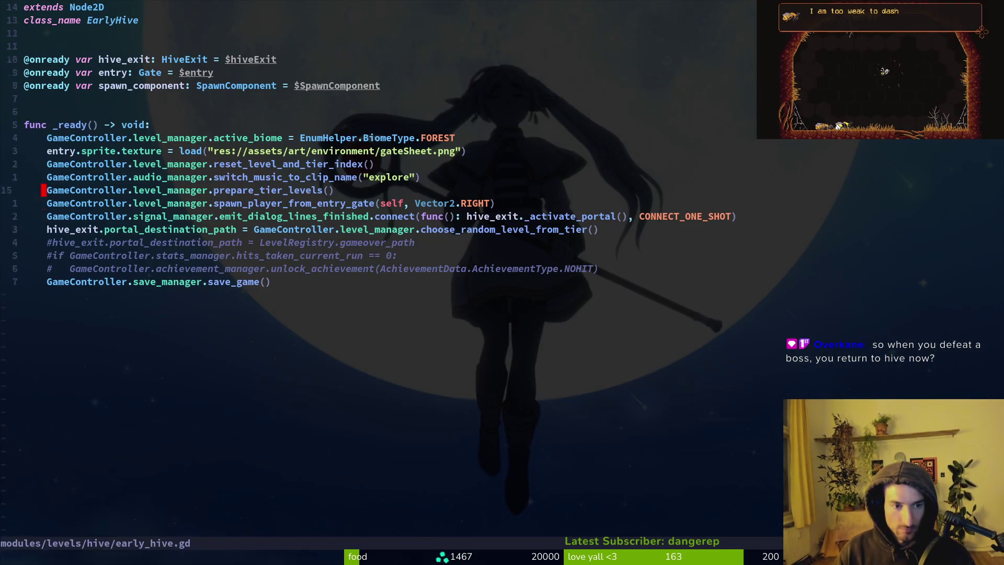
{"action": "key", "text": "dollar"}
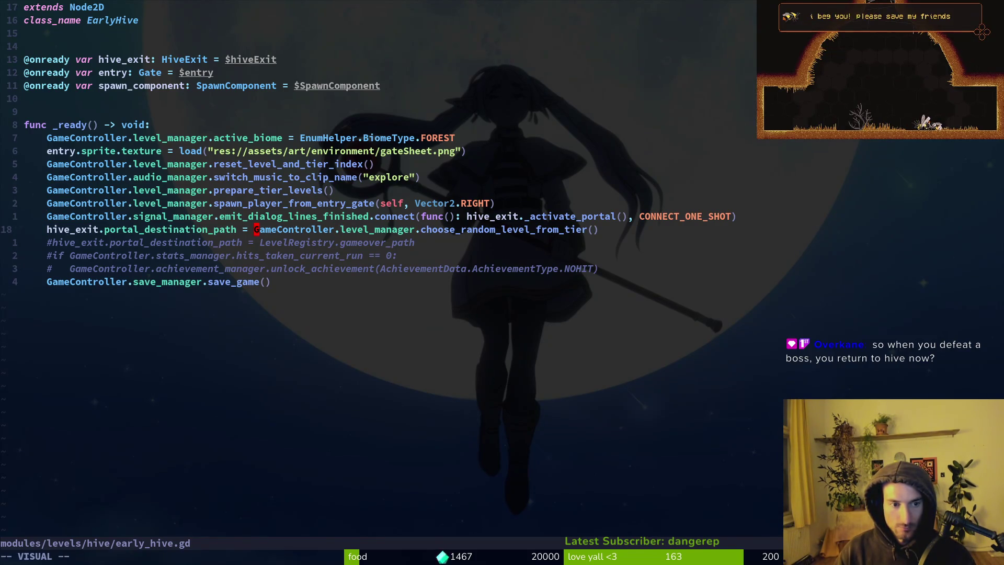
{"action": "key", "text": "c"}
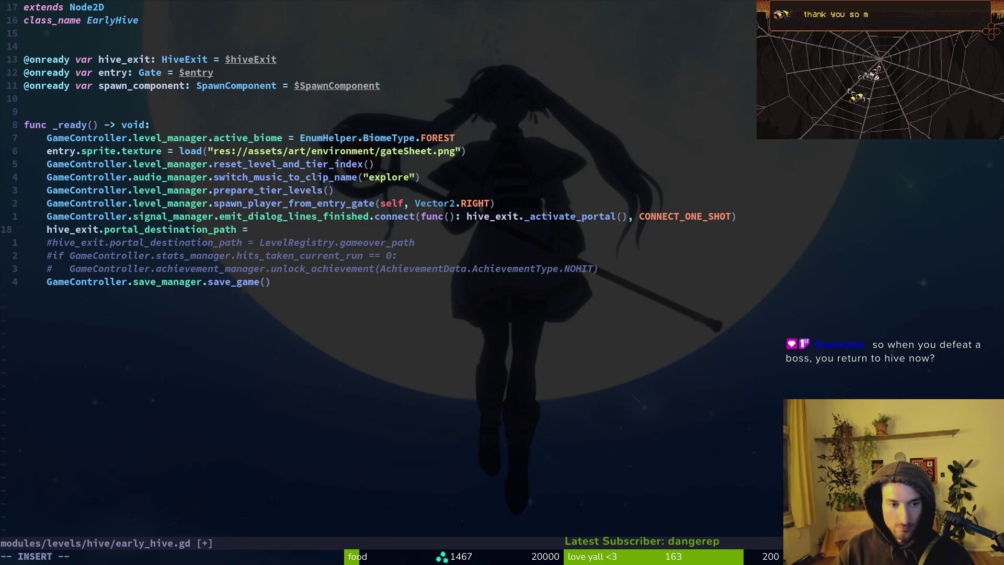
{"action": "type", "text": "LevelRegistry."}
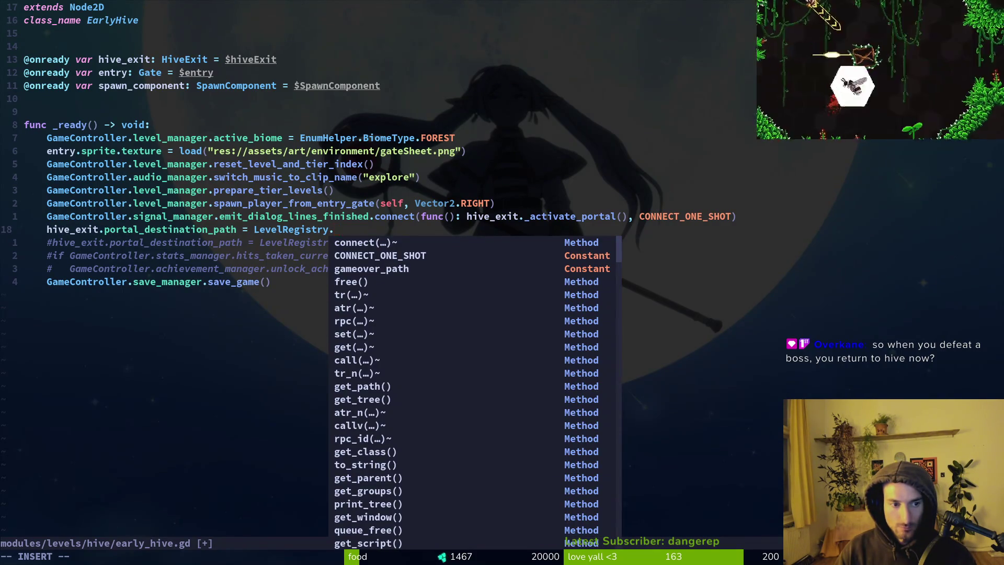
{"action": "type", "text": "cros"}
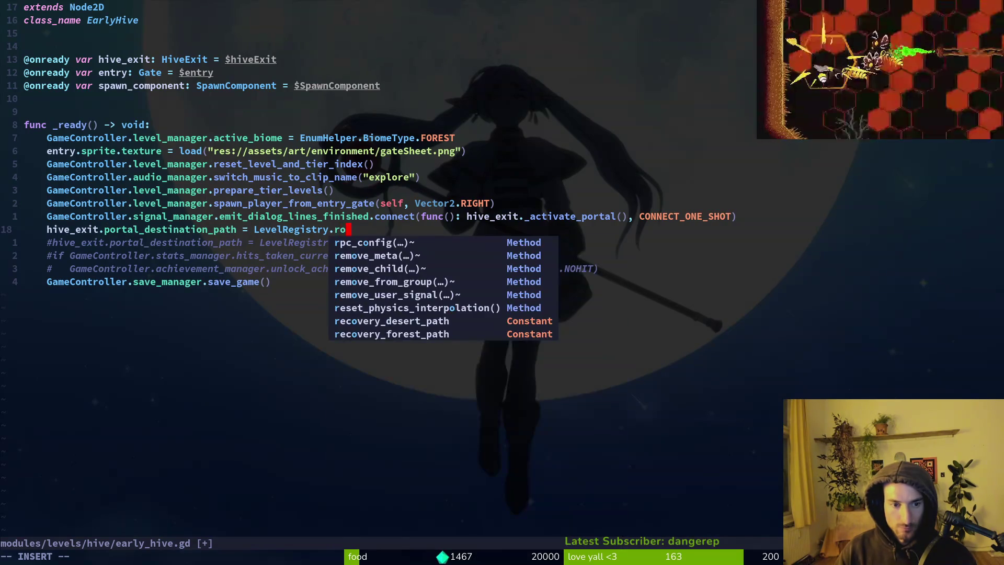
{"action": "key", "text": "Escape"}
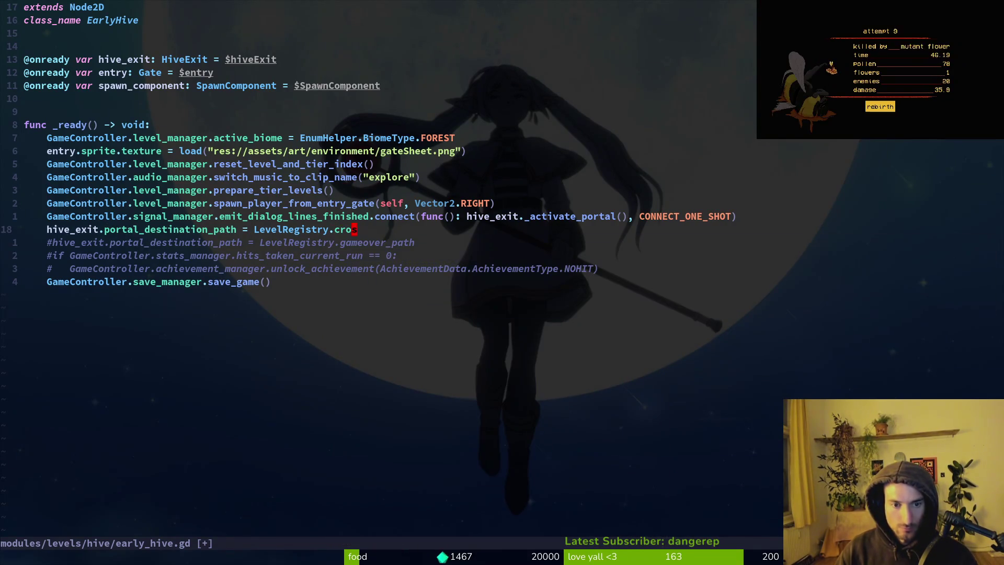
{"action": "key", "text": "Return"}
{"action": "key", "text": "Escape"}
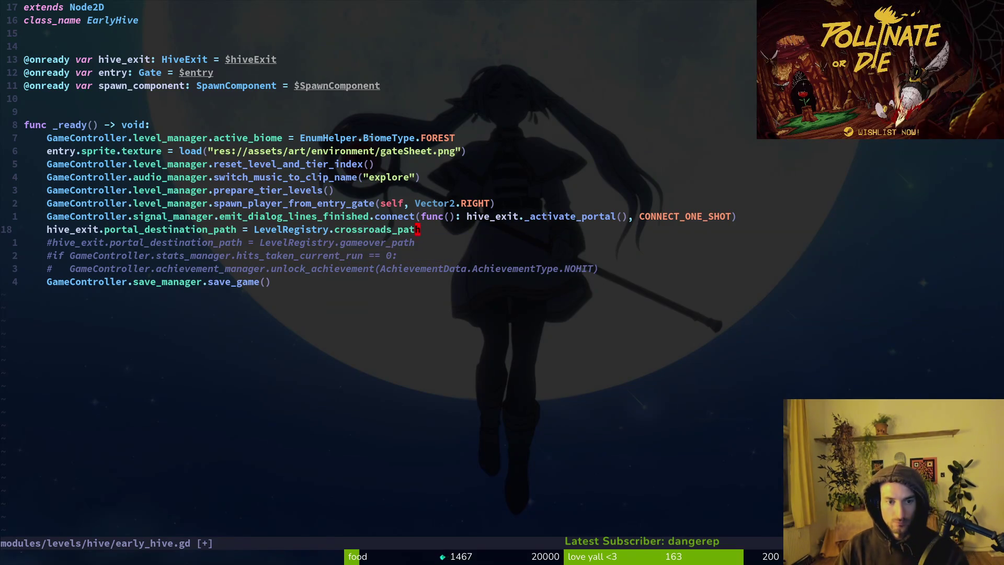
Open redtailed_hive.gd and copy line 17 of early_hive.gd.
{"action": "key", "text": "space"}
{"action": "key", "text": "f"}
{"action": "key", "text": "f"}
{"action": "type", "text": "redtail"}
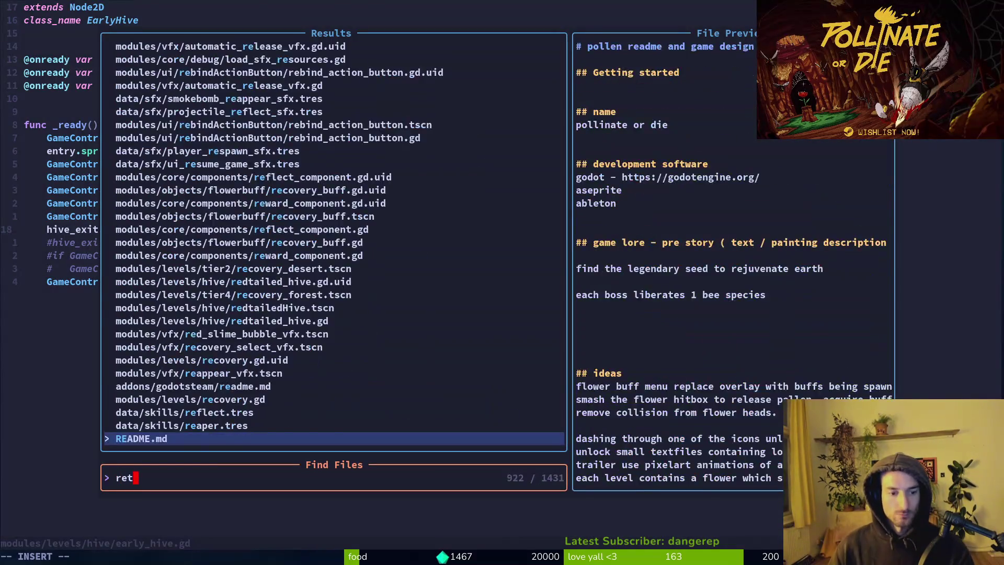
{"action": "key", "text": "Return"}
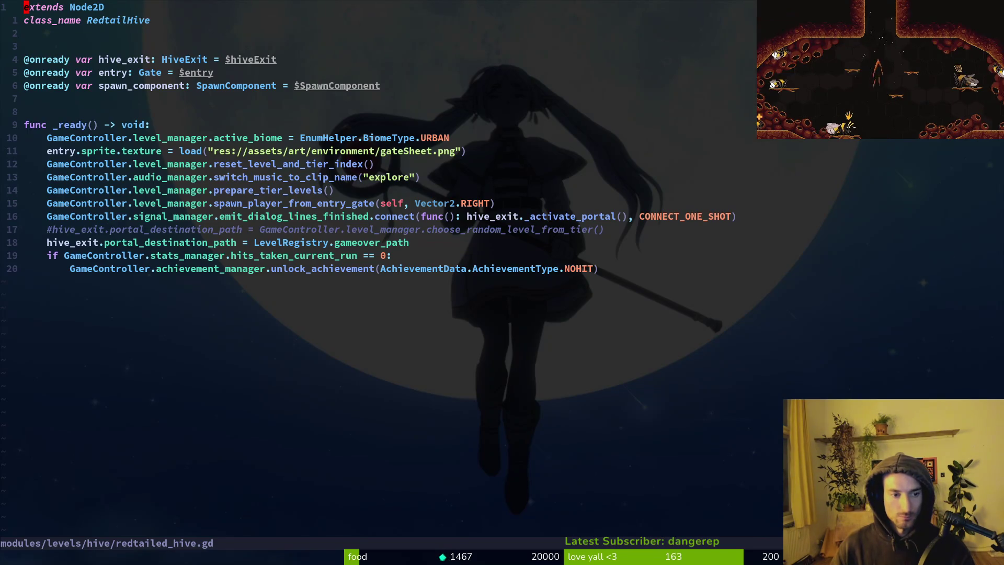
{"action": "key", "text": "ctrl+6"}
{"action": "key", "text": "y"}
{"action": "key", "text": "y"}
{"action": "key", "text": "ctrl+6"}
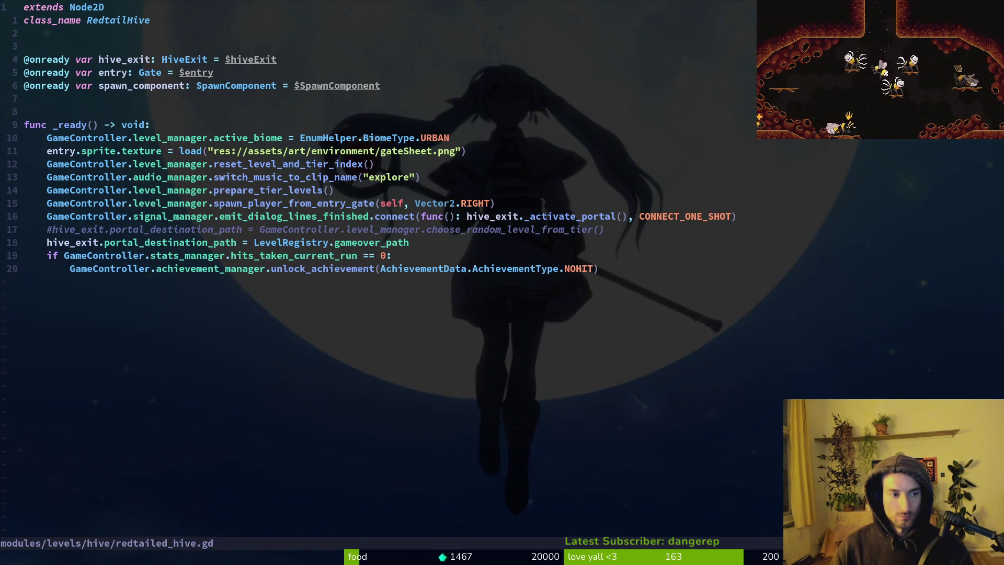
Save early_hive.gd and bring up the Godot editor showing the crossroads scene.
{"action": "key", "text": "ctrl+6"}
{"action": "type", "text": "write"}
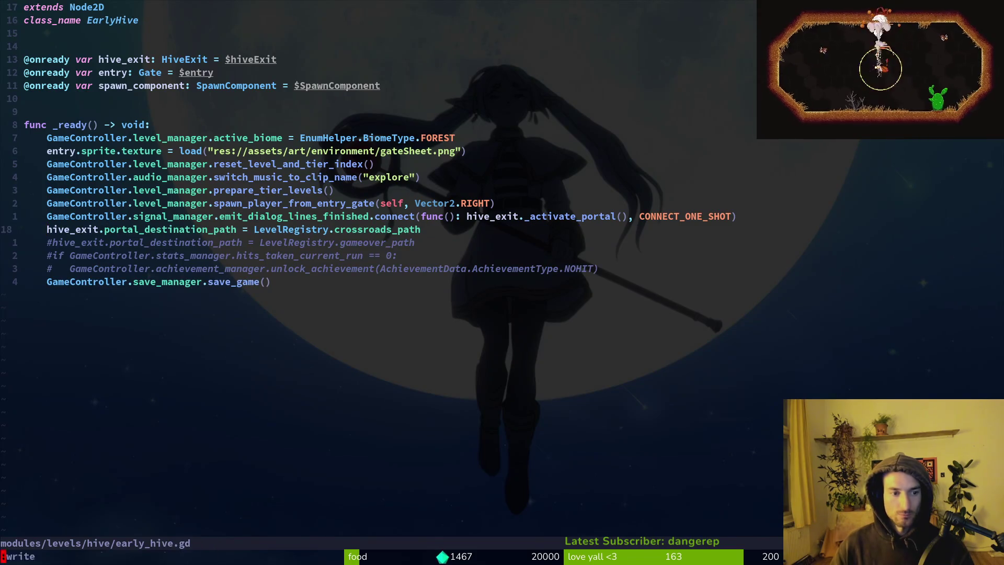
{"action": "key", "text": "Return"}
{"action": "key", "text": "alt+Tab"}
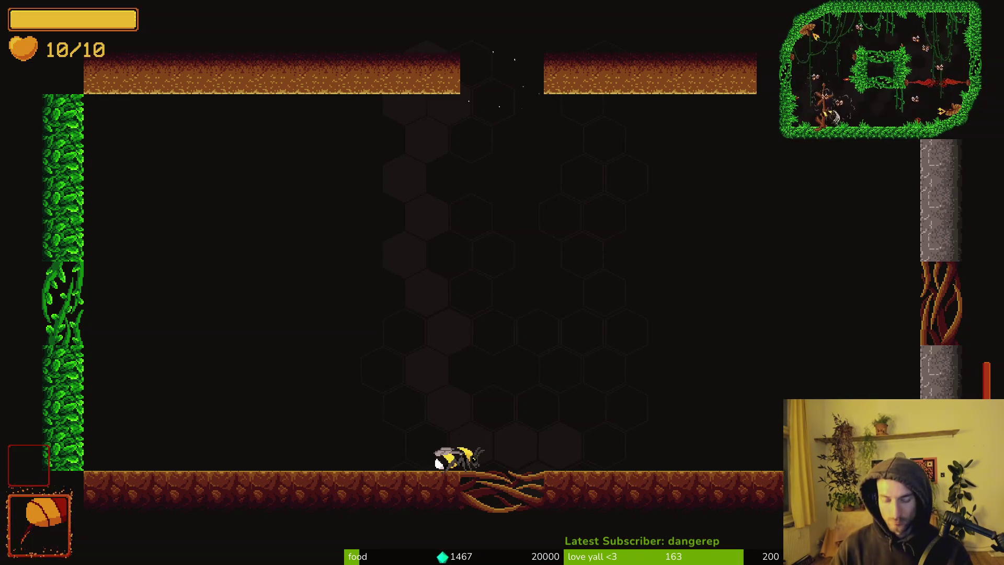
{"action": "key", "text": "alt+Tab"}
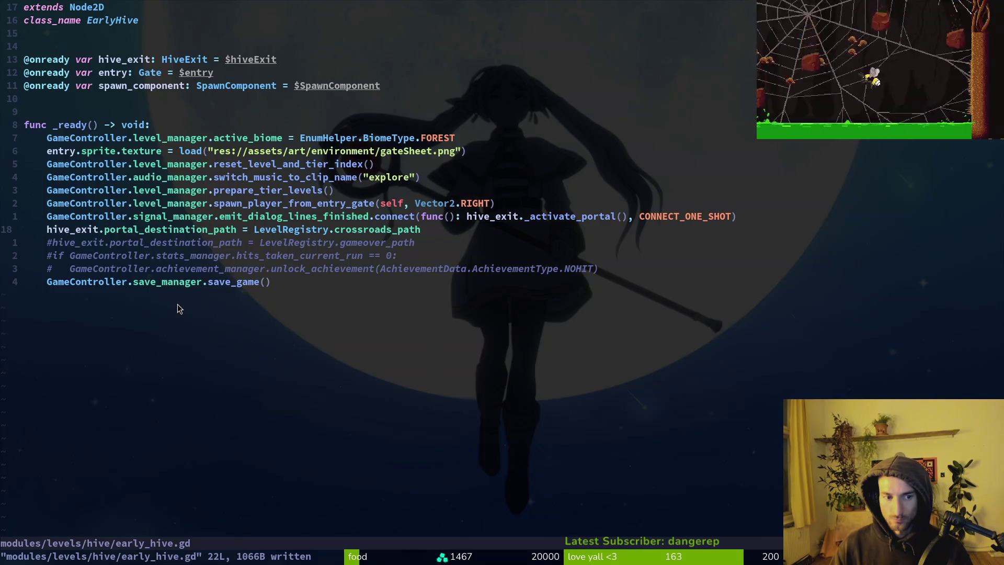
{"action": "key", "text": "alt+Tab"}
{"action": "key", "text": "alt+Tab"}
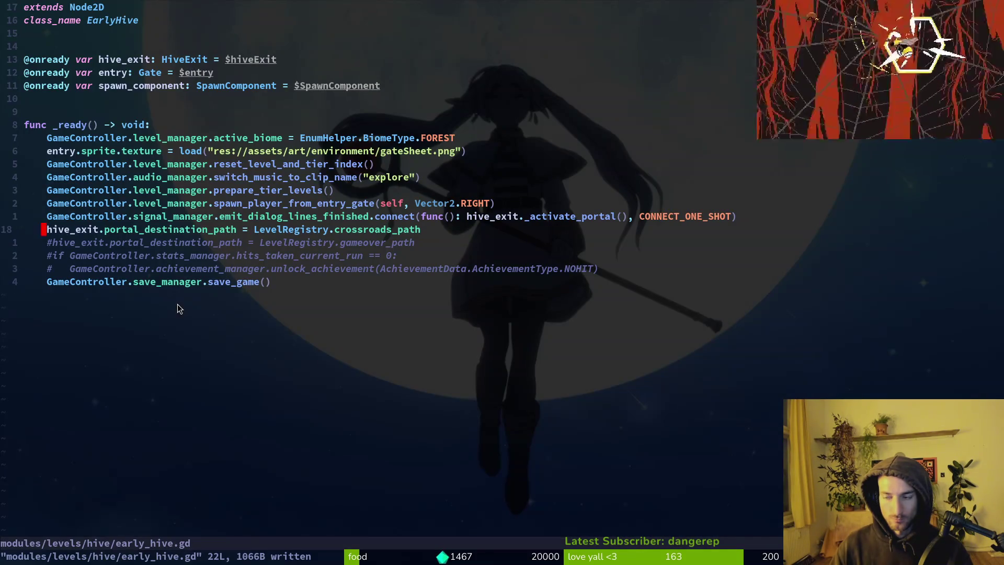
{"action": "key", "text": "alt+Tab"}
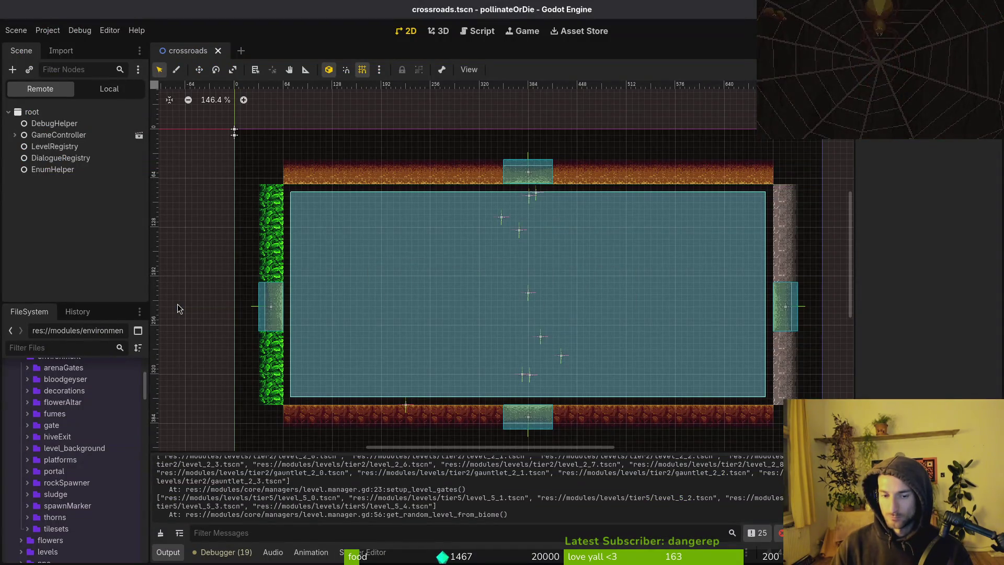
Restart the game with F5 and load the spider boss fight from the debug level select.
{"action": "key", "text": "F5"}
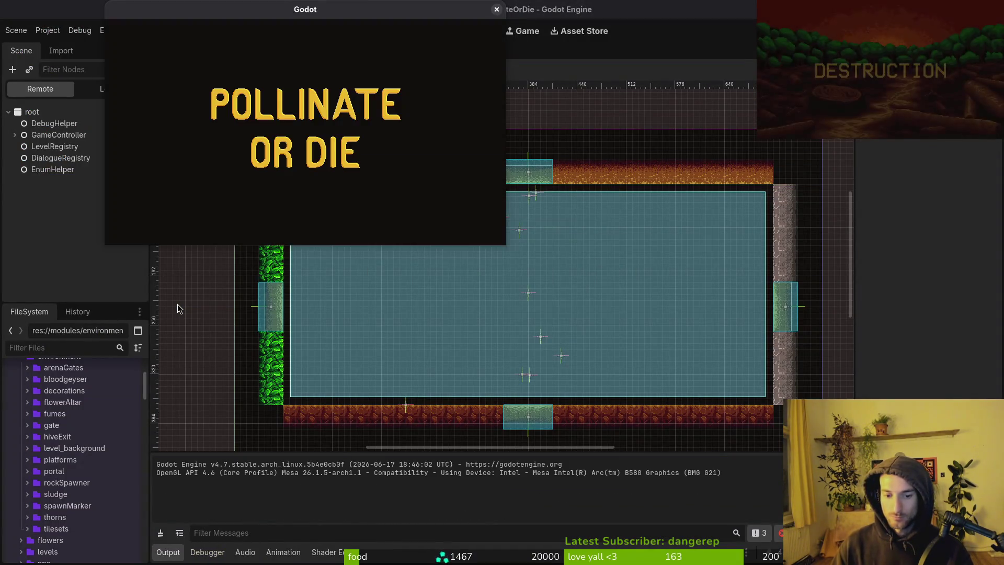
{"action": "key", "text": "Return"}
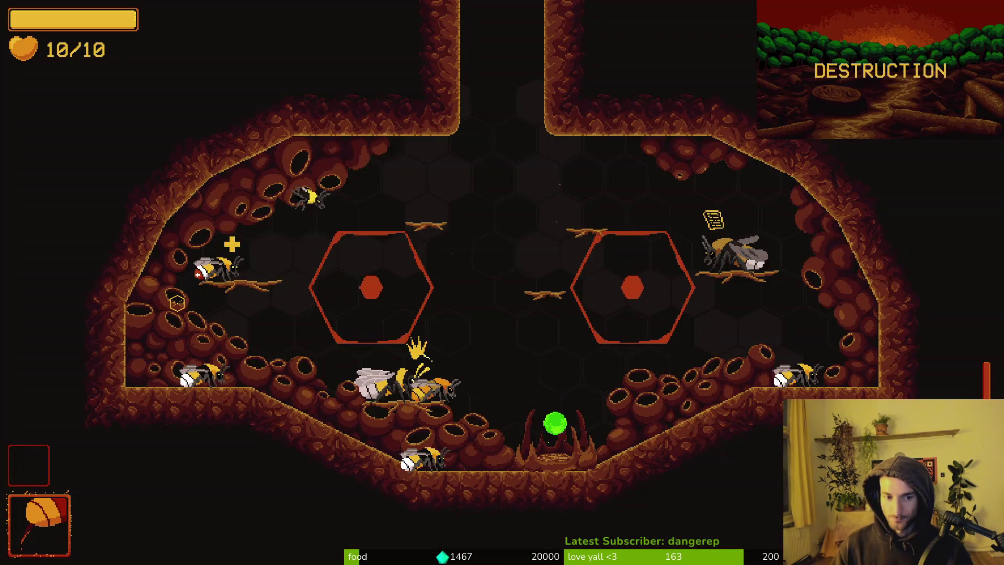
{"action": "key", "text": "Escape"}
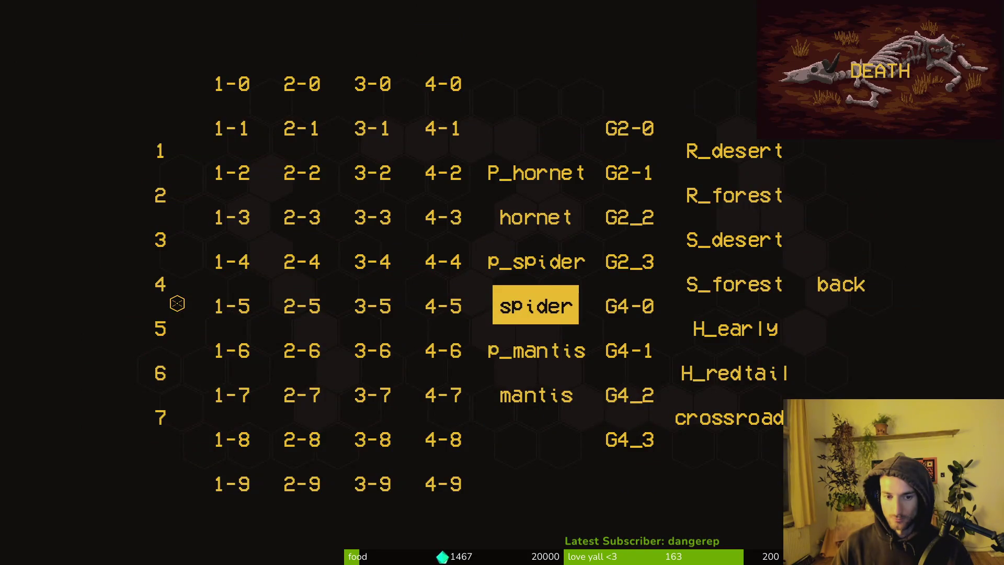
{"action": "key", "text": "Return"}
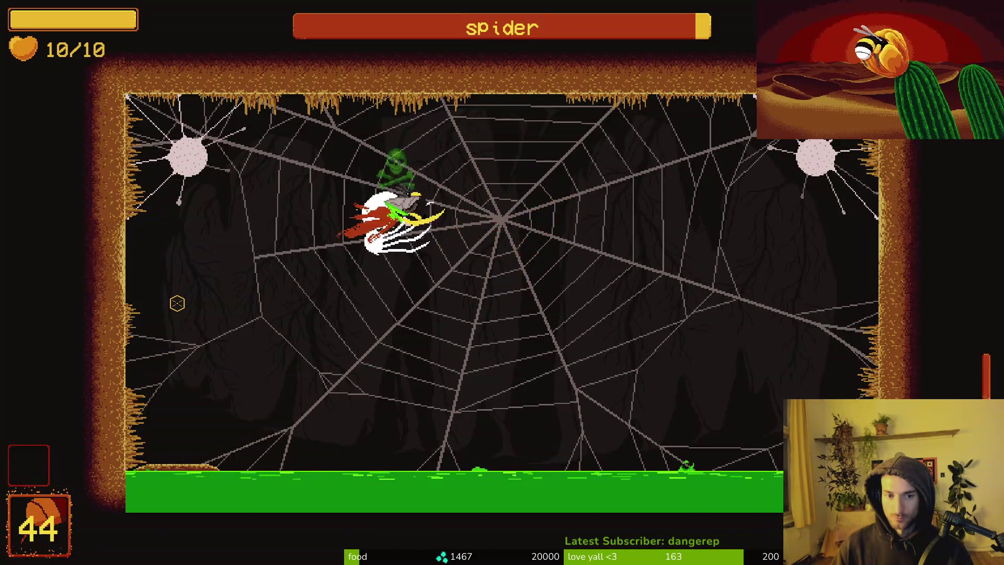
{"action": "key", "text": "s"}
Fire repeated honey shots at the spider boss while breaking free of the web and dodging rocks.
{"action": "left_click", "coordinate": [177, 303]}
{"action": "left_click", "coordinate": [178, 304]}
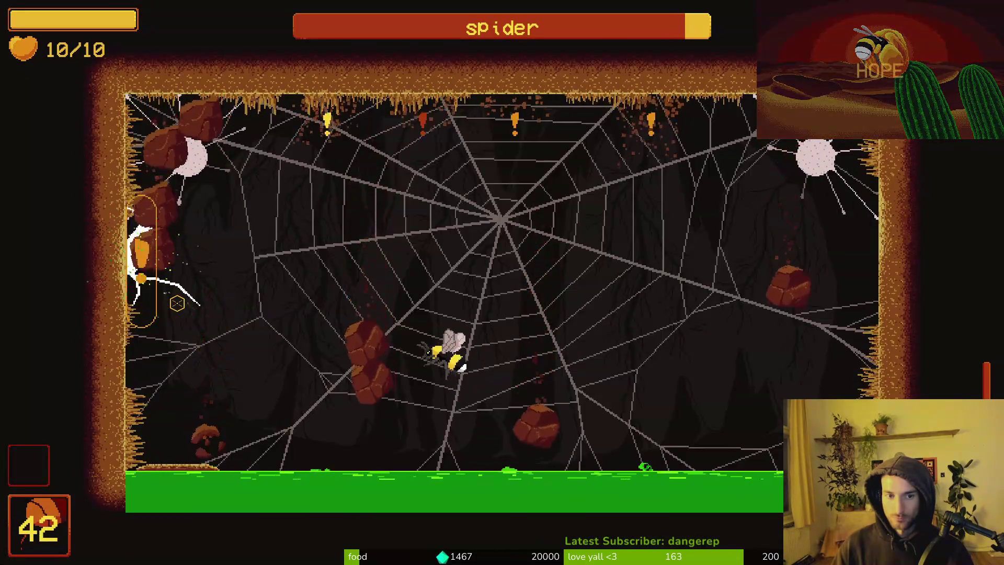
{"action": "left_click", "coordinate": [177, 303]}
{"action": "left_click", "coordinate": [178, 303]}
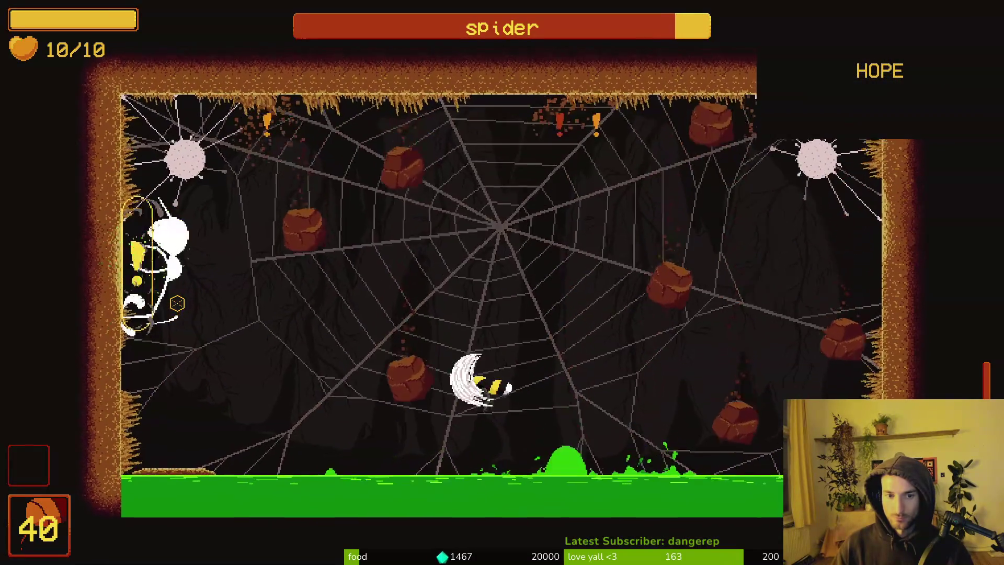
{"action": "left_click", "coordinate": [178, 303]}
{"action": "left_click", "coordinate": [178, 304]}
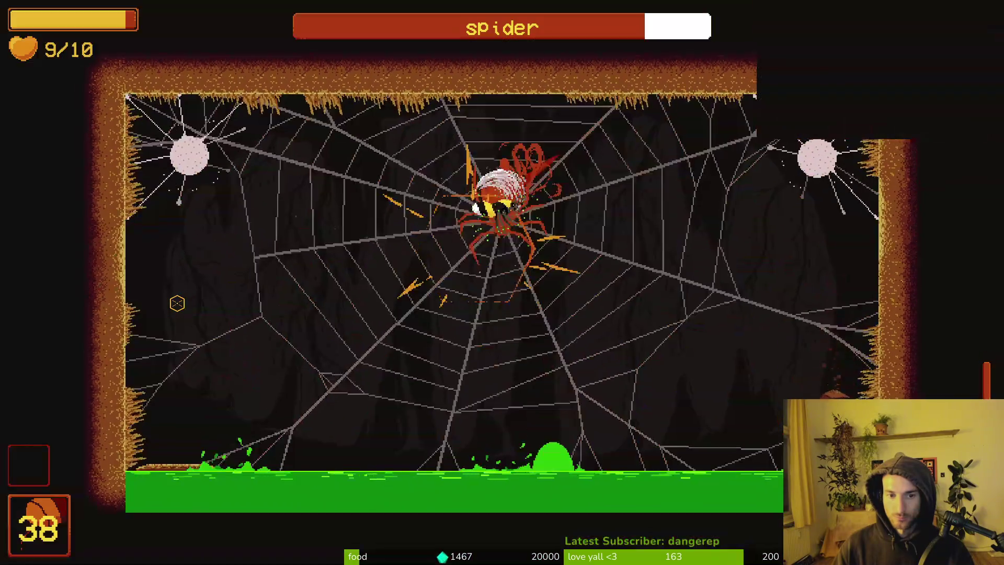
{"action": "left_click", "coordinate": [178, 304]}
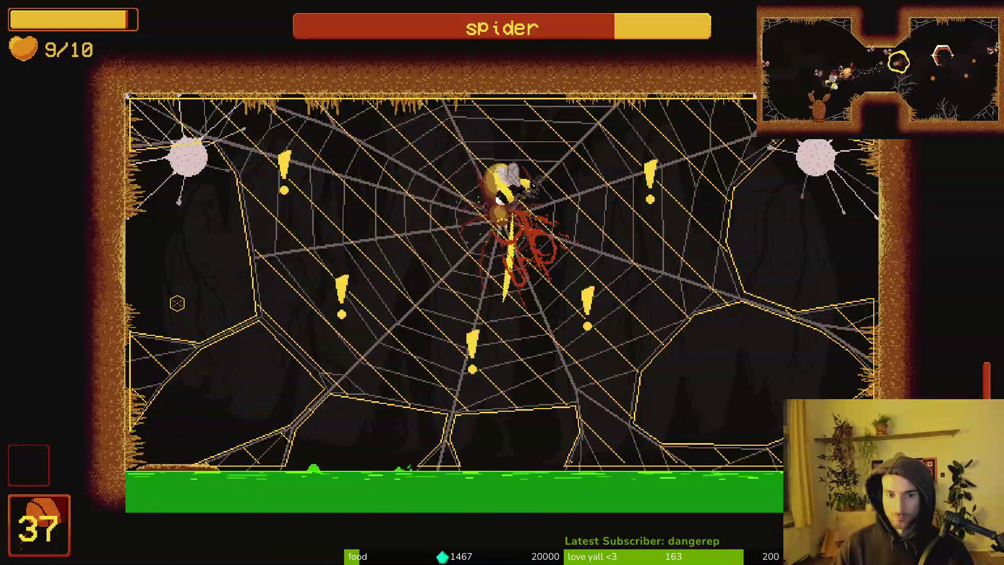
{"action": "left_click", "coordinate": [178, 304]}
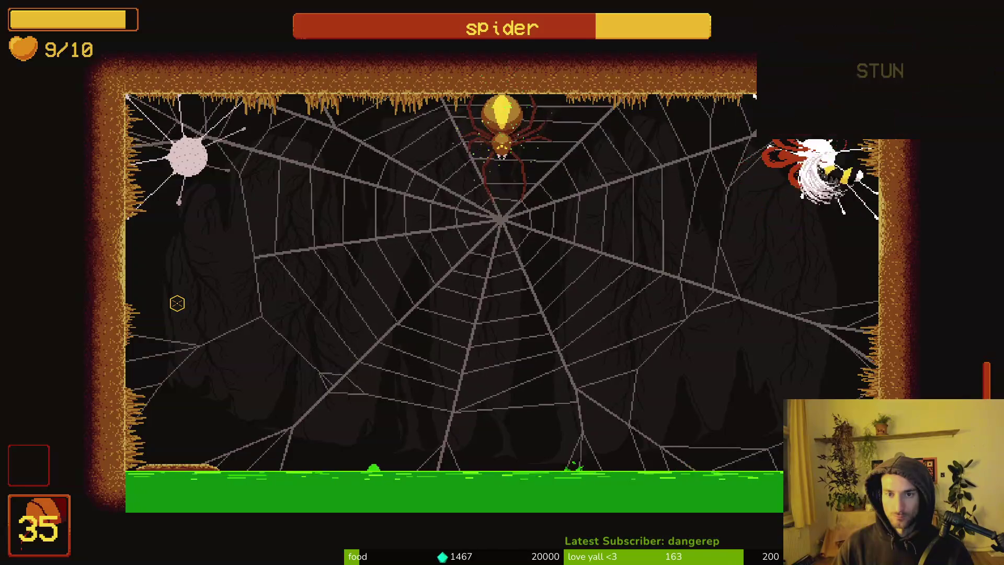
{"action": "left_click", "coordinate": [177, 303]}
{"action": "left_click", "coordinate": [178, 304]}
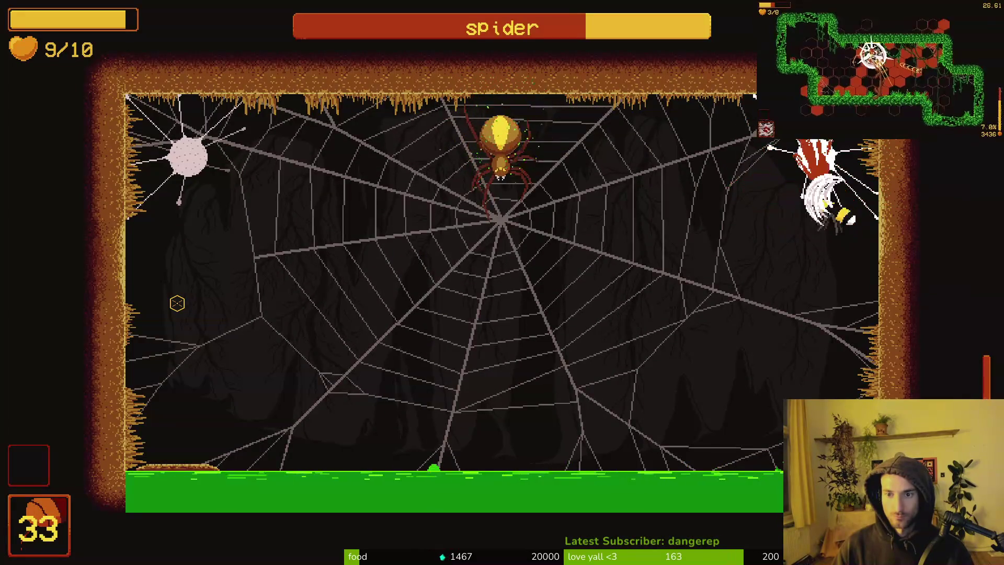
{"action": "left_click", "coordinate": [177, 303]}
{"action": "left_click", "coordinate": [178, 304]}
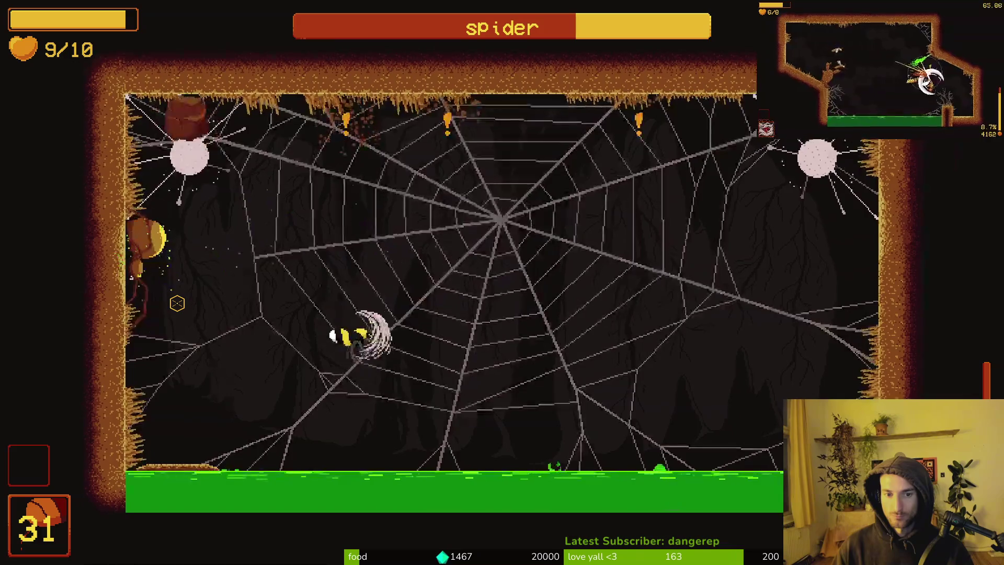
{"action": "left_click", "coordinate": [178, 303]}
{"action": "left_click", "coordinate": [177, 303]}
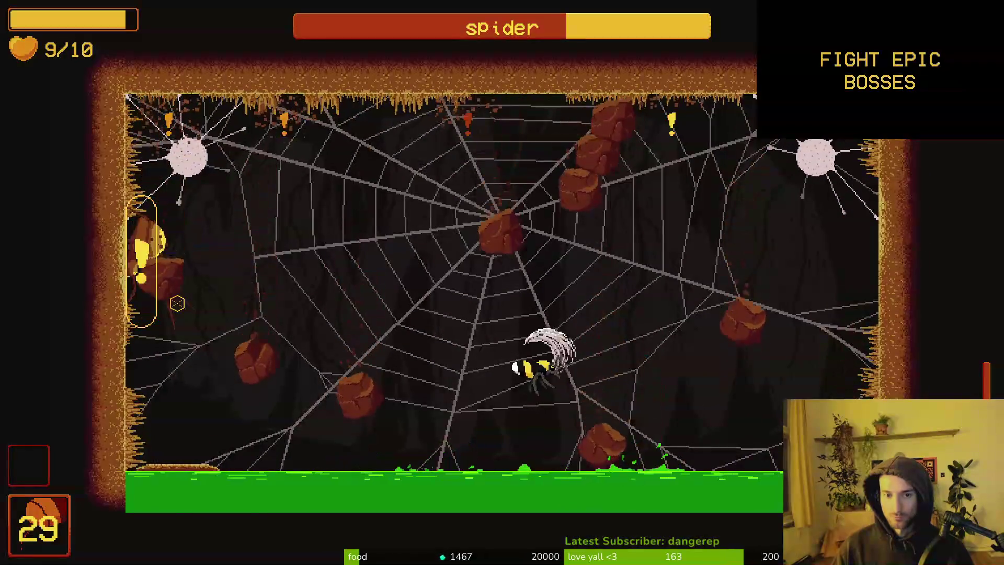
{"action": "left_click", "coordinate": [178, 304]}
{"action": "left_click", "coordinate": [178, 303]}
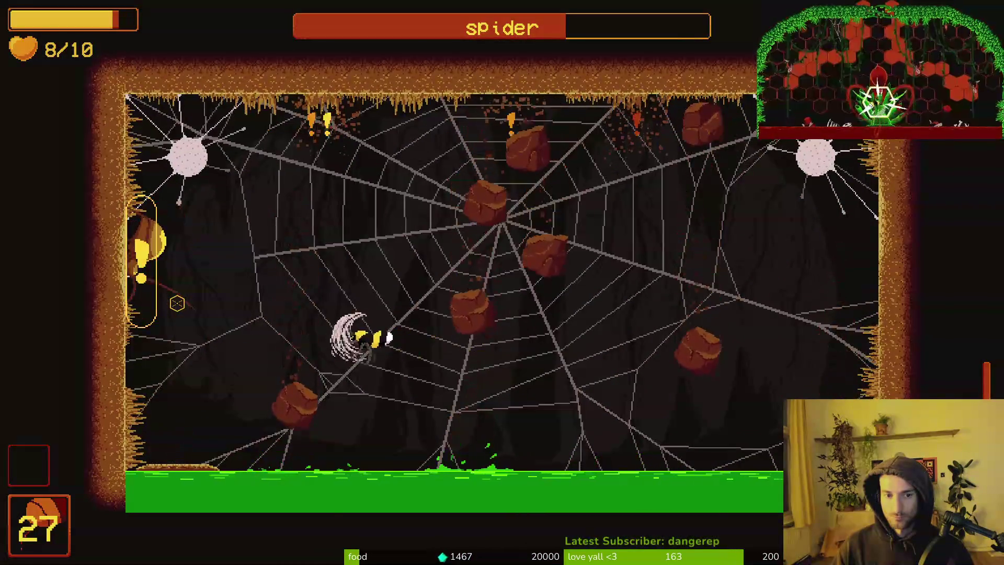
{"action": "left_click", "coordinate": [177, 303]}
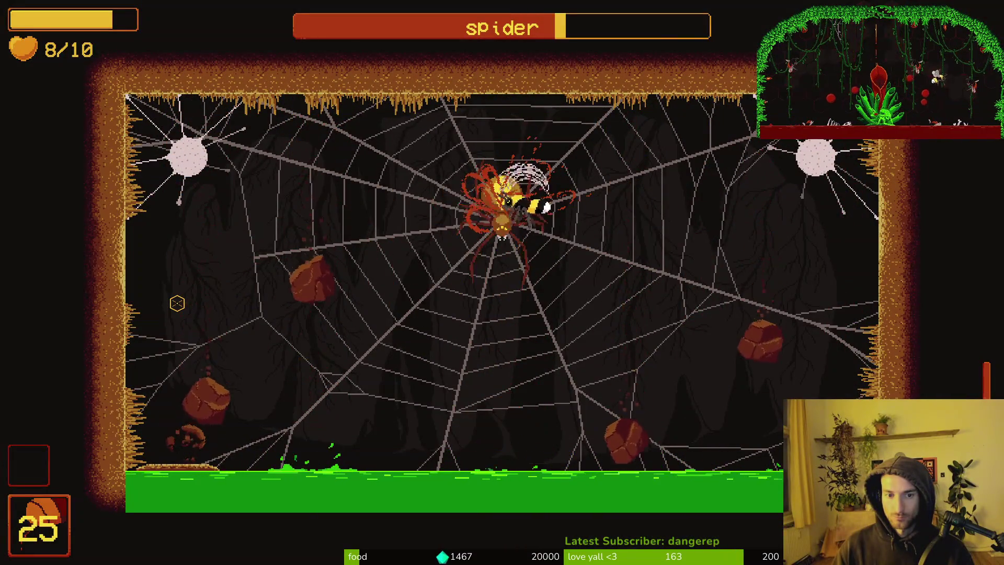
Keep shooting the spider until it explodes and its health bar empties.
{"action": "left_click", "coordinate": [177, 303]}
{"action": "left_click", "coordinate": [177, 303]}
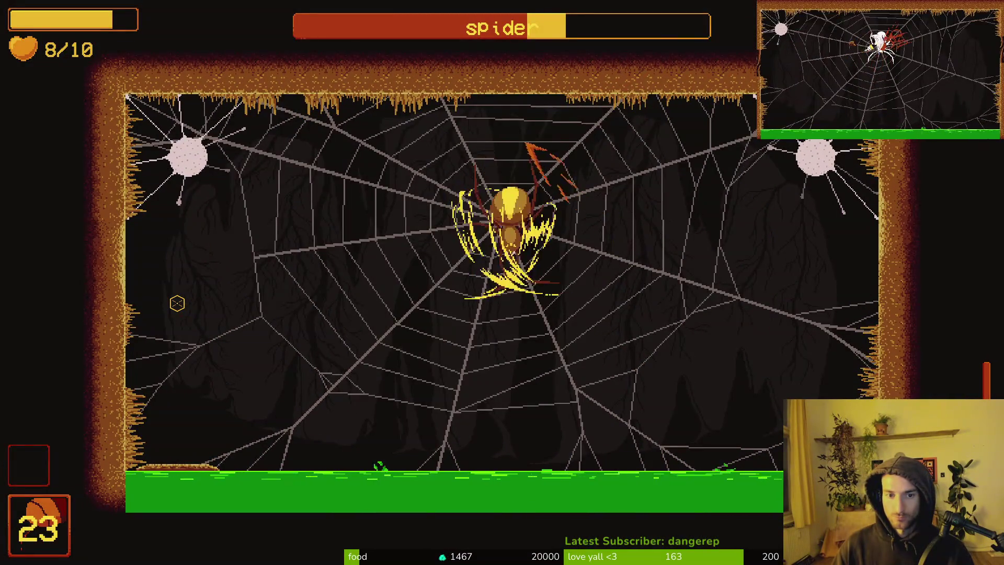
{"action": "left_click", "coordinate": [177, 304]}
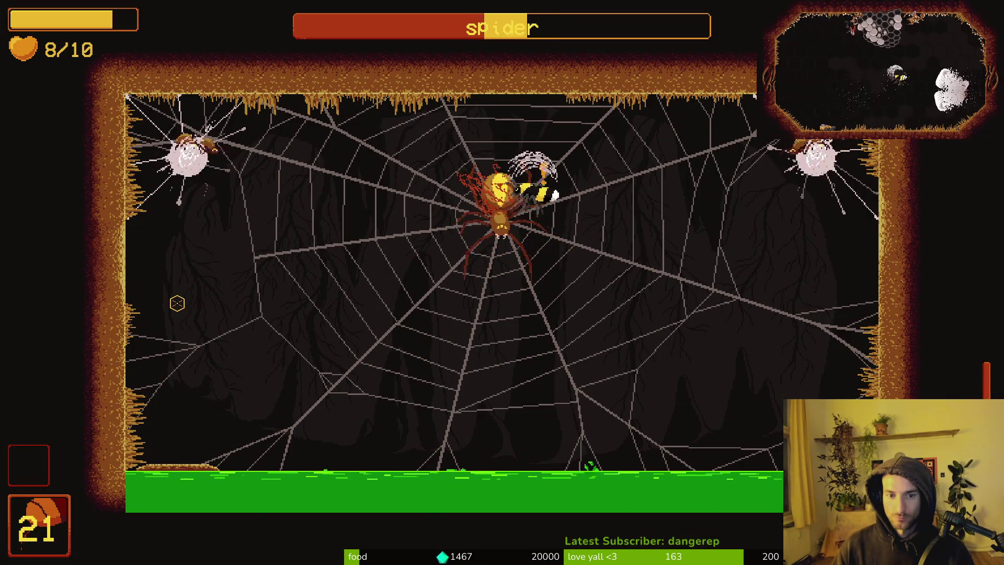
{"action": "left_click", "coordinate": [178, 304]}
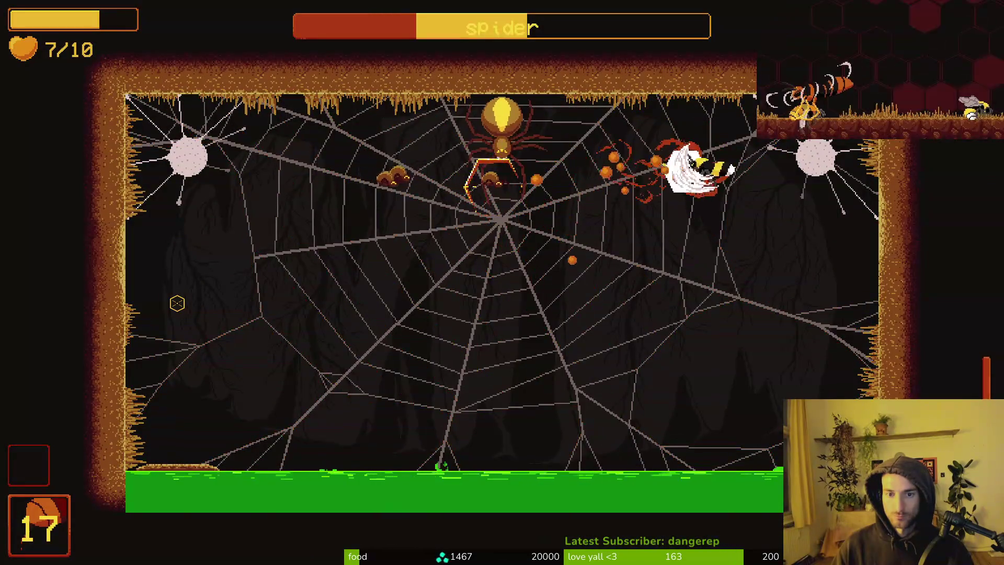
{"action": "left_click", "coordinate": [177, 303]}
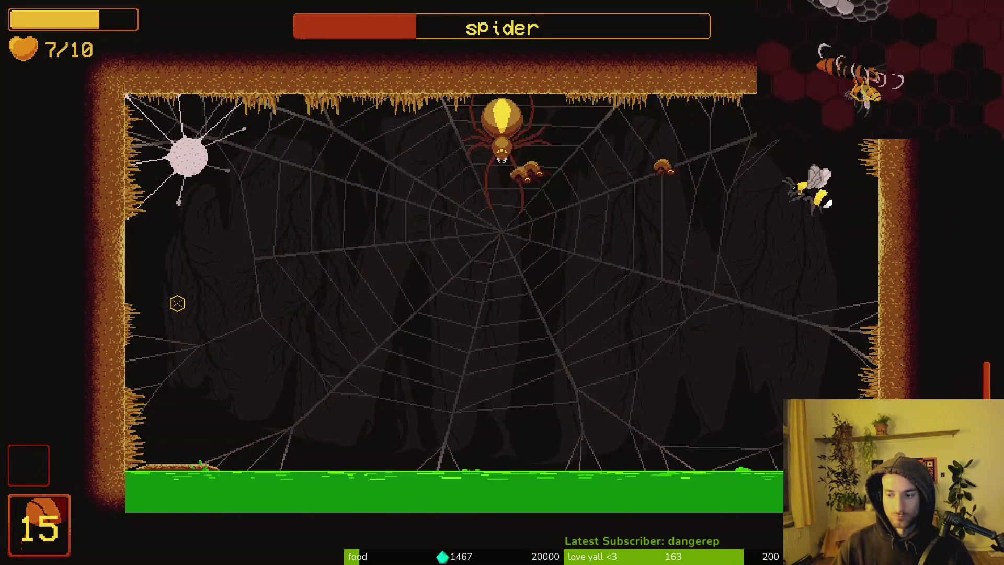
{"action": "left_click", "coordinate": [178, 304]}
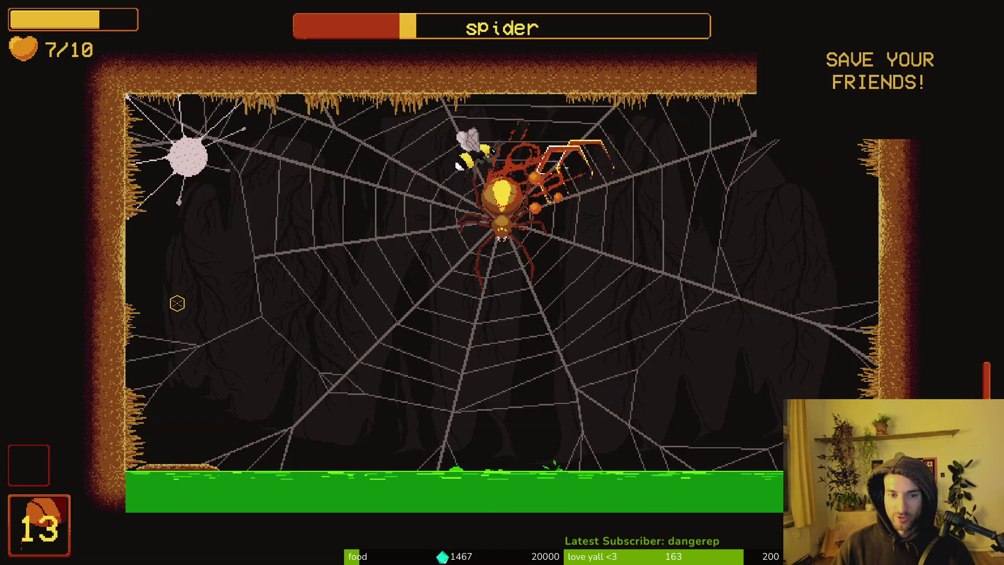
{"action": "left_click", "coordinate": [178, 304]}
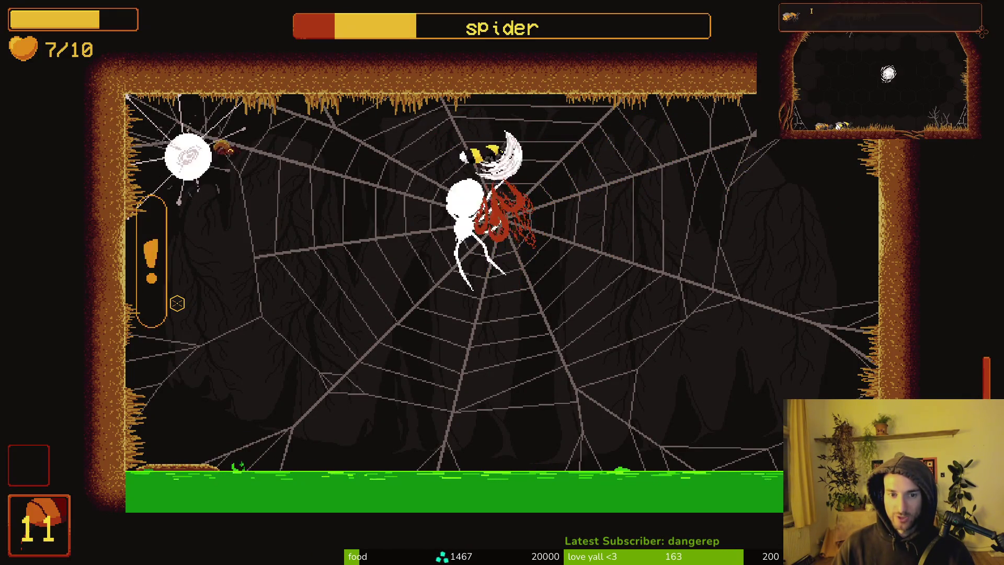
{"action": "left_click", "coordinate": [178, 304]}
{"action": "left_click", "coordinate": [177, 304]}
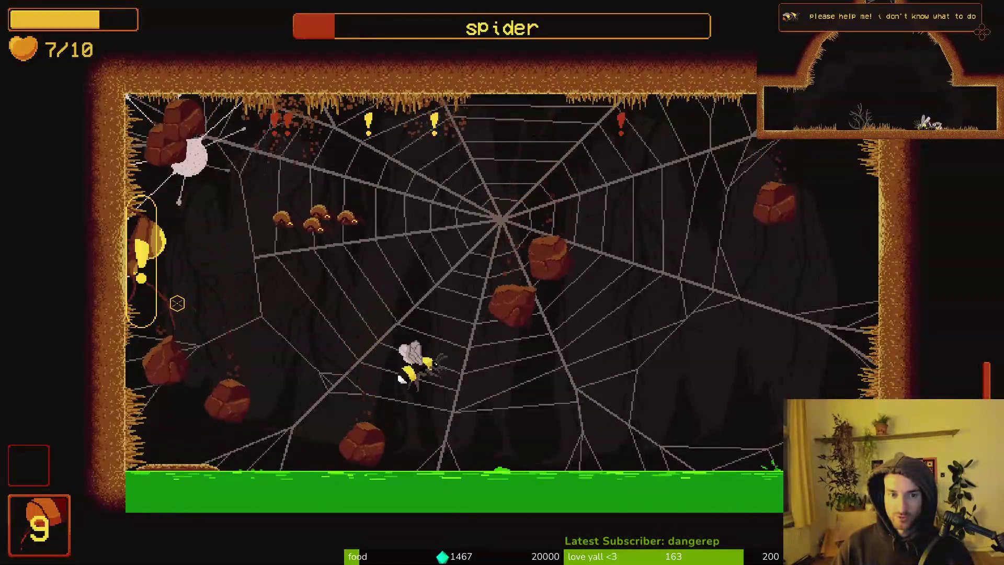
{"action": "left_click", "coordinate": [177, 303]}
{"action": "left_click", "coordinate": [178, 304]}
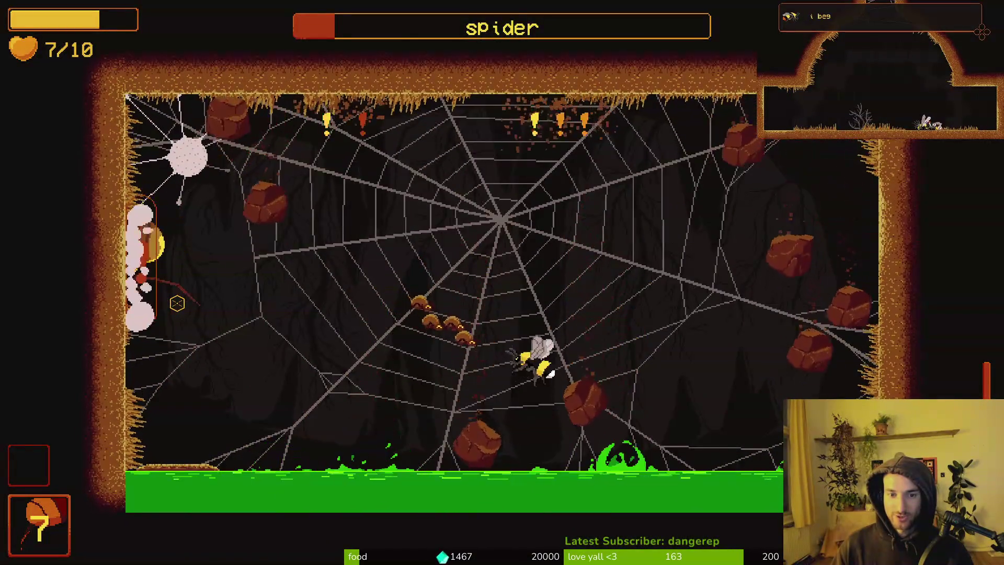
{"action": "left_click", "coordinate": [177, 304]}
{"action": "left_click", "coordinate": [178, 304]}
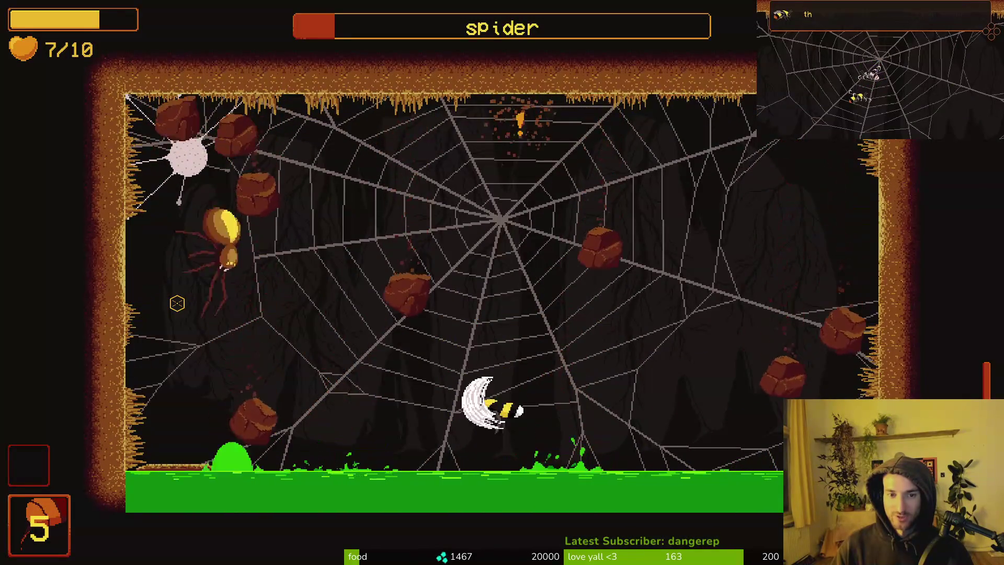
{"action": "left_click", "coordinate": [177, 304]}
{"action": "left_click", "coordinate": [177, 303]}
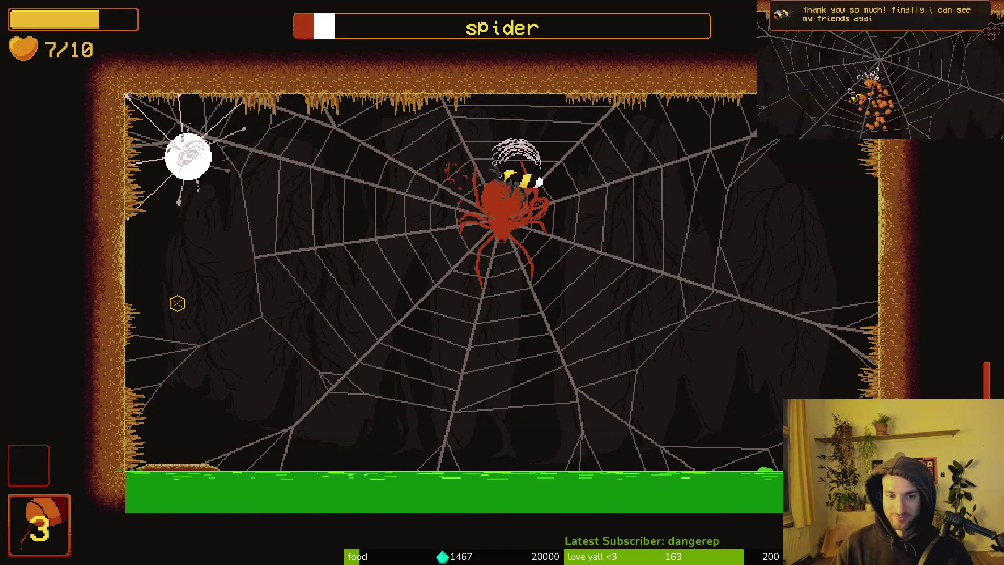
{"action": "left_click", "coordinate": [177, 304]}
{"action": "left_click", "coordinate": [178, 303]}
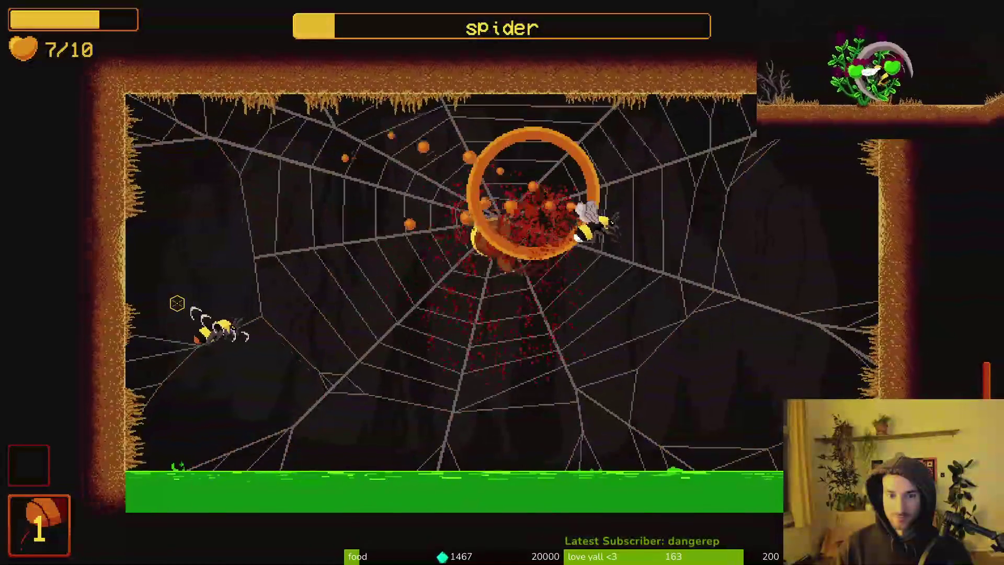
{"action": "left_click", "coordinate": [178, 304]}
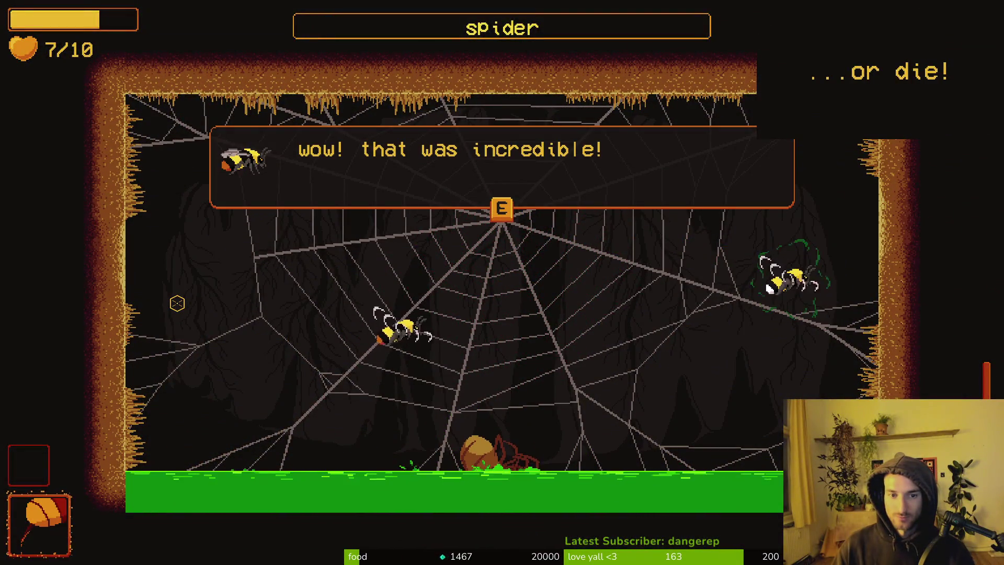
Advance through the rescued bee's thanks and the hive bee's lines until the dialogue closes.
{"action": "key", "text": "e"}
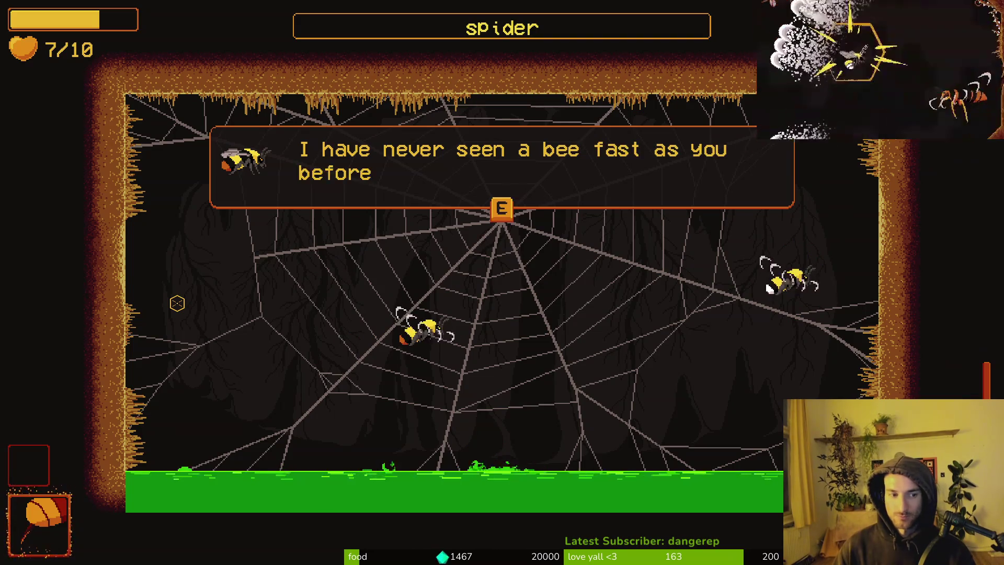
{"action": "key", "text": "e"}
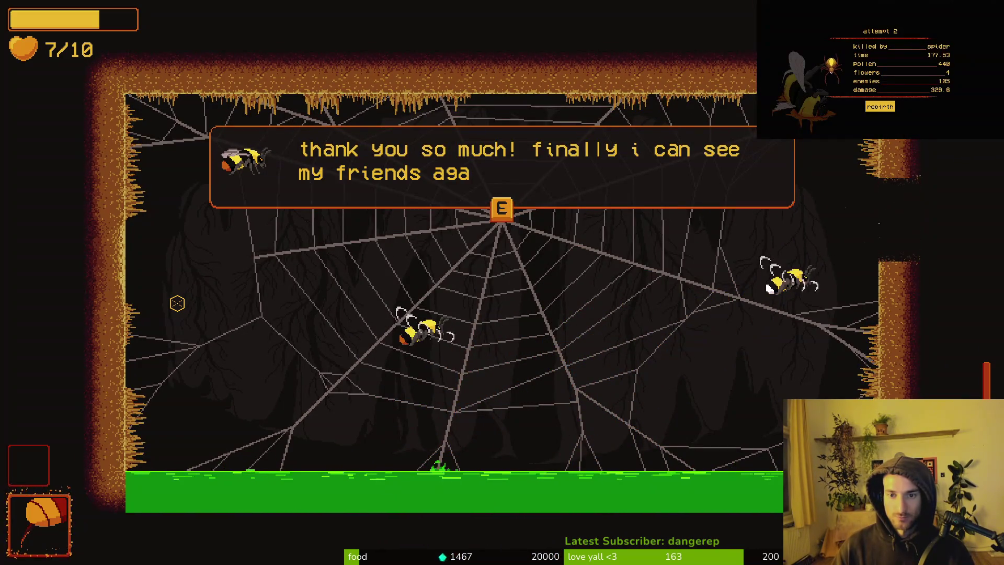
{"action": "key", "text": "e"}
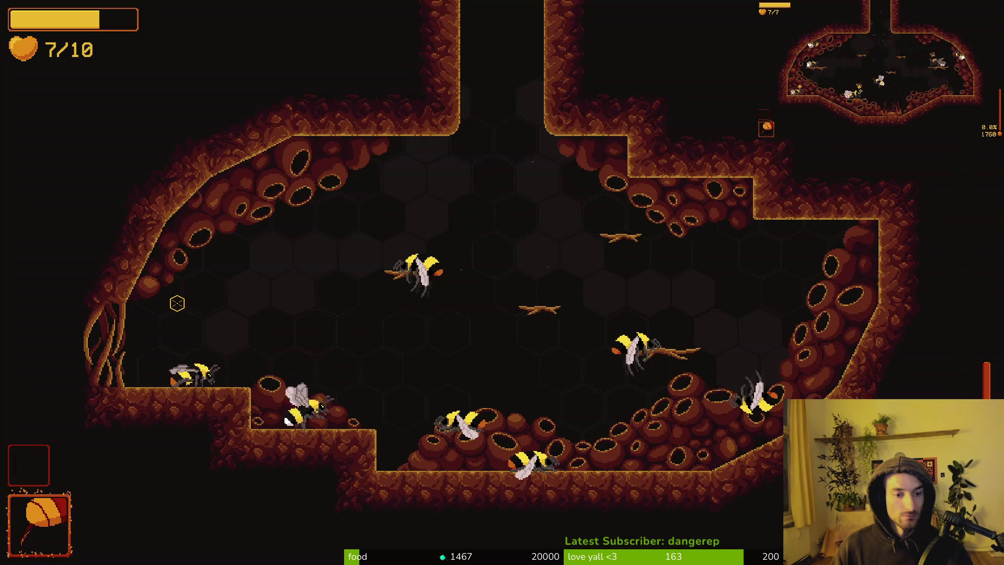
{"action": "key", "text": "e"}
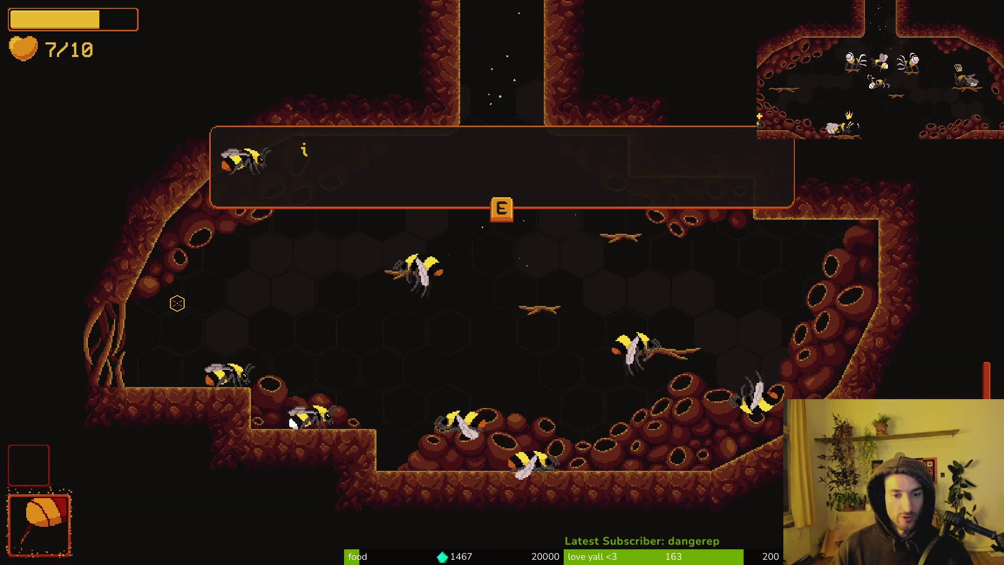
{"action": "key", "text": "e"}
{"action": "key", "text": "e"}
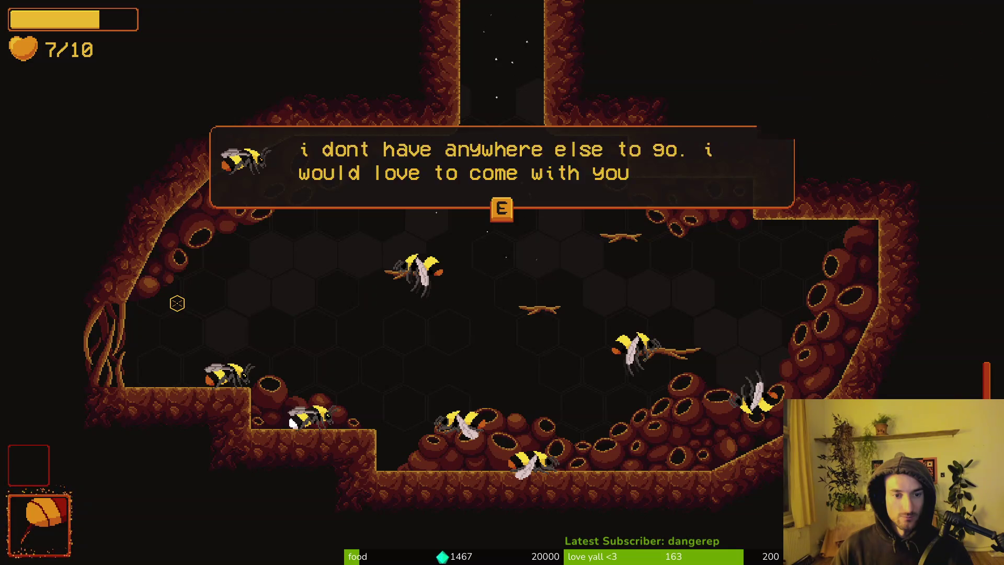
{"action": "key", "text": "e"}
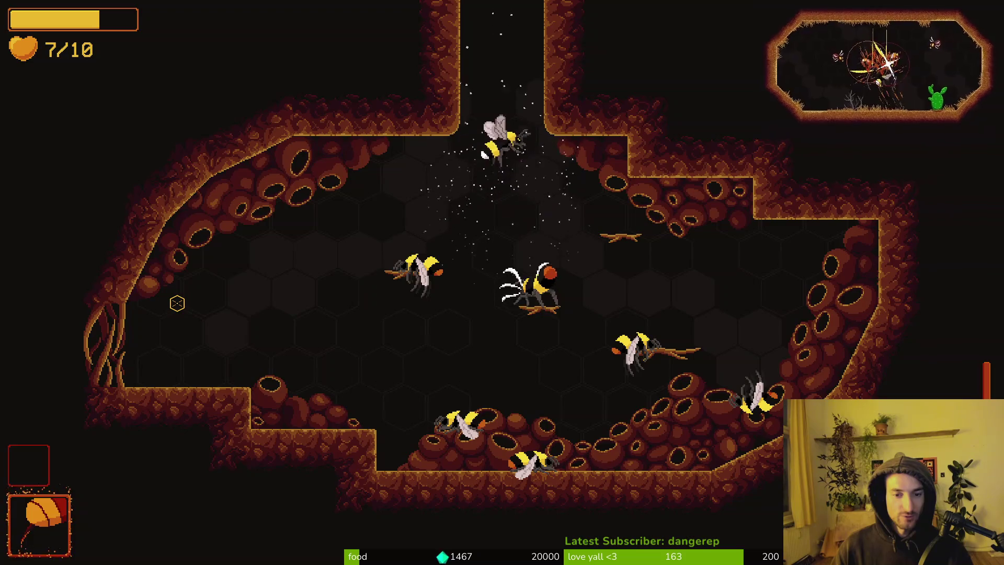
Fly up into the next cave room, fight the enemies around the pumpkin, and dash out left.
{"action": "key", "text": "w"}
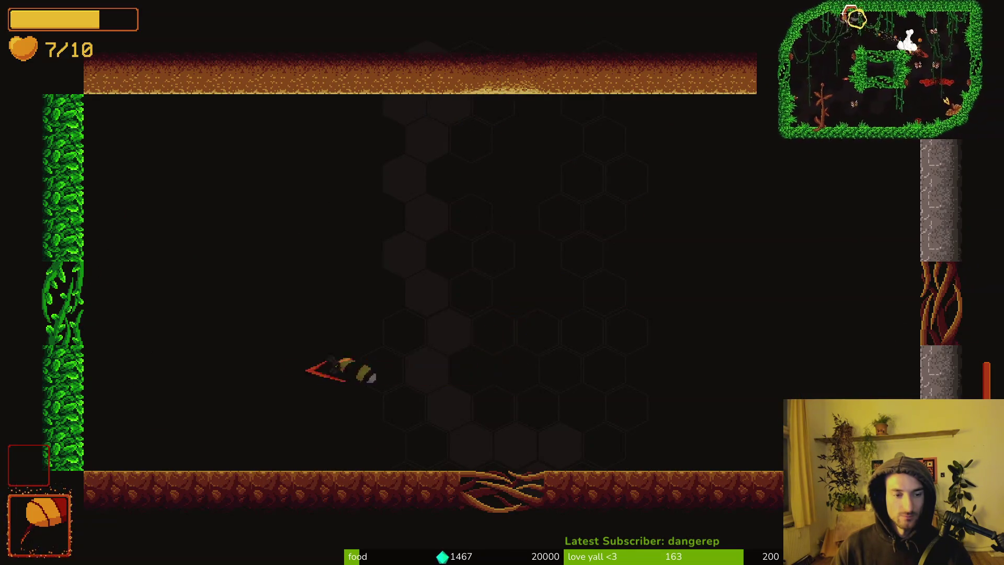
{"action": "key", "text": "w"}
{"action": "key", "text": "d"}
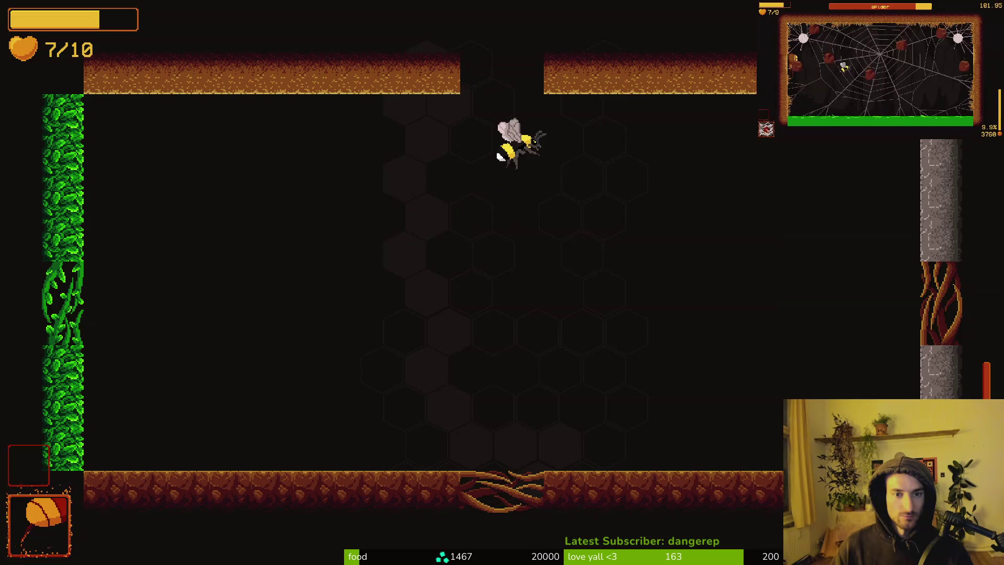
{"action": "key", "text": "w"}
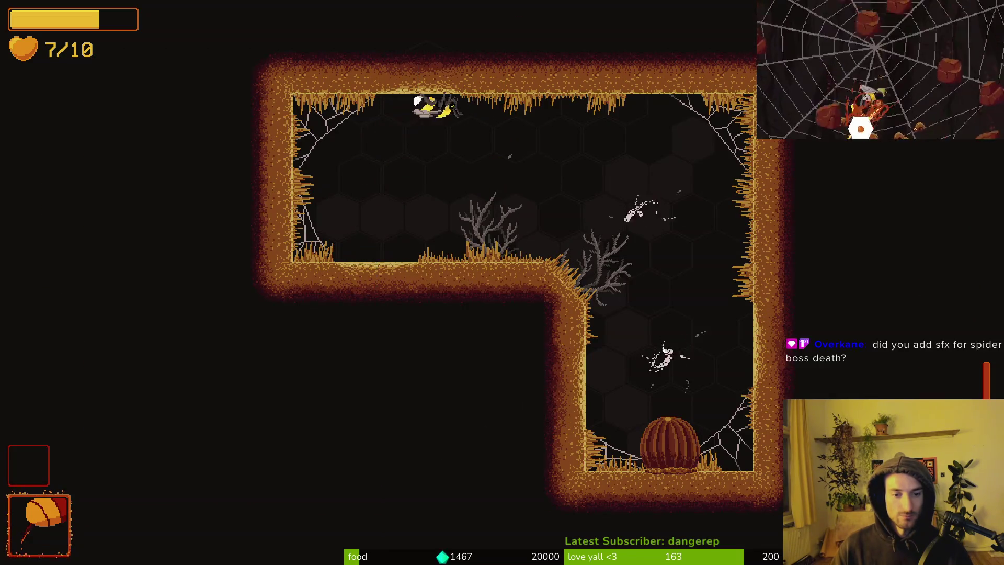
{"action": "key", "text": "d"}
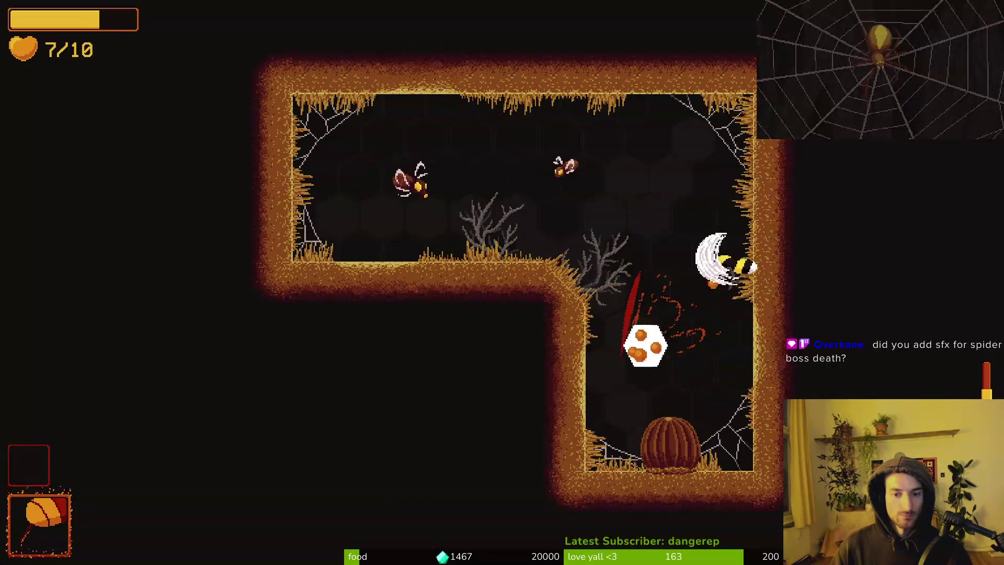
{"action": "key", "text": "w"}
{"action": "key", "text": "a"}
{"action": "key", "text": "d"}
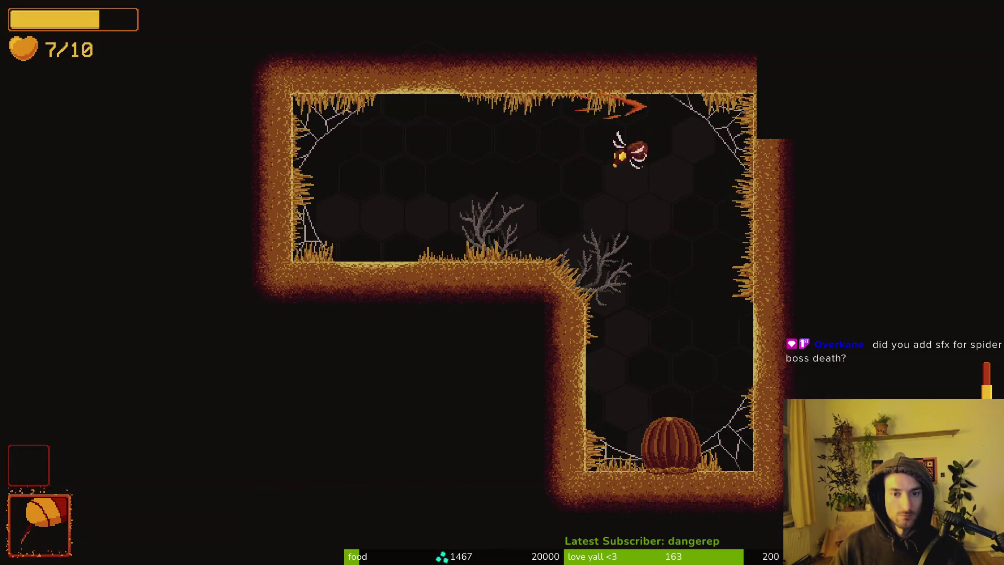
{"action": "key", "text": "s"}
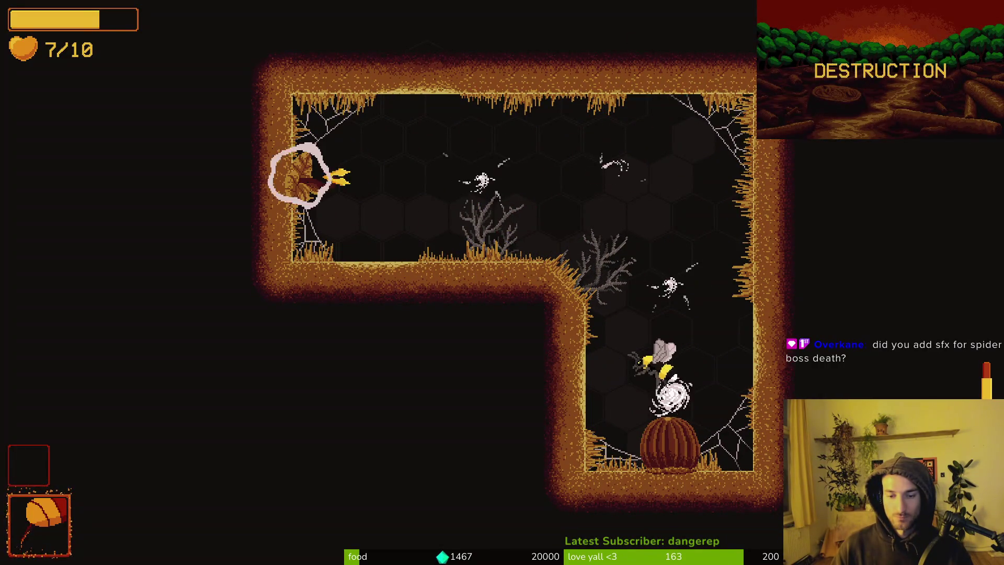
{"action": "key", "text": "w"}
{"action": "key", "text": "a"}
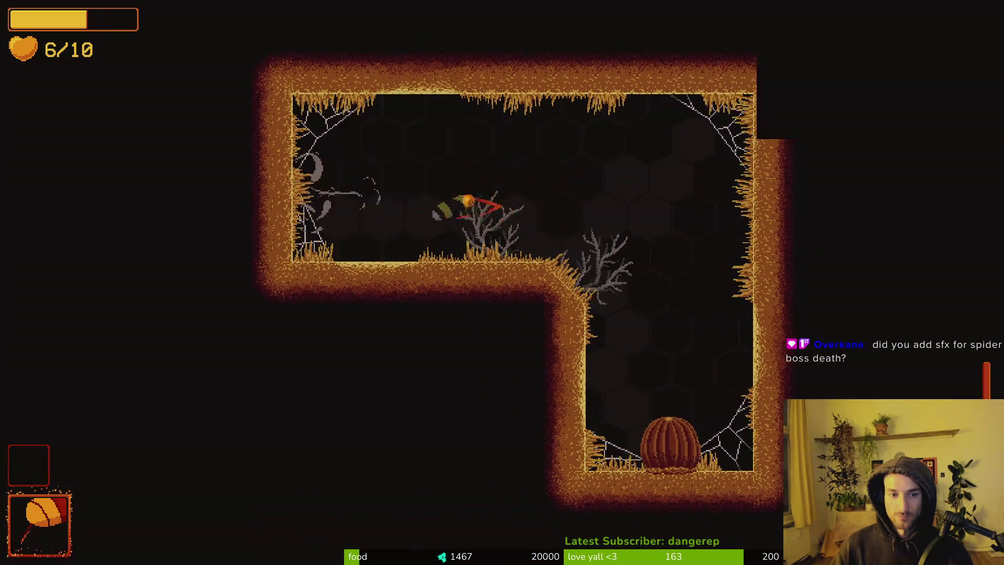
{"action": "key", "text": "s"}
{"action": "key", "text": "space"}
Slash the mosquitoes and flies in the cactus room, then pollinate the cactus flower.
{"action": "key", "text": "a"}
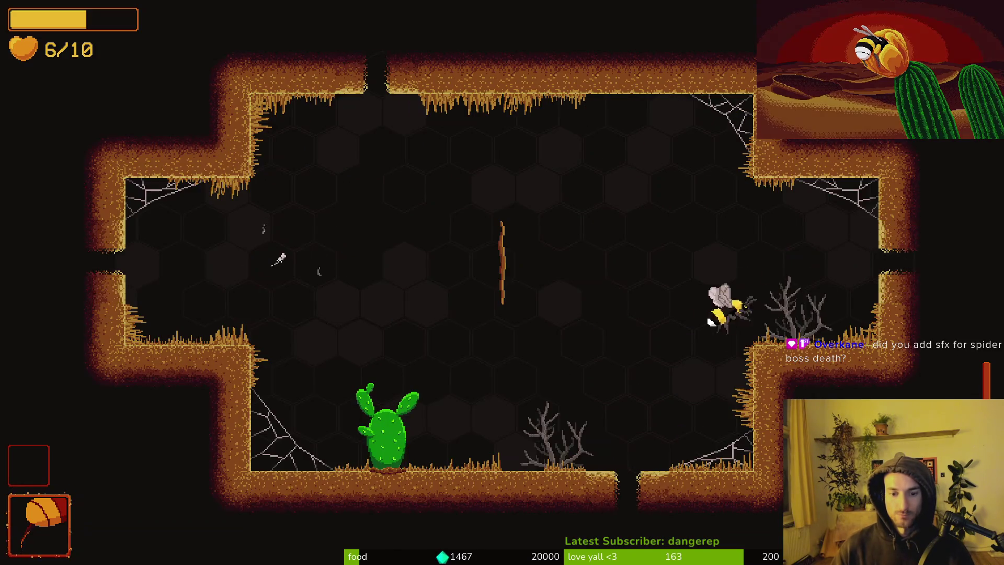
{"action": "key", "text": "w"}
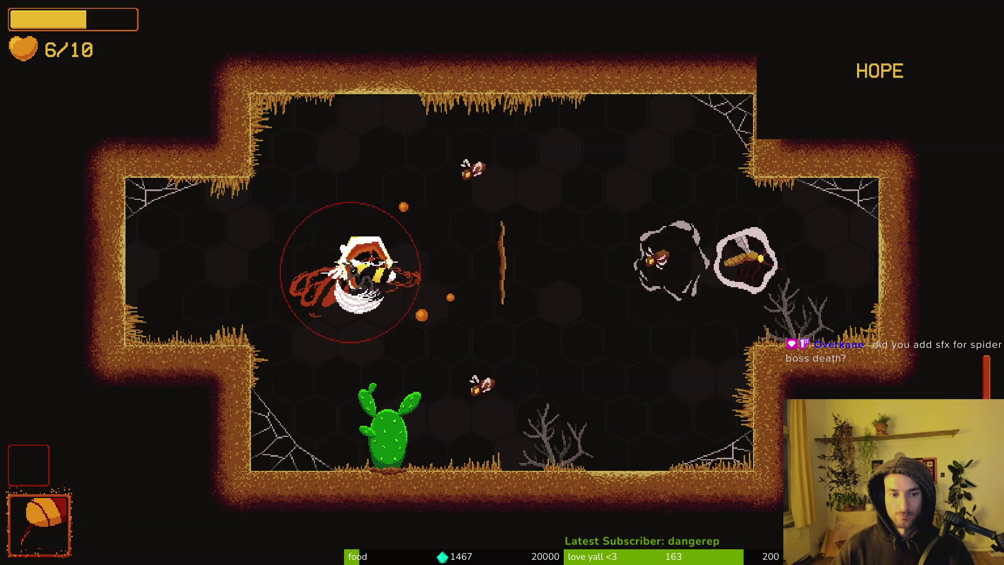
{"action": "key", "text": "s"}
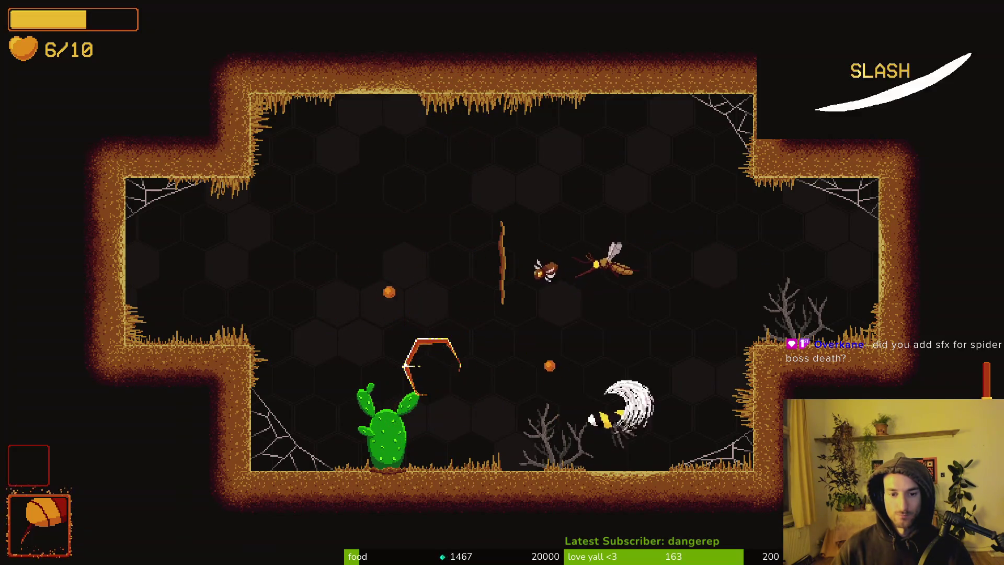
{"action": "key", "text": "w"}
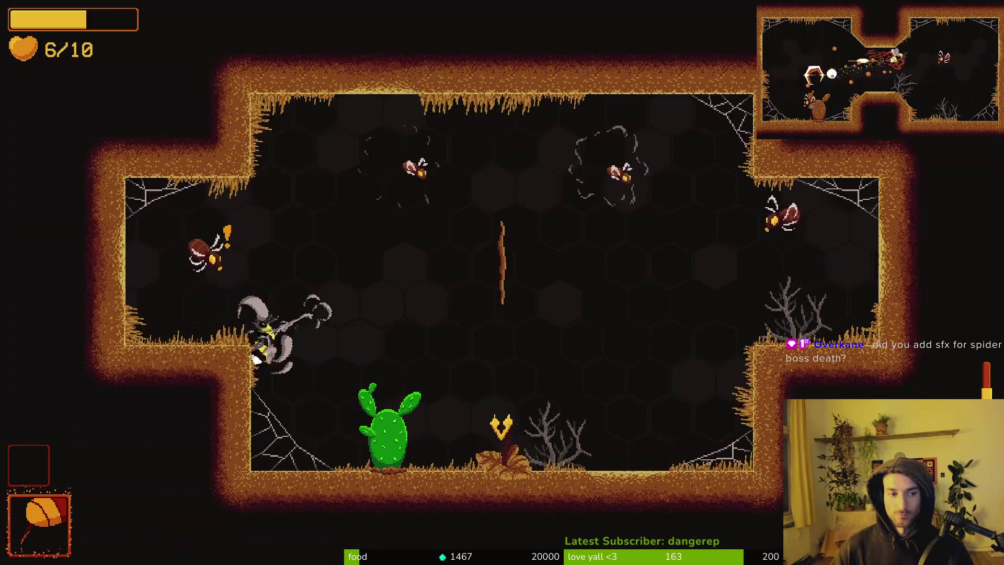
{"action": "key", "text": "s"}
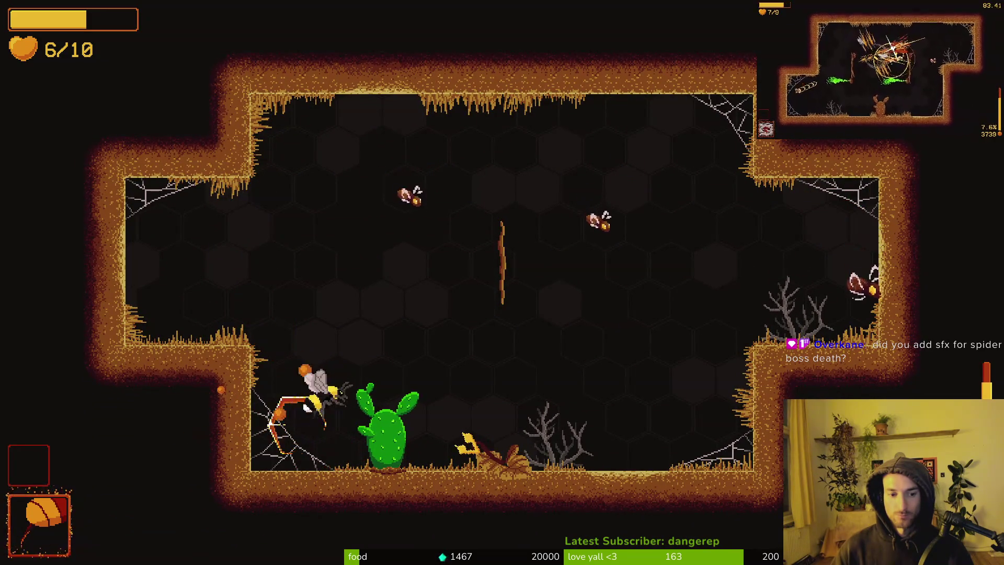
{"action": "key", "text": "w"}
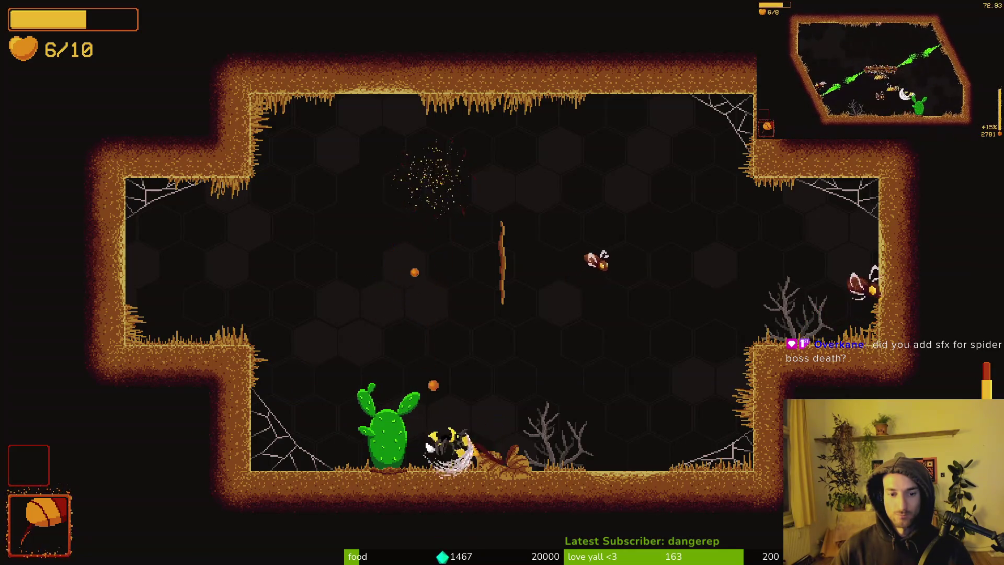
{"action": "key", "text": "w"}
{"action": "key", "text": "s"}
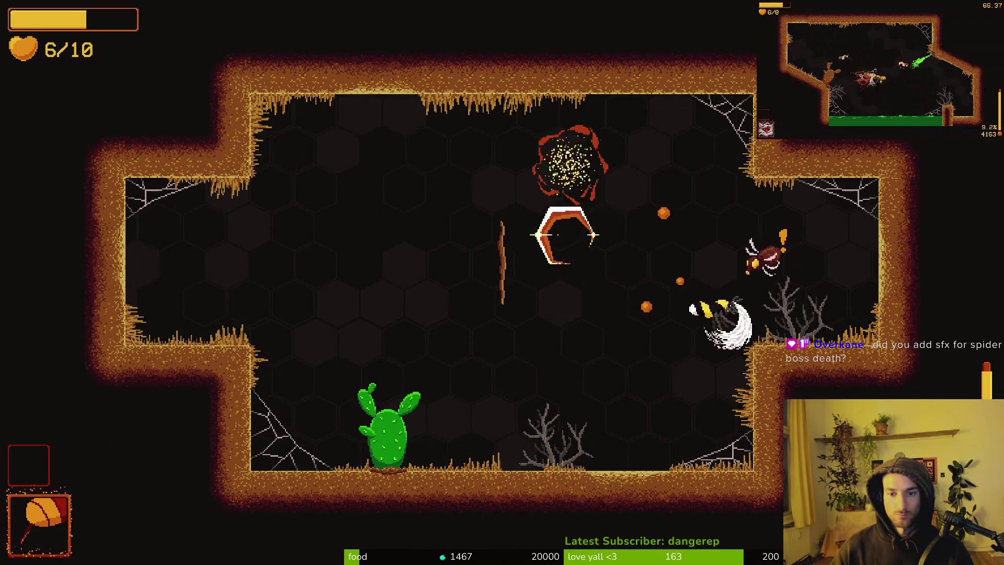
{"action": "key", "text": "a"}
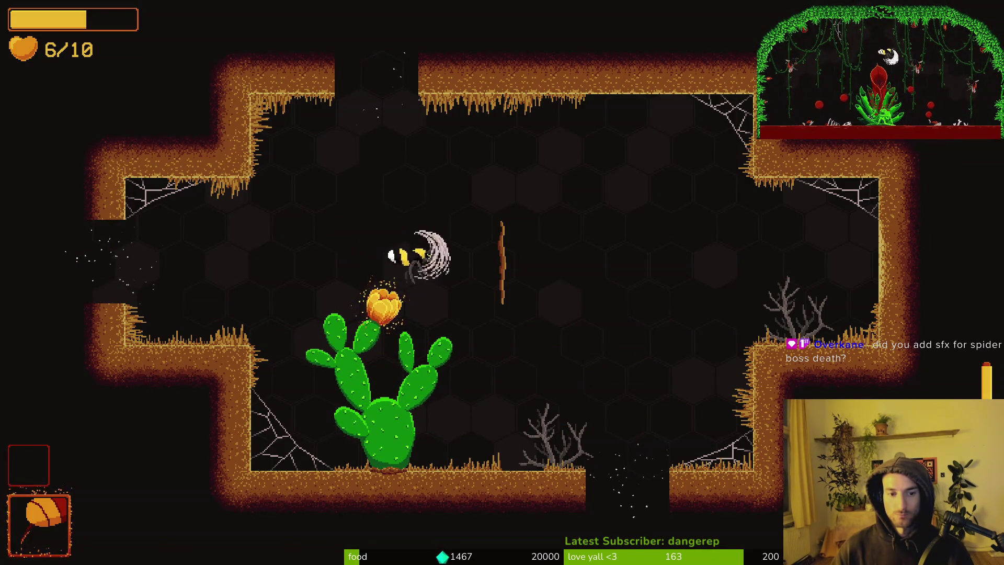
{"action": "key", "text": "s"}
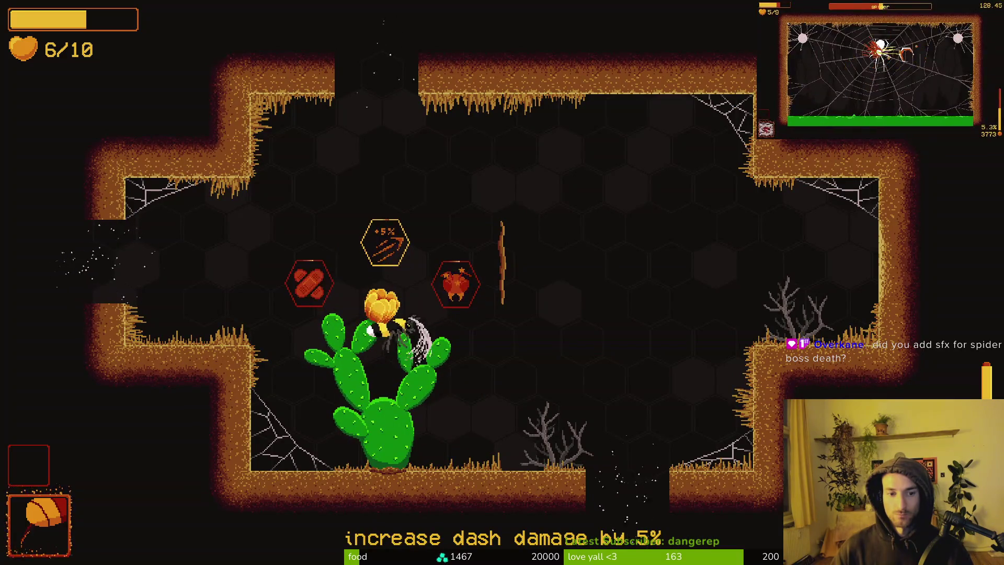
Take the +5% dash damage upgrade, leave through the top, dash-attack enemies and grab another upgrade.
{"action": "key", "text": "w"}
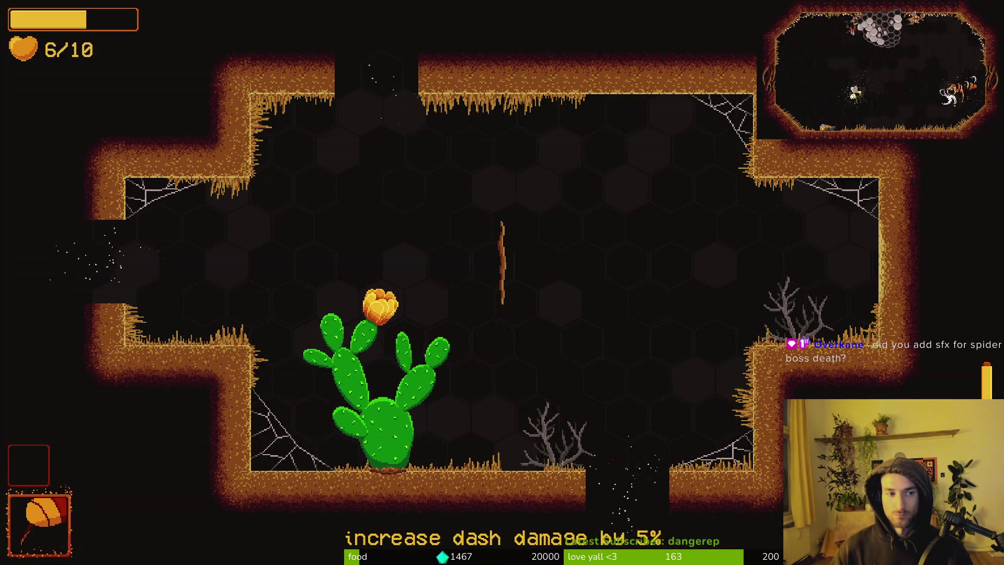
{"action": "key", "text": "a"}
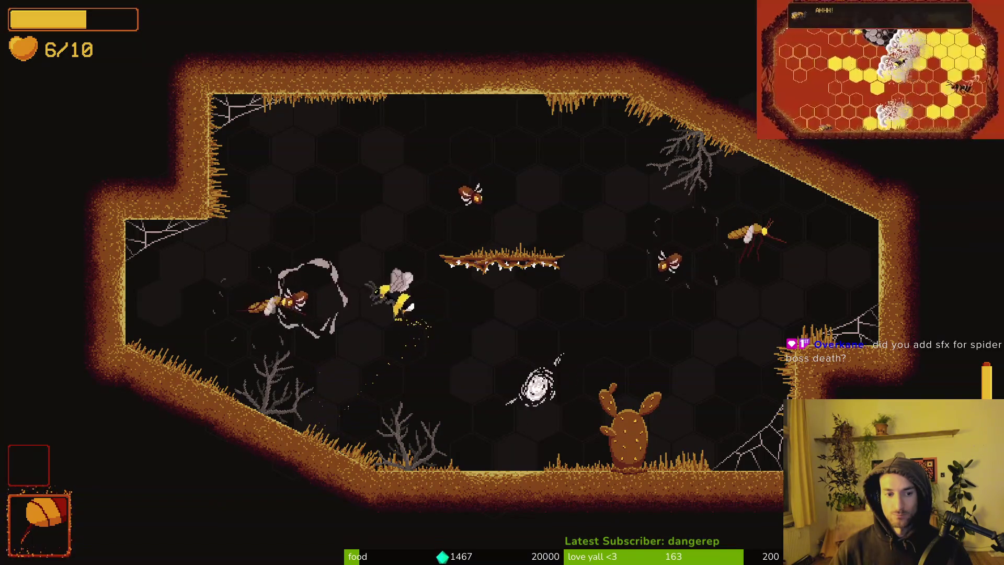
{"action": "key", "text": "a"}
{"action": "key", "text": "d"}
{"action": "key", "text": "w"}
{"action": "key", "text": "s"}
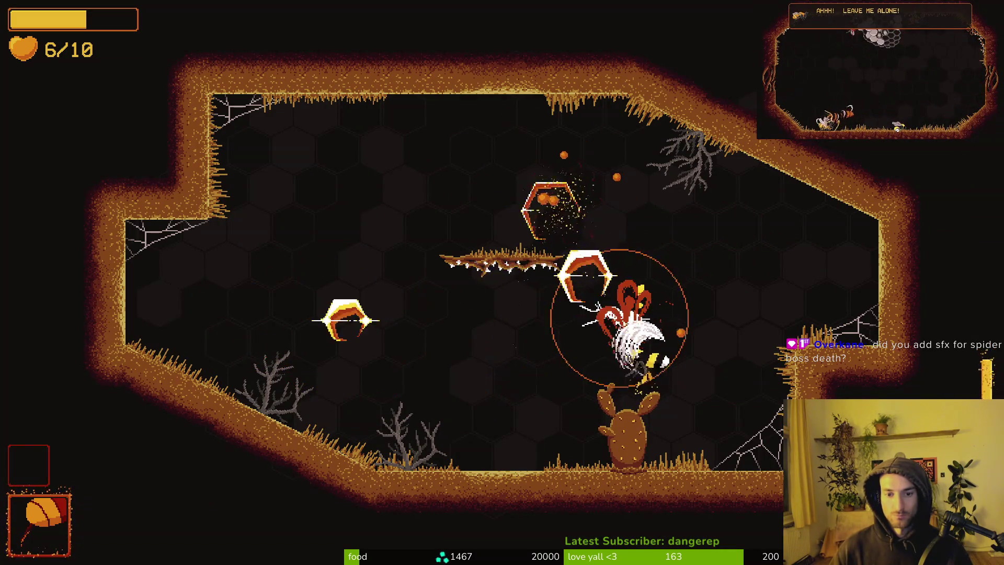
{"action": "key", "text": "w"}
Fight the newly spawned enemies near the cactus and above the platform, heading toward the ceiling opening.
{"action": "key", "text": "a"}
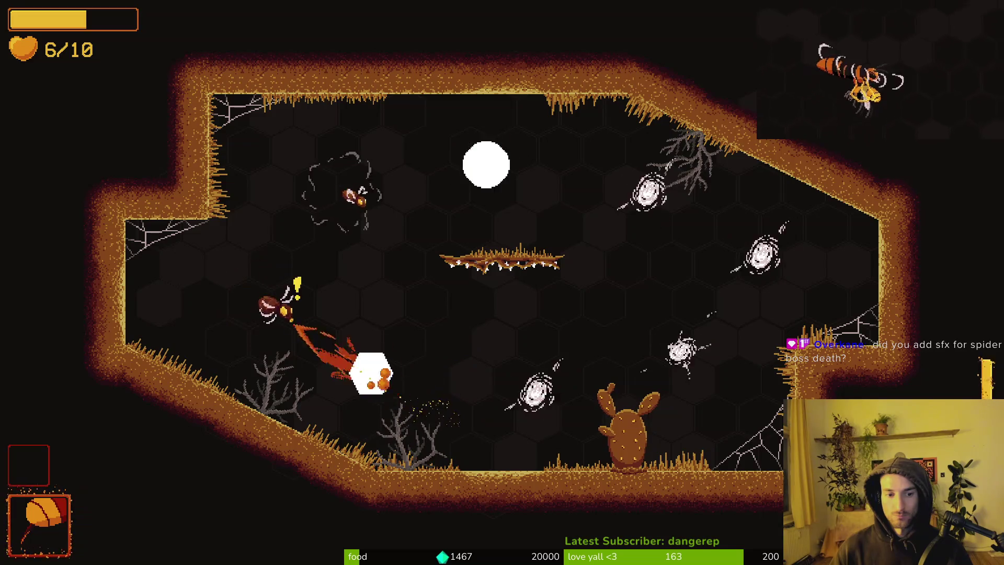
{"action": "key", "text": "w"}
{"action": "key", "text": "d"}
{"action": "key", "text": "s"}
{"action": "key", "text": "a"}
{"action": "key", "text": "w"}
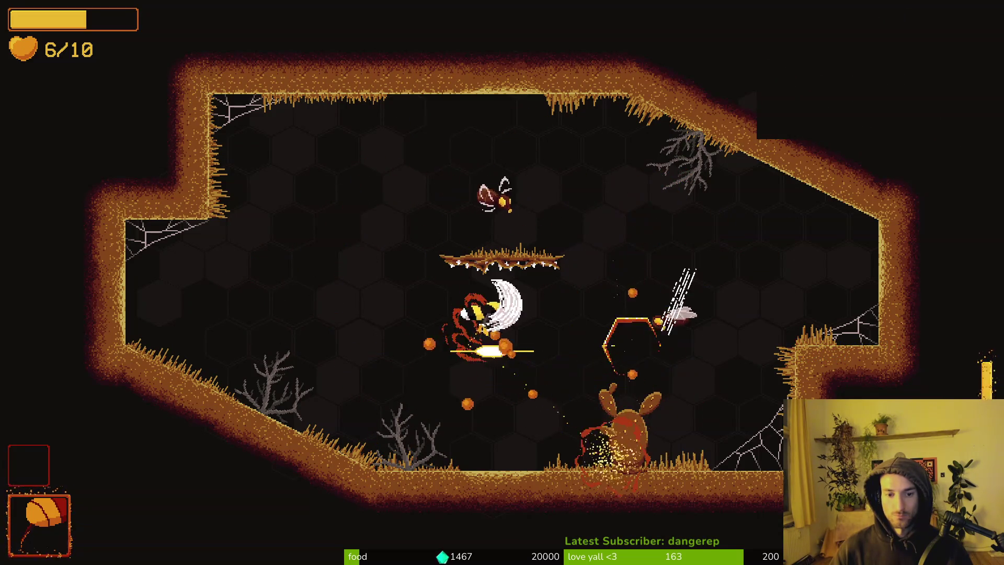
{"action": "key", "text": "a"}
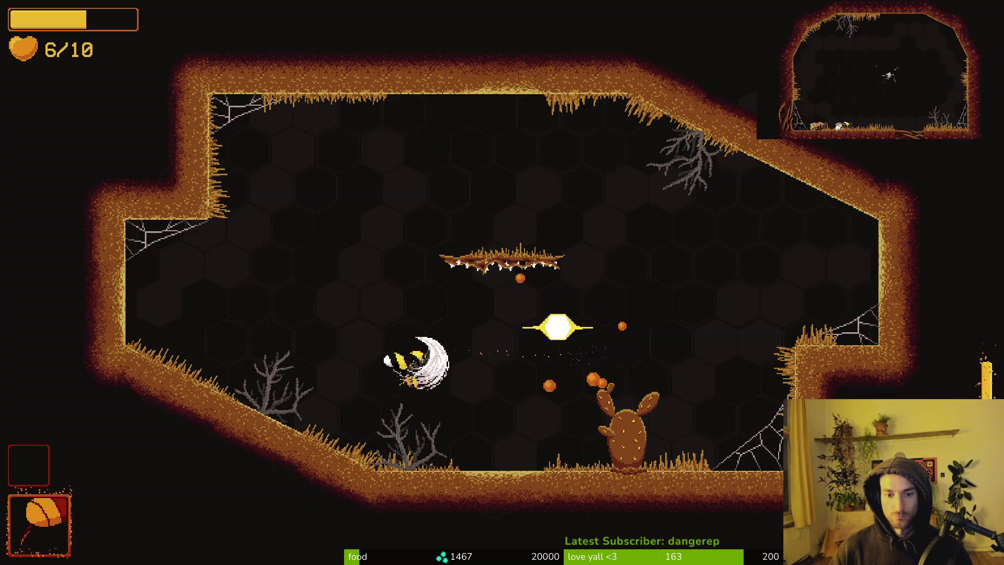
{"action": "key", "text": "w"}
{"action": "key", "text": "s"}
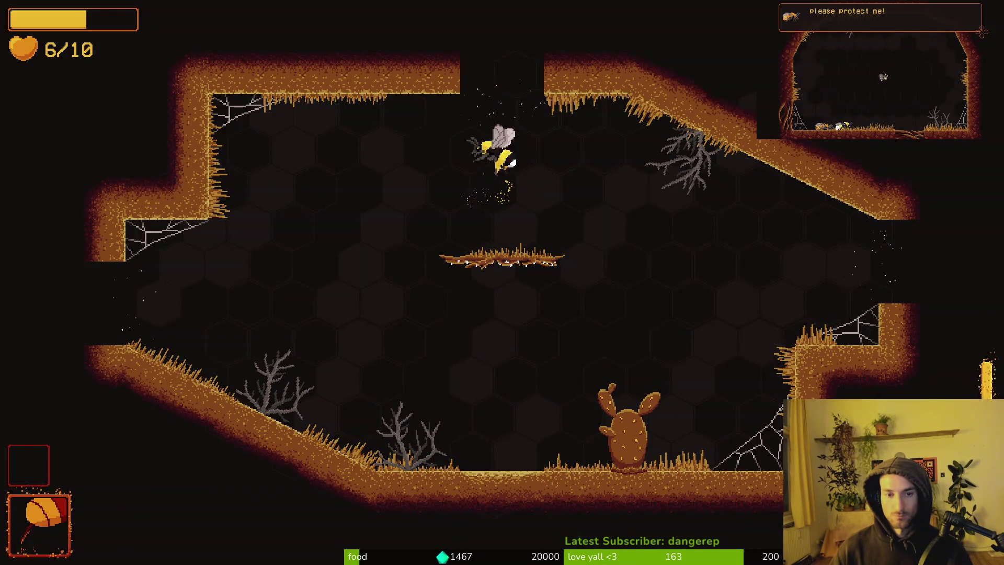
Clear the spider room with dashes, bursts and spin-attacks, then head left toward the next cactus.
{"action": "key", "text": "w"}
{"action": "key", "text": "s"}
{"action": "key", "text": "a"}
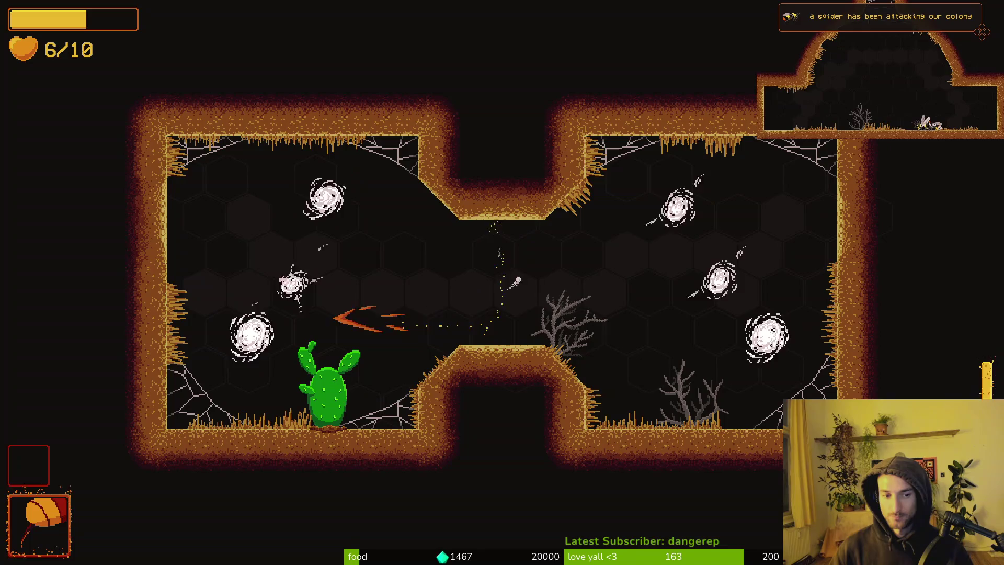
{"action": "key", "text": "s"}
{"action": "key", "text": "w"}
{"action": "key", "text": "d"}
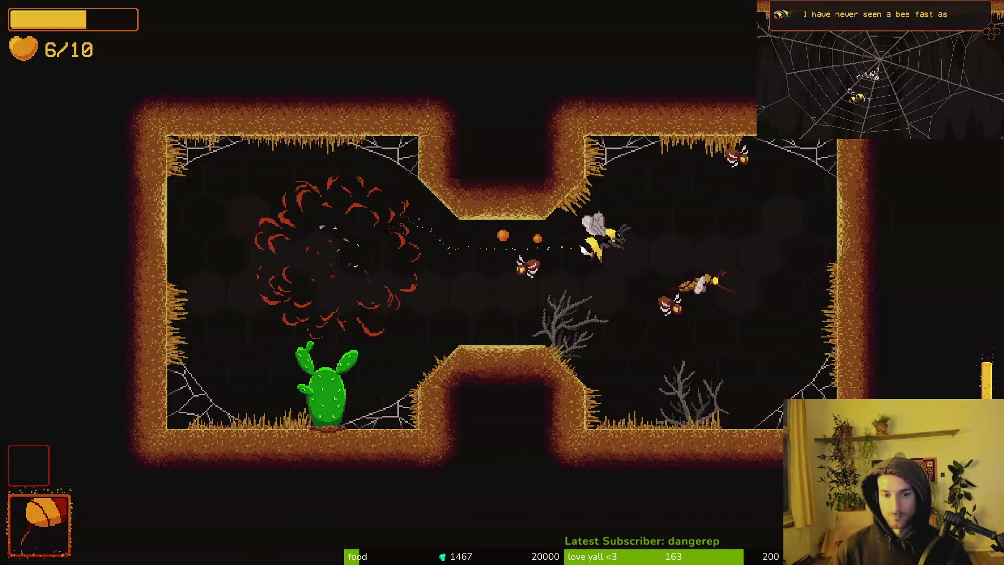
{"action": "key", "text": "d"}
{"action": "key", "text": "w"}
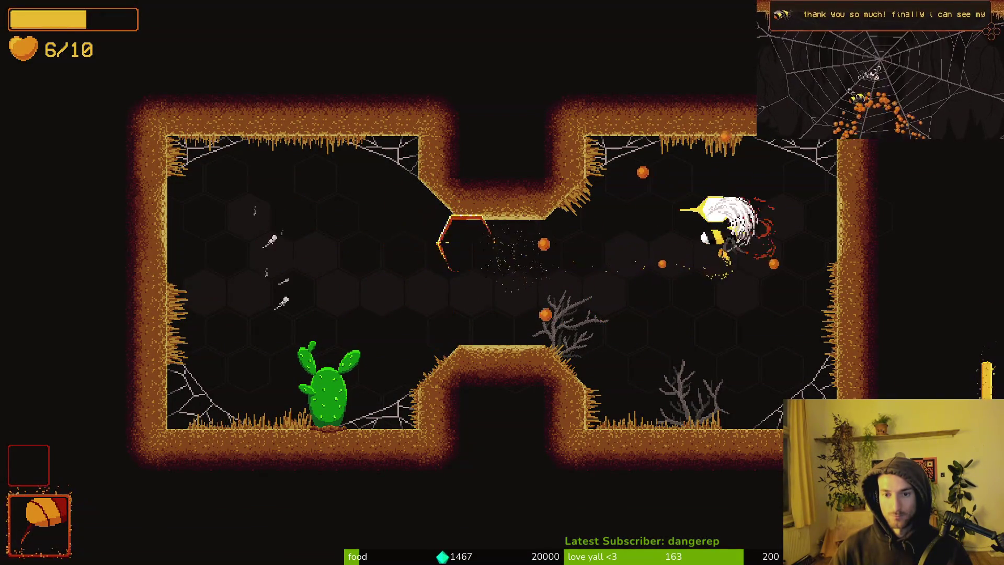
{"action": "key", "text": "a"}
{"action": "key", "text": "a"}
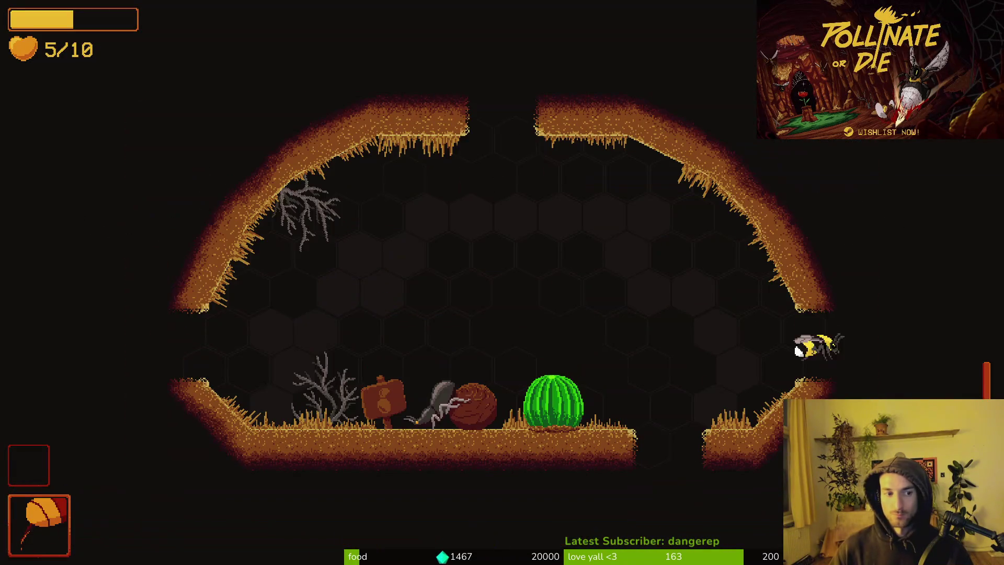
Make the round cactus bloom and take the 10% collected pollen upgrade.
{"action": "key", "text": "a"}
{"action": "key", "text": "d"}
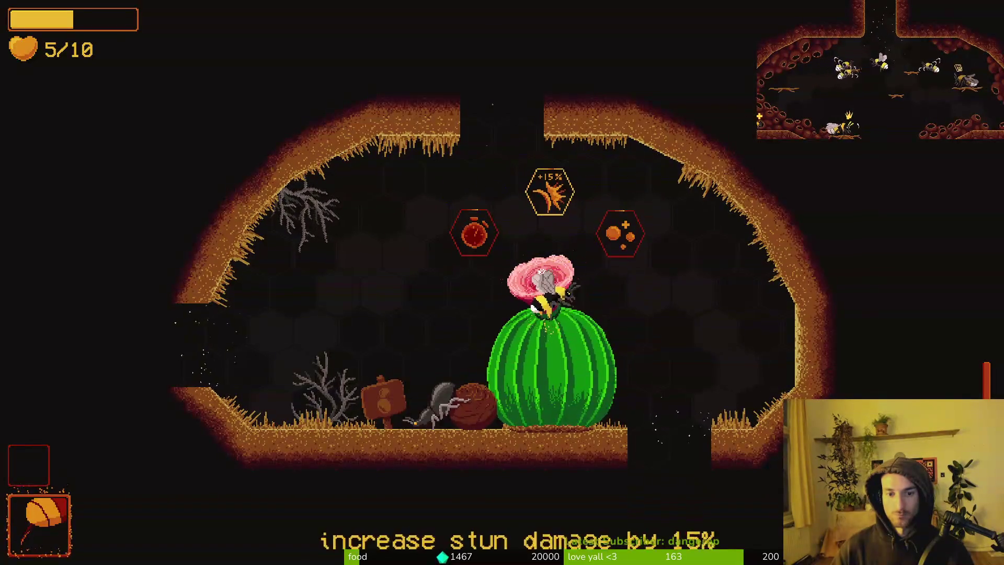
{"action": "key", "text": "d"}
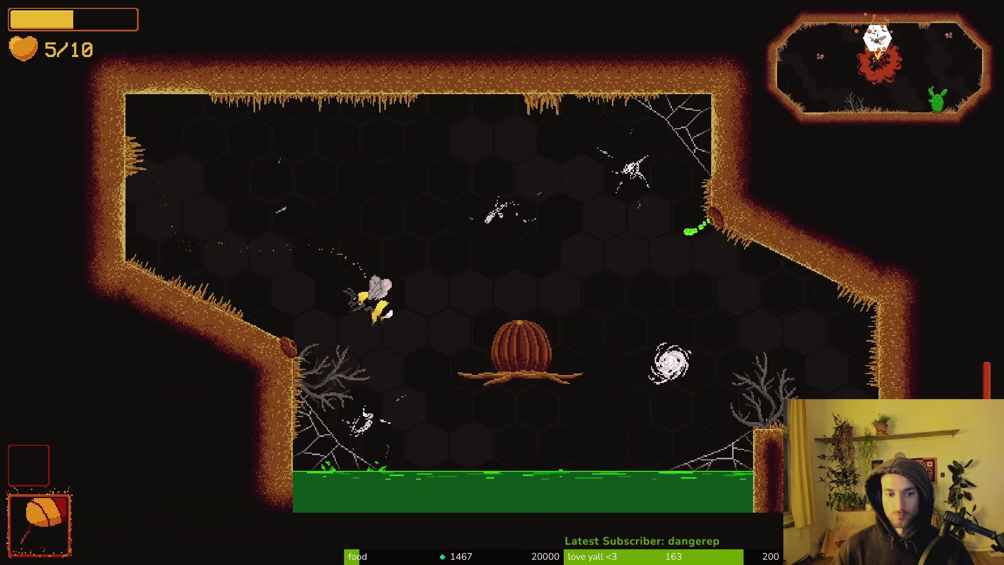
Slash all the moths around the central pod until the walls open, then exit left.
{"action": "key", "text": "s"}
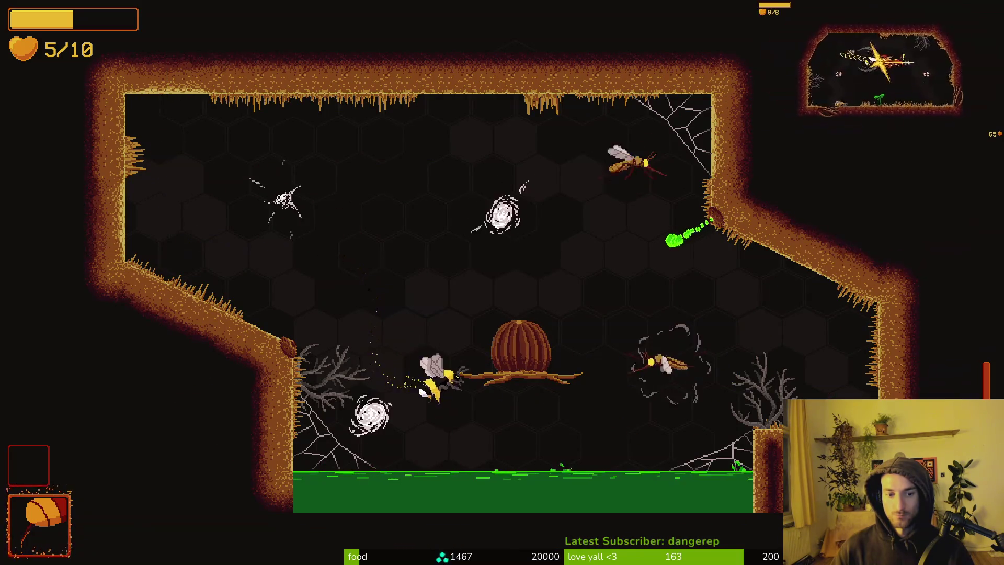
{"action": "key", "text": "d"}
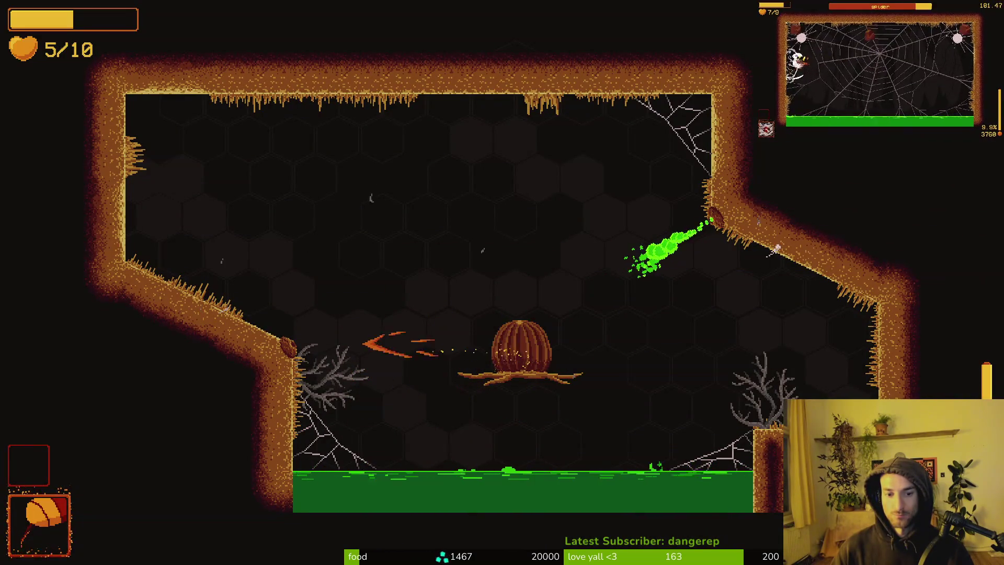
{"action": "key", "text": "s"}
{"action": "key", "text": "d"}
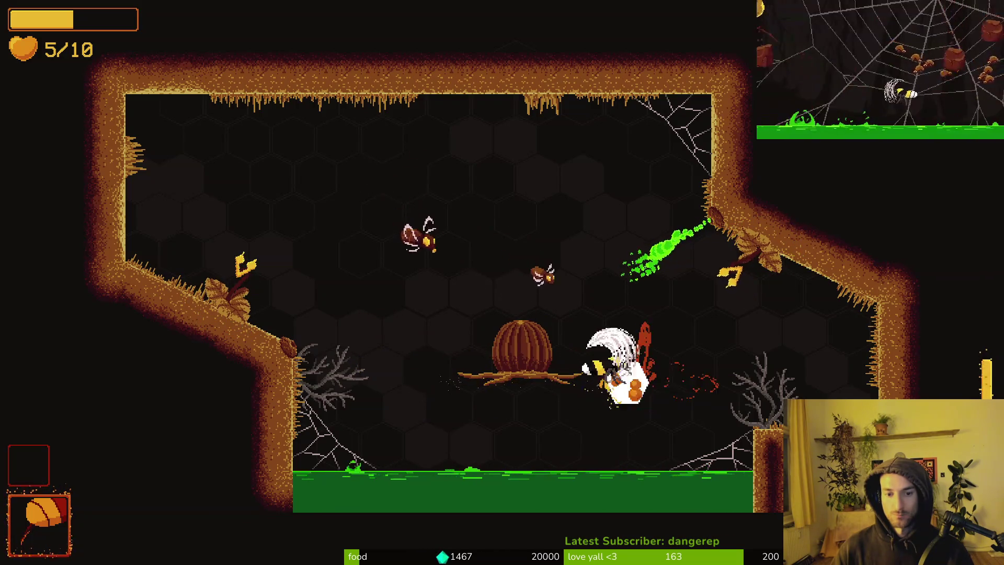
{"action": "key", "text": "w"}
{"action": "key", "text": "a"}
{"action": "key", "text": "w"}
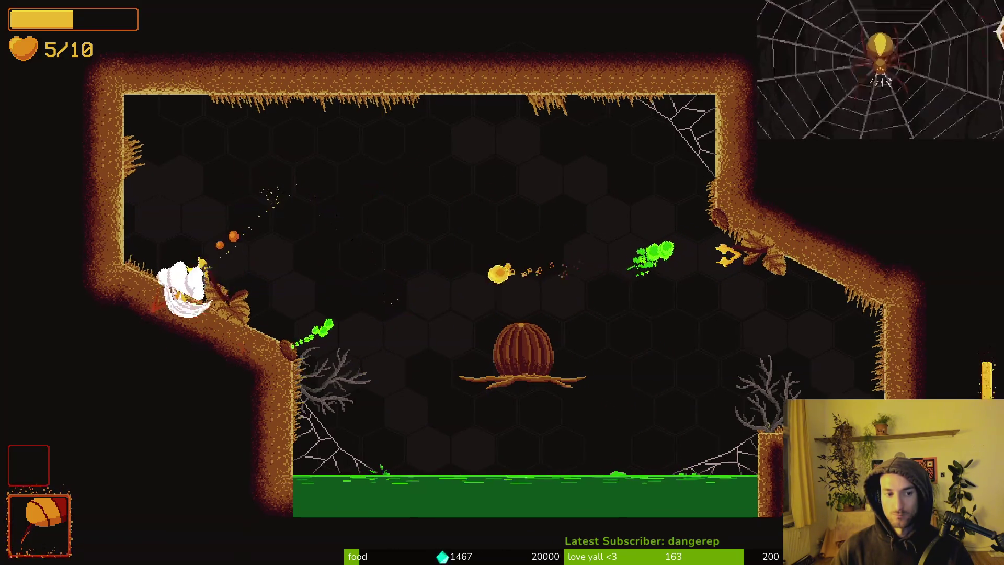
{"action": "key", "text": "w"}
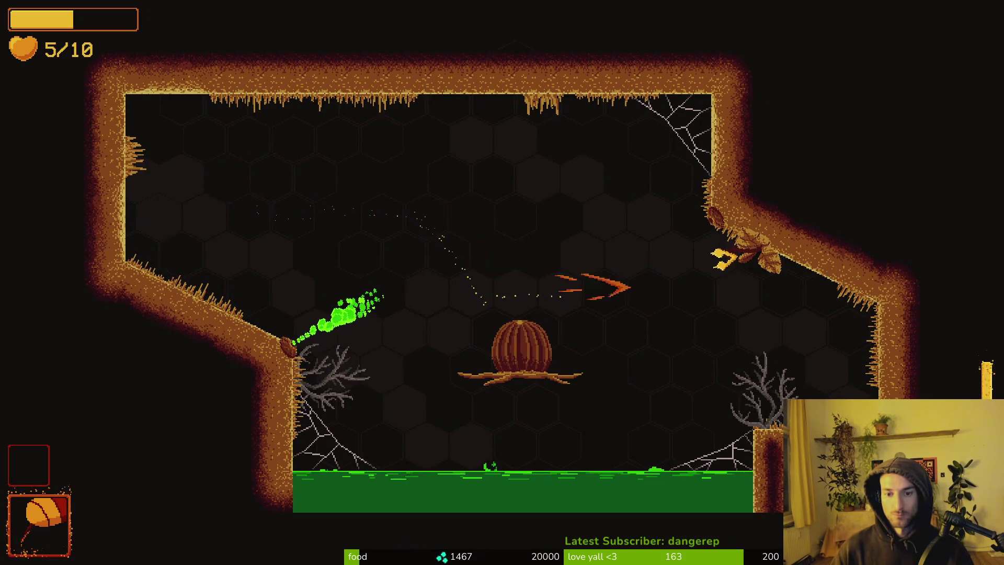
{"action": "key", "text": "a"}
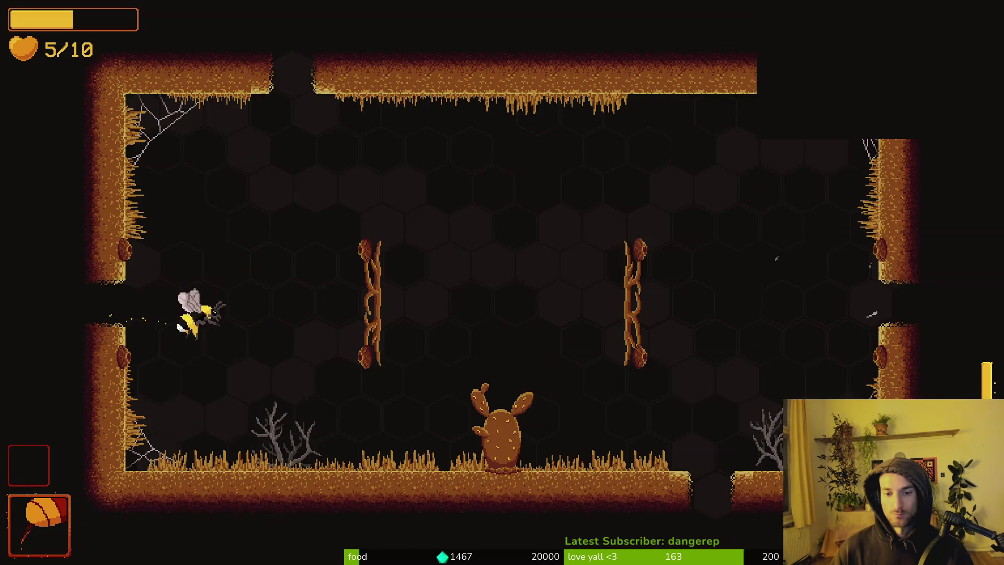
Fight the room's central enemies, grapple across the room, and destroy the bug near the left vine.
{"action": "key", "text": "d"}
{"action": "key", "text": "w"}
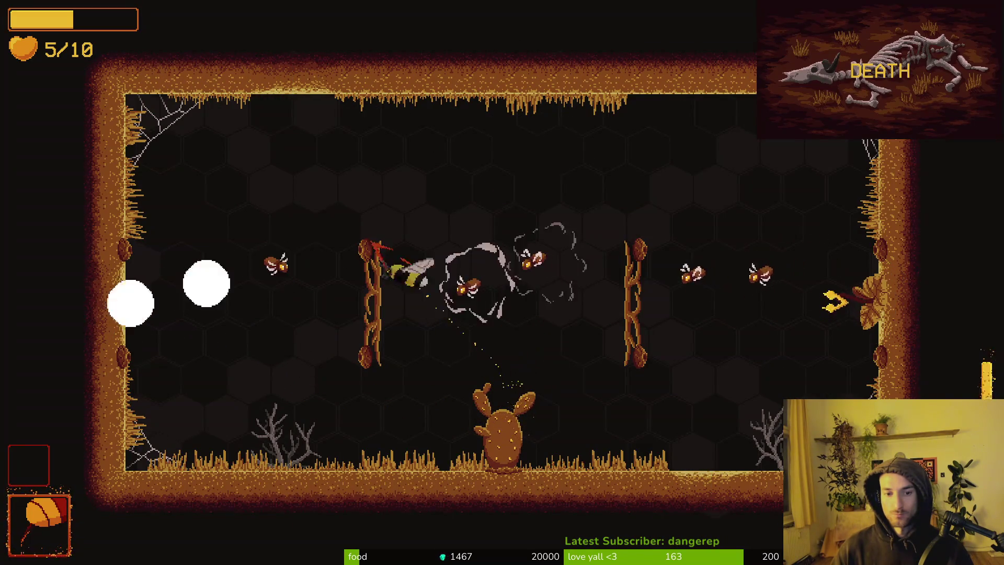
{"action": "key", "text": "a"}
{"action": "key", "text": "s"}
{"action": "key", "text": "a"}
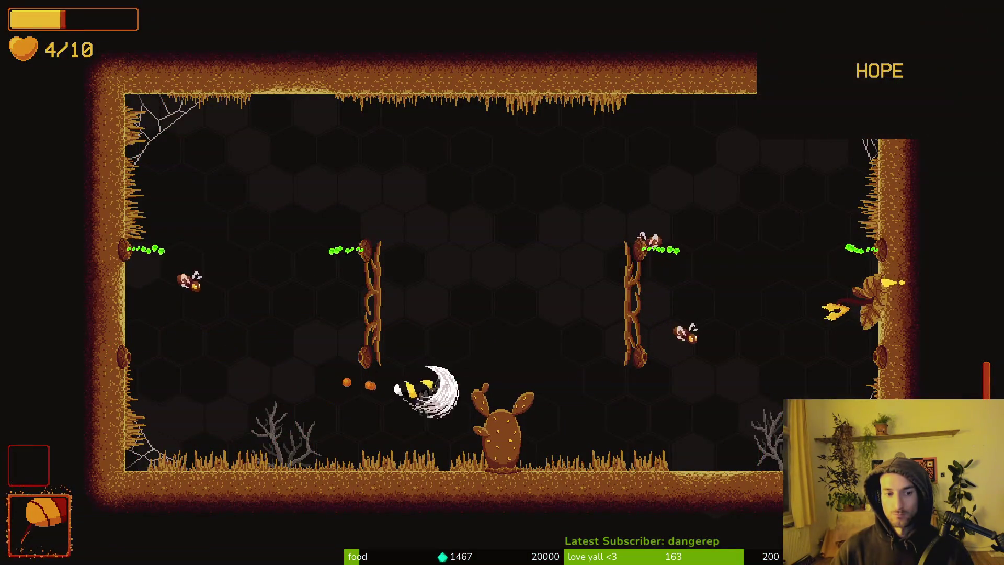
{"action": "key", "text": "d"}
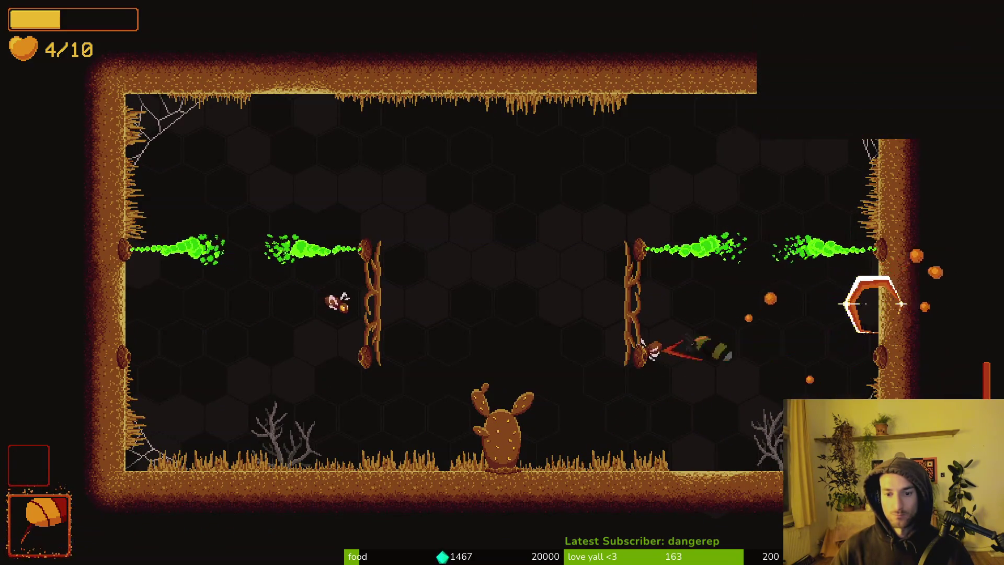
{"action": "left_click", "coordinate": [649, 353]}
{"action": "left_click", "coordinate": [649, 352]}
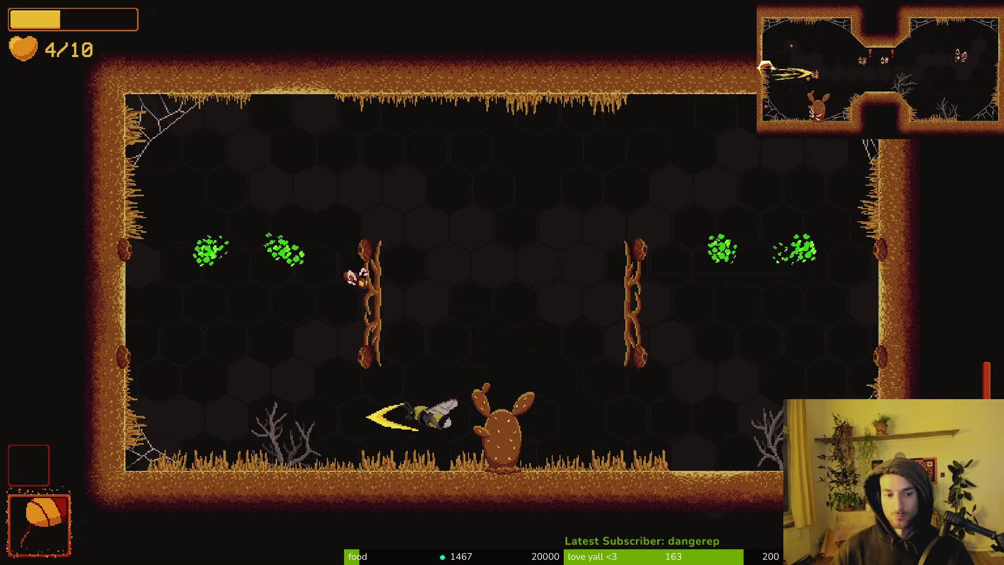
{"action": "key", "text": "w"}
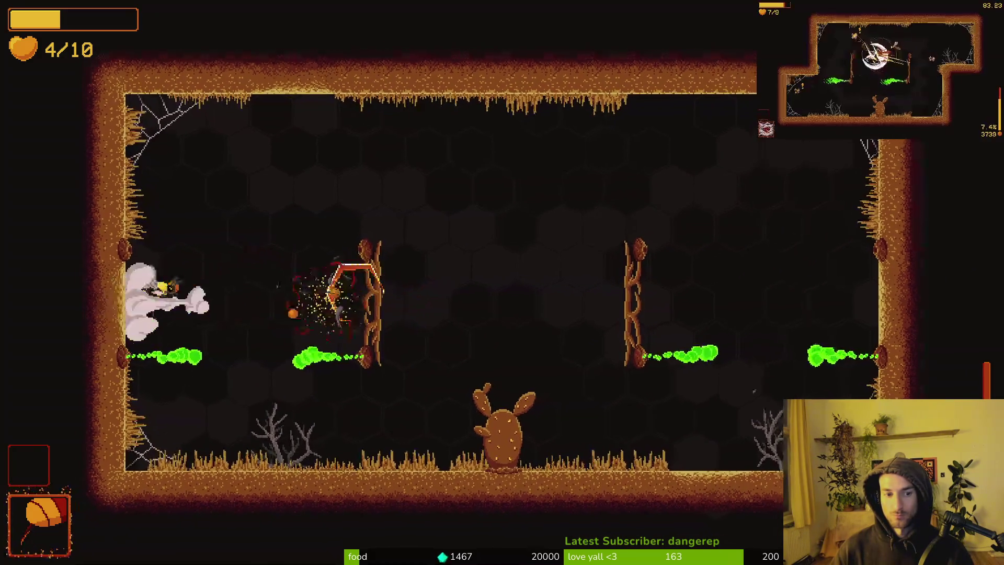
Blast the new enemy wave in the middle of the room while dashing around.
{"action": "left_click", "coordinate": [491, 347]}
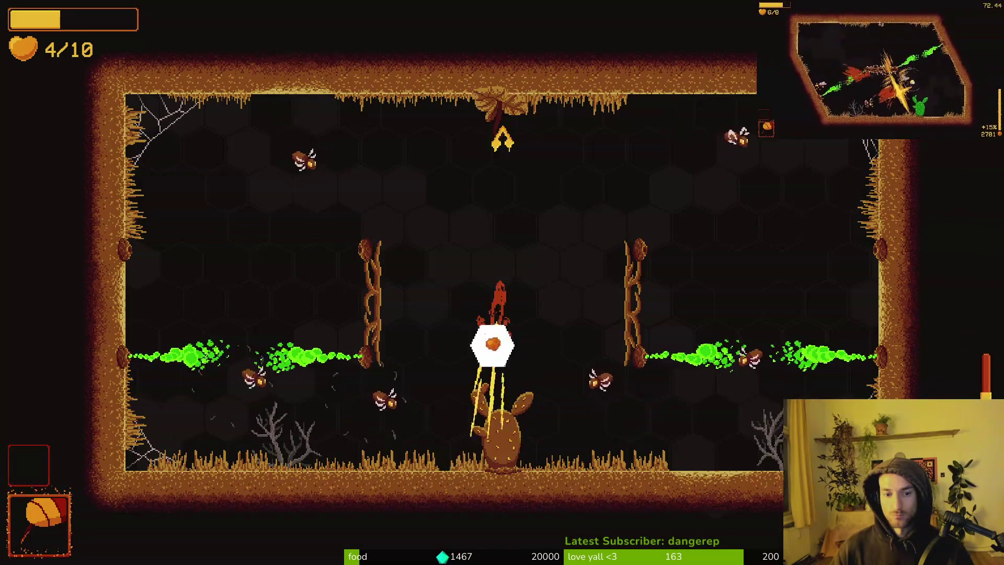
{"action": "left_click", "coordinate": [502, 94]}
{"action": "left_click", "coordinate": [441, 463]}
{"action": "left_click", "coordinate": [544, 337]}
{"action": "left_click", "coordinate": [594, 381]}
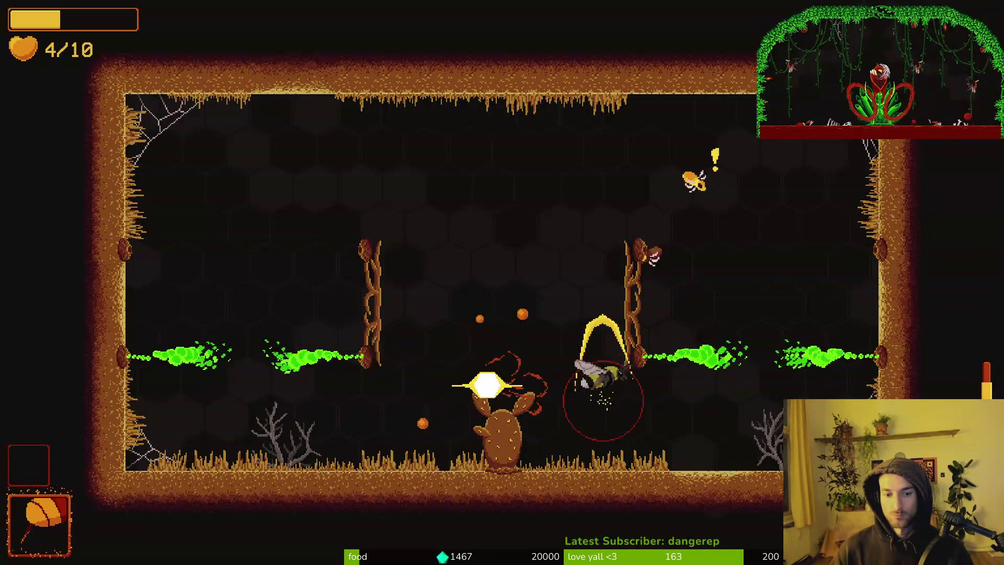
{"action": "left_click", "coordinate": [718, 358]}
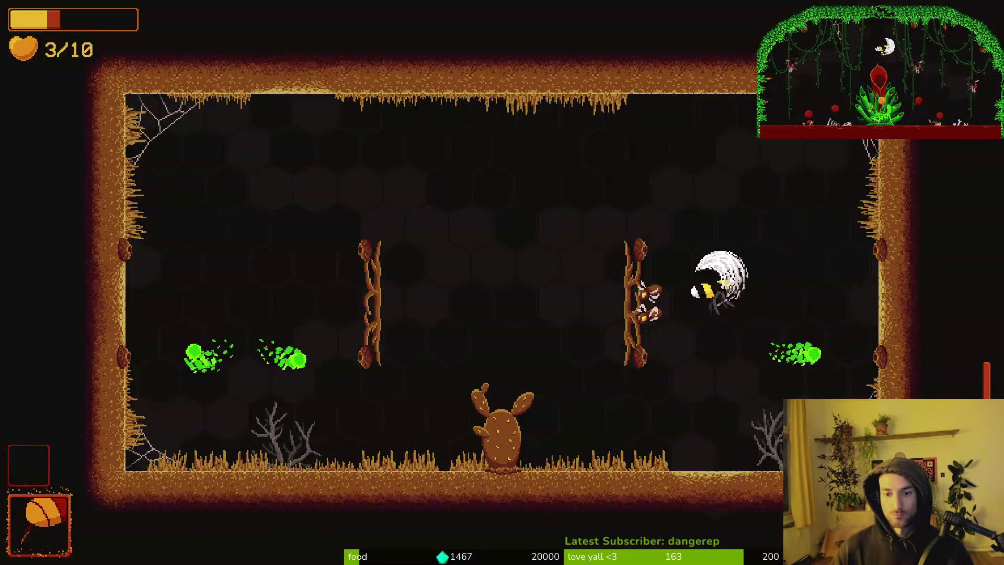
{"action": "left_click", "coordinate": [695, 291]}
{"action": "key", "text": "d"}
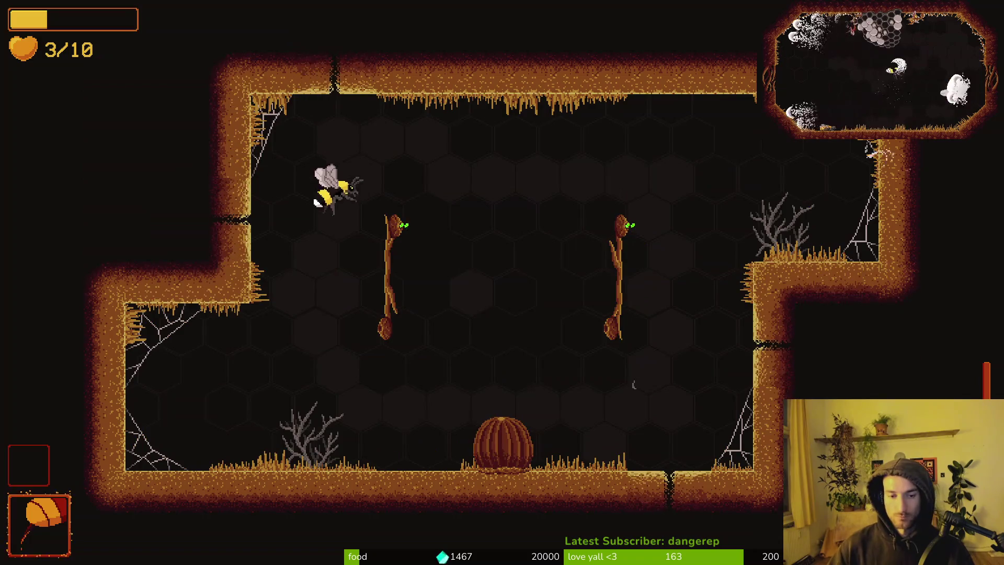
Fly into the next room and dodge along its walls toward the upper right.
{"action": "key", "text": "s"}
{"action": "key", "text": "w"}
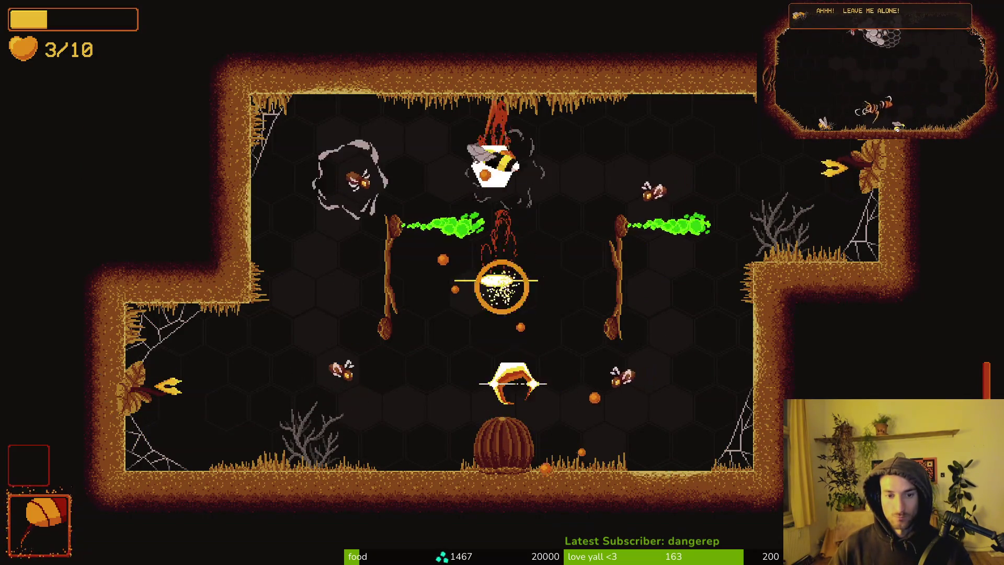
{"action": "key", "text": "a"}
{"action": "key", "text": "d"}
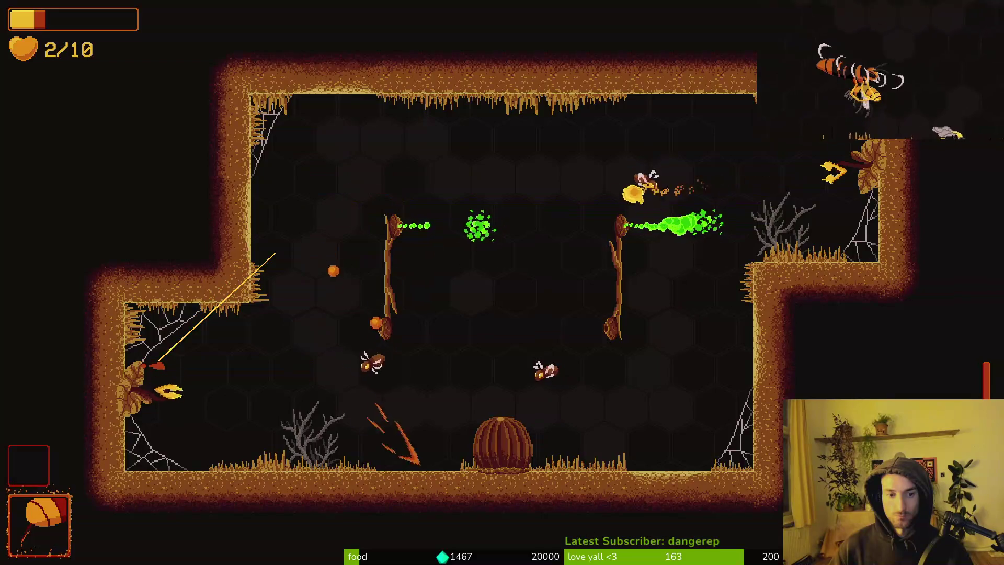
{"action": "key", "text": "w"}
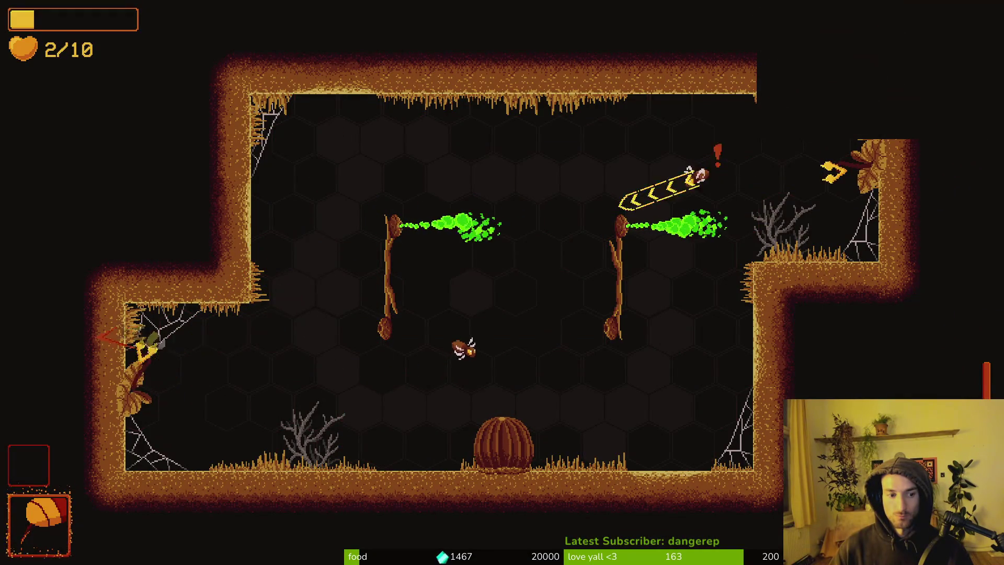
{"action": "key", "text": "d"}
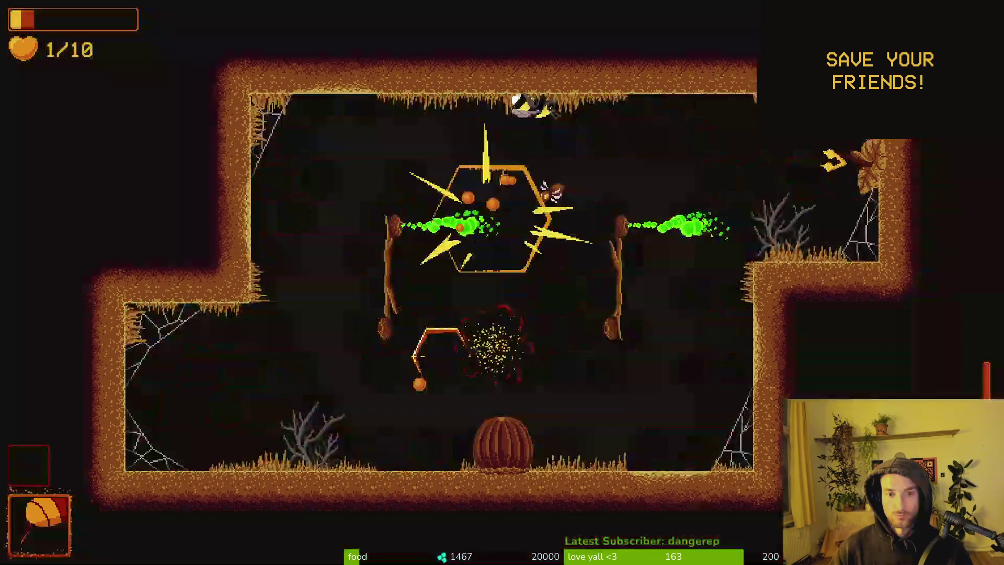
{"action": "key", "text": "w"}
{"action": "key", "text": "d"}
{"action": "key", "text": "d"}
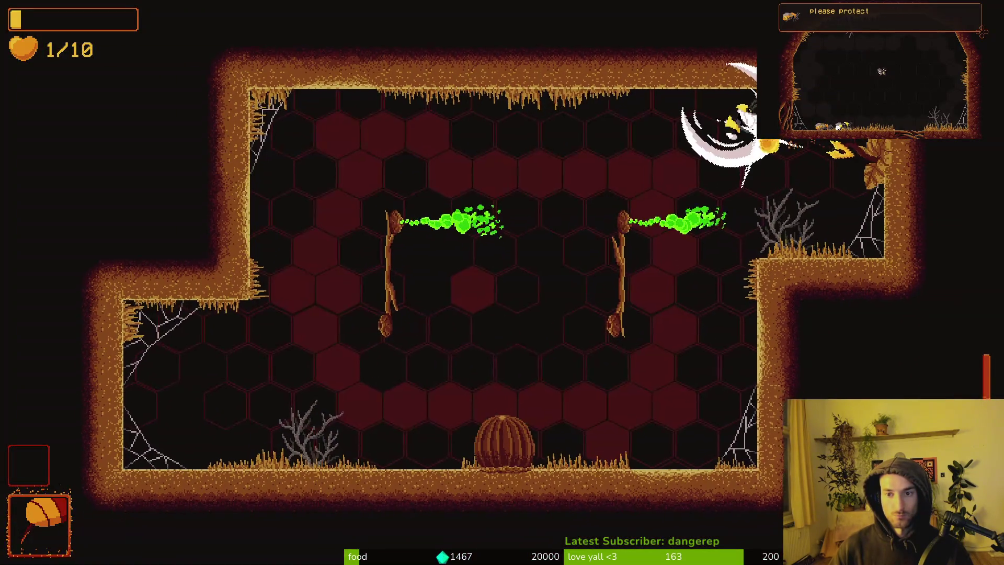
Slash the red enemy and others on the way, then exit toward the next cave.
{"action": "key", "text": "s"}
{"action": "key", "text": "a"}
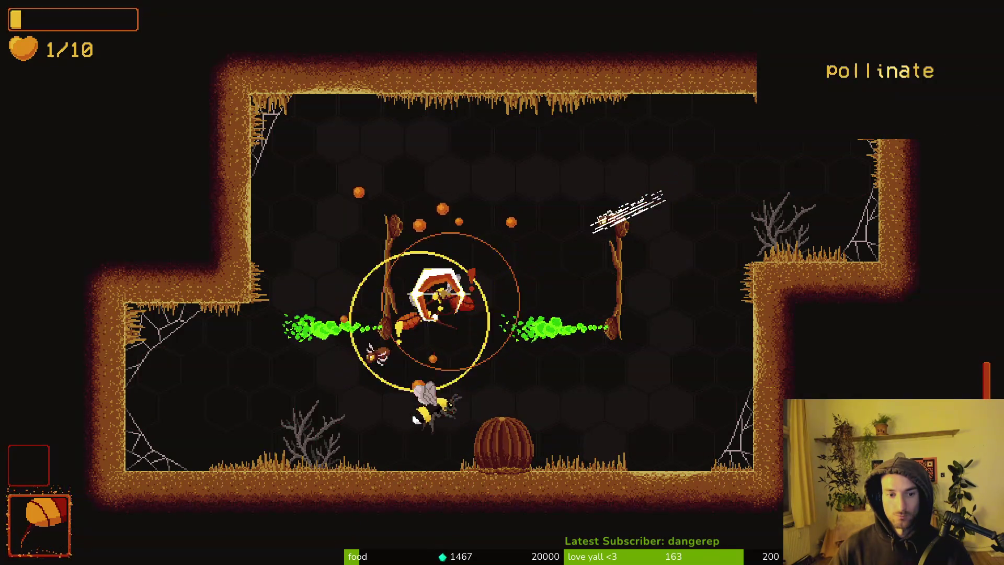
{"action": "key", "text": "w"}
{"action": "key", "text": "d"}
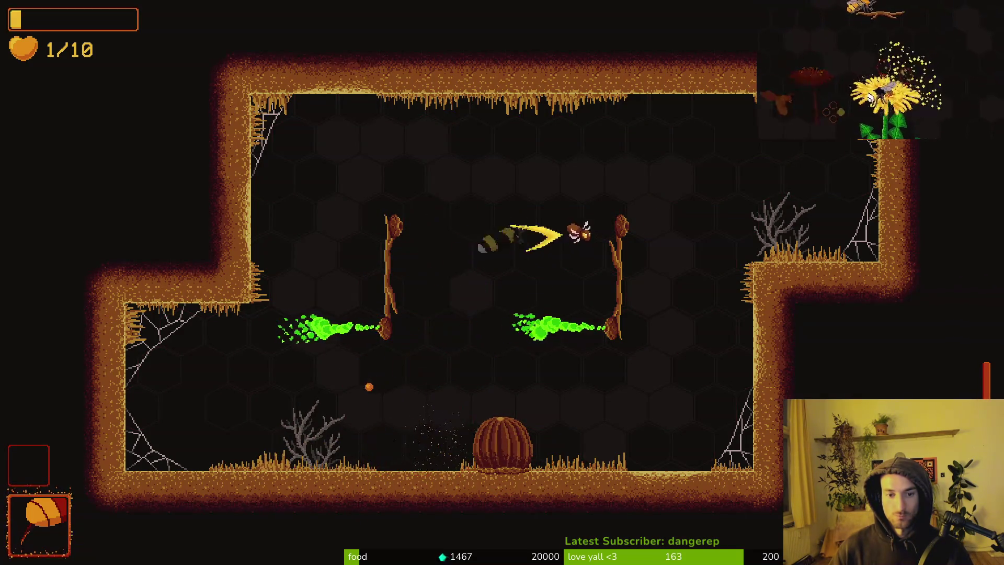
{"action": "key", "text": "s"}
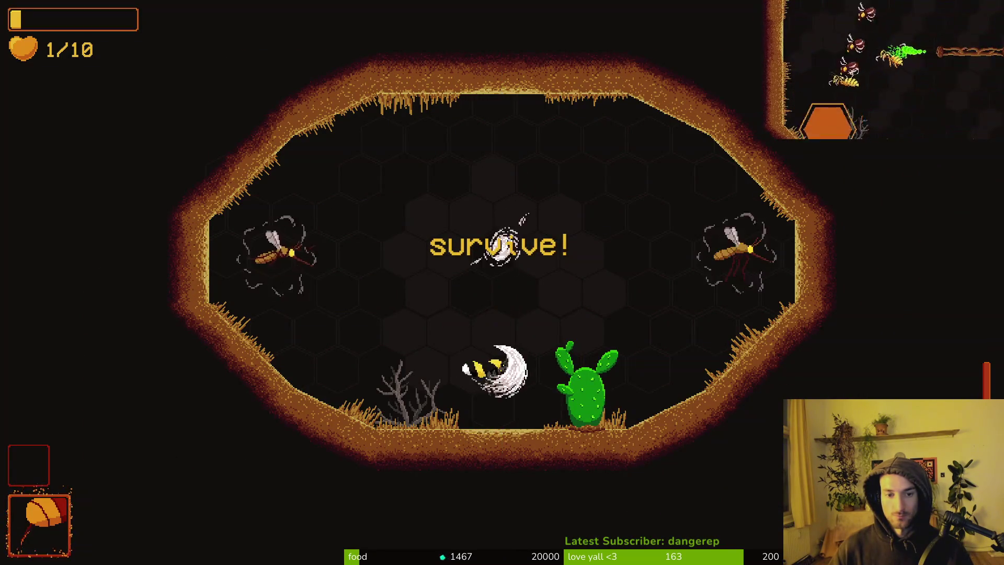
Slash and dash through the mosquitoes in the octagonal cave until the challenge is survived.
{"action": "key", "text": "d"}
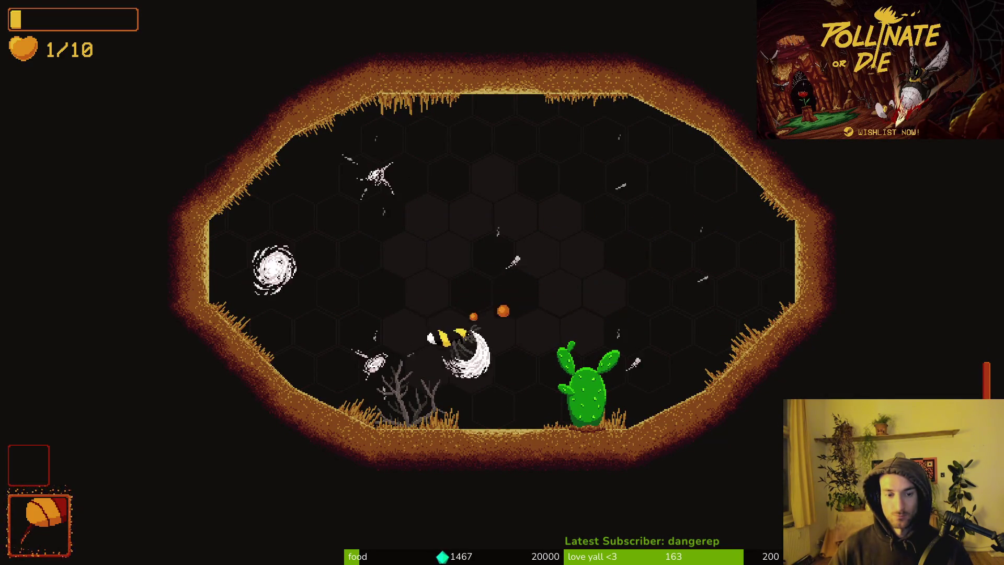
{"action": "left_click", "coordinate": [360, 211]}
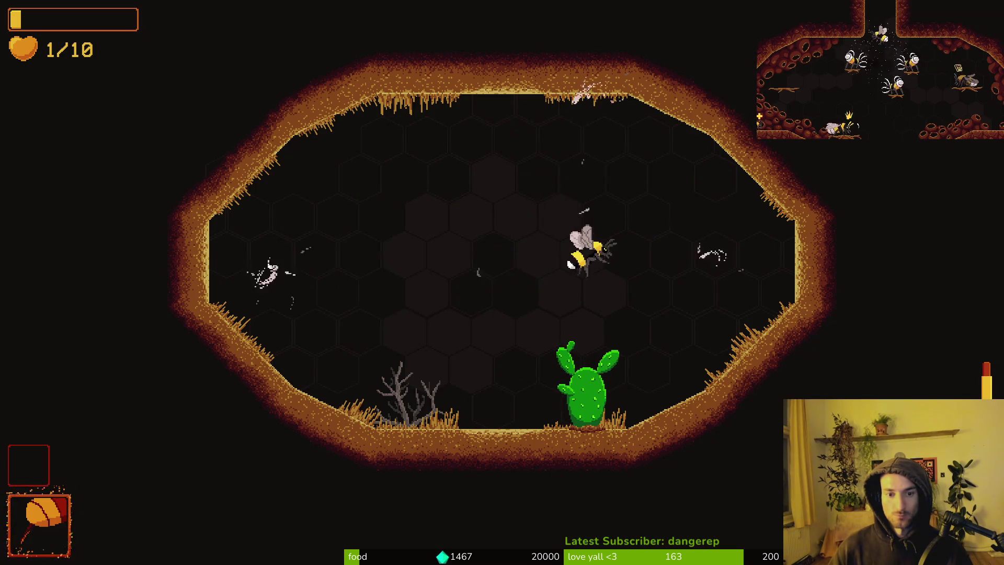
{"action": "key", "text": "a"}
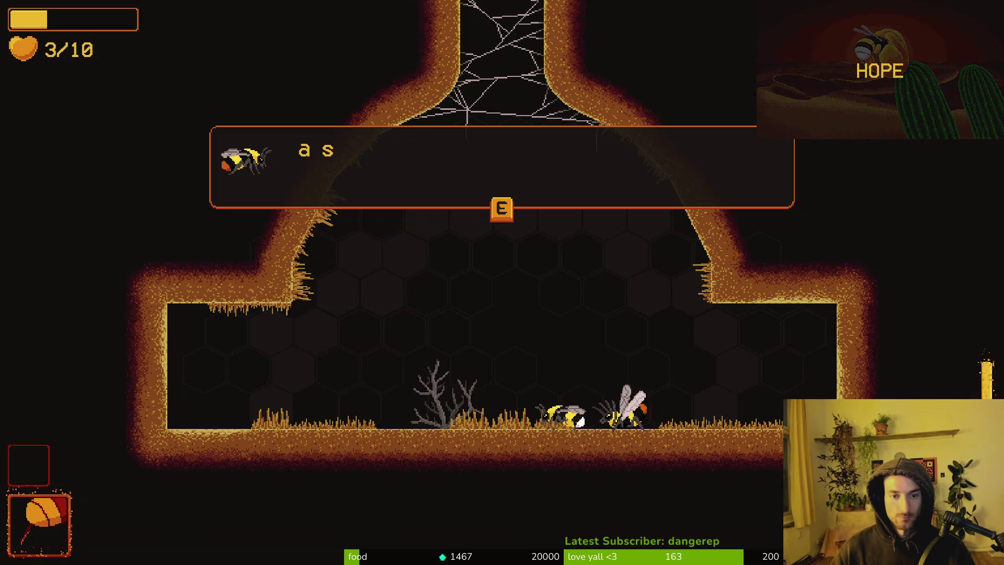
Dismiss the bee's plea for help and fly at the spider, dodging falling rocks.
{"action": "key", "text": "e"}
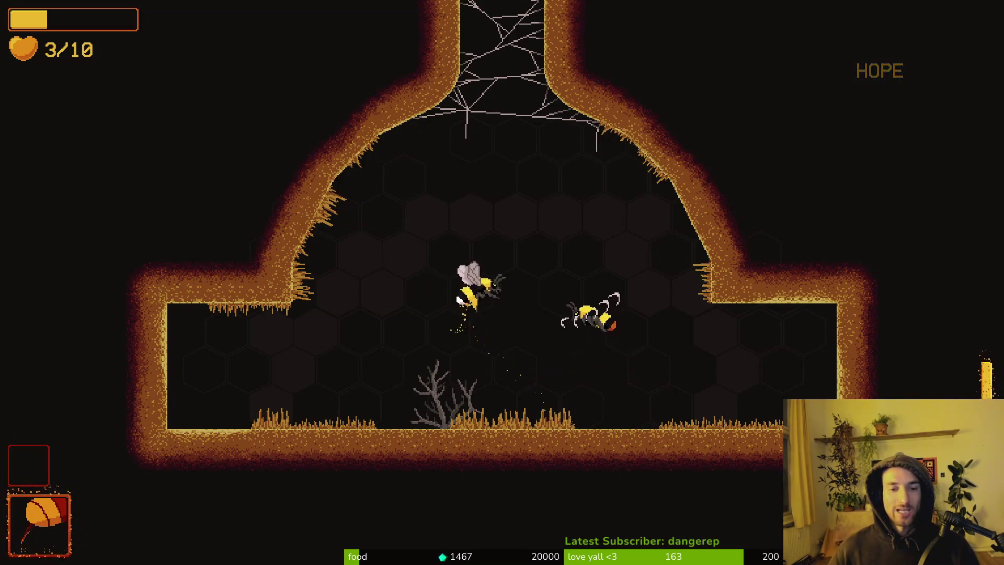
{"action": "key", "text": "d"}
{"action": "key", "text": "w"}
{"action": "key", "text": "a"}
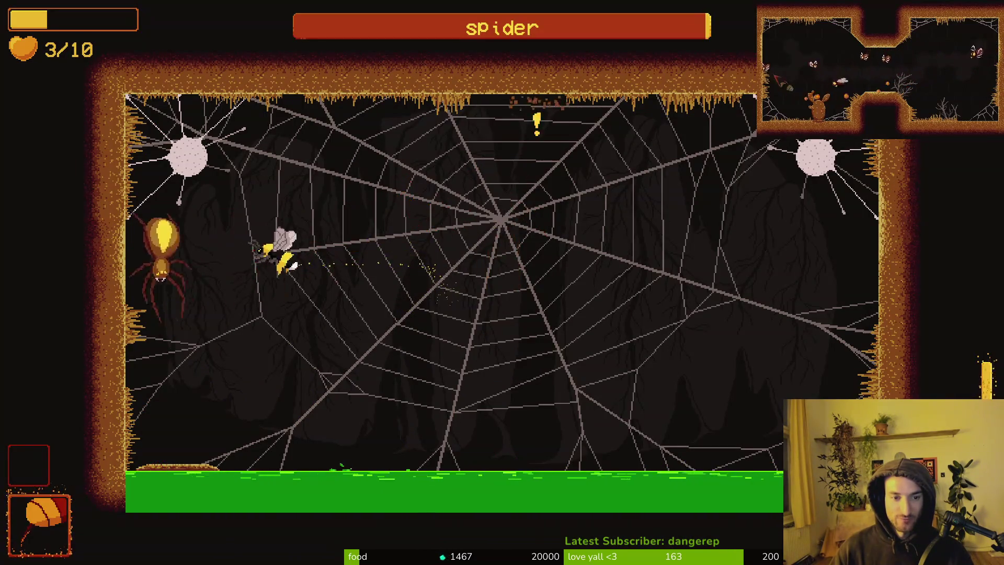
{"action": "key", "text": "d"}
{"action": "key", "text": "s"}
Slash the spider while weaving diagonally across the web.
{"action": "key", "text": "d"}
{"action": "key", "text": "w"}
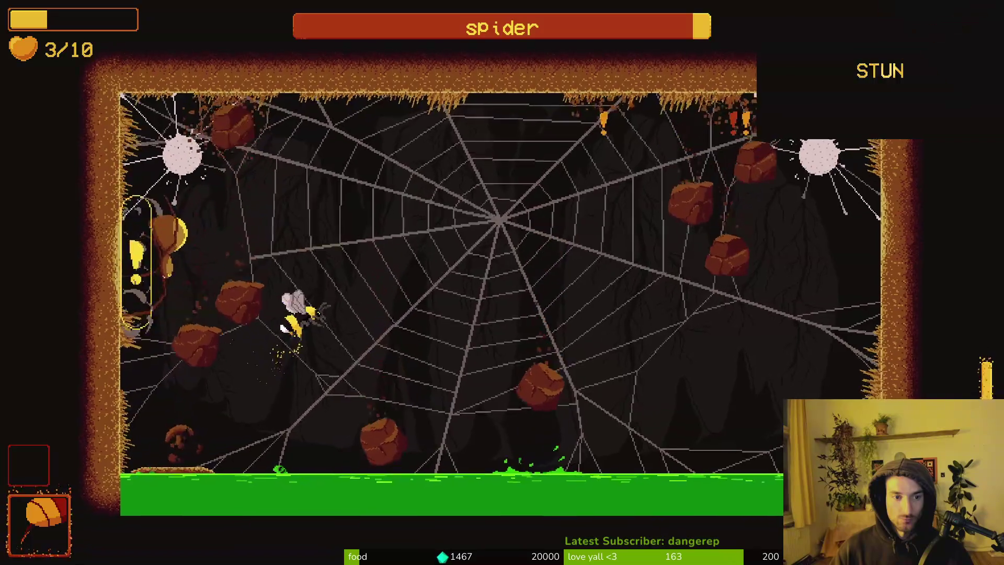
{"action": "key", "text": "d"}
{"action": "key", "text": "s"}
{"action": "key", "text": "d"}
{"action": "key", "text": "s"}
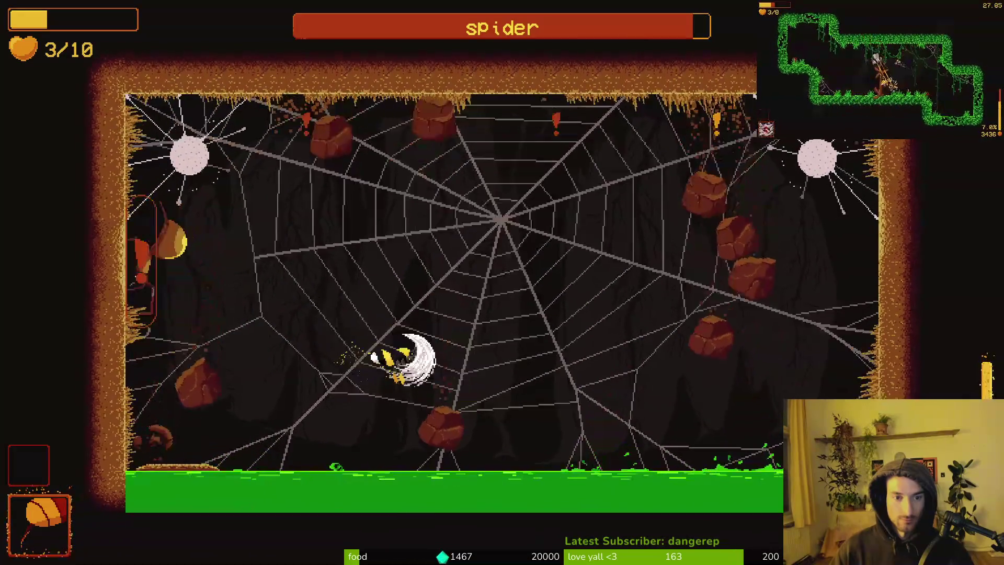
{"action": "key", "text": "d"}
{"action": "key", "text": "d"}
{"action": "key", "text": "w"}
{"action": "key", "text": "w"}
{"action": "key", "text": "w"}
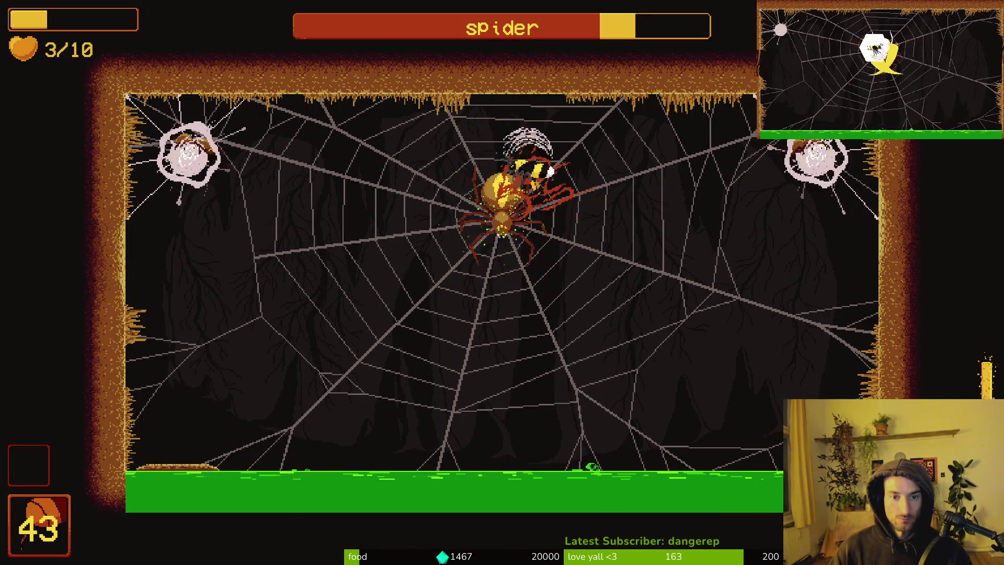
Attack the spider from the left wall and then up close.
{"action": "key", "text": "s"}
{"action": "key", "text": "a"}
{"action": "key", "text": "w"}
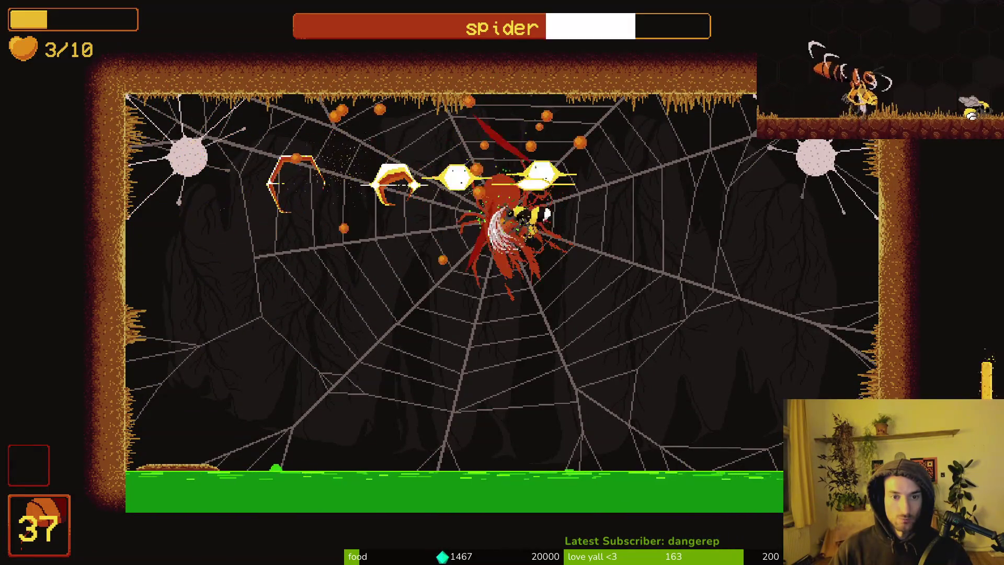
{"action": "key", "text": "d"}
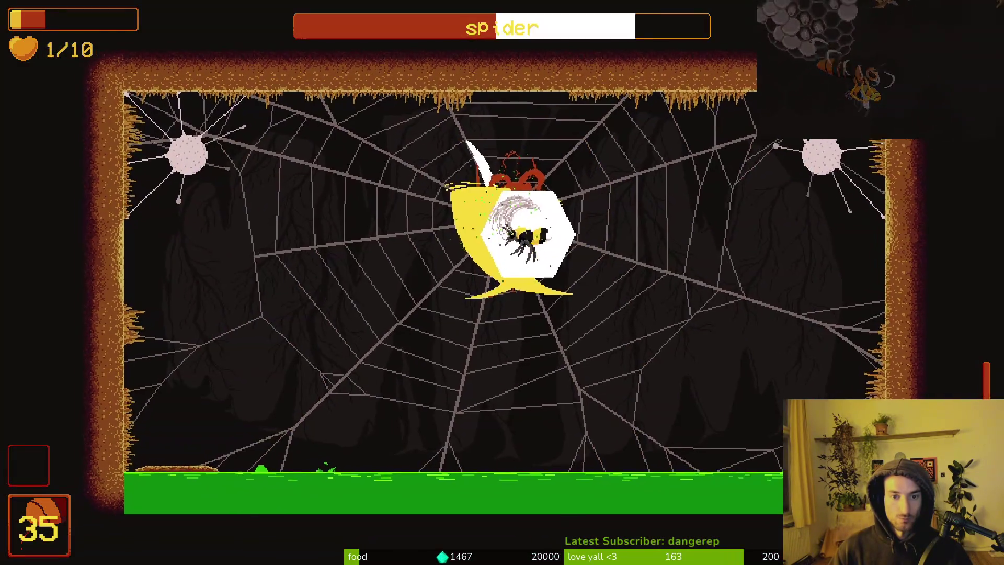
{"action": "key", "text": "s"}
{"action": "key", "text": "d"}
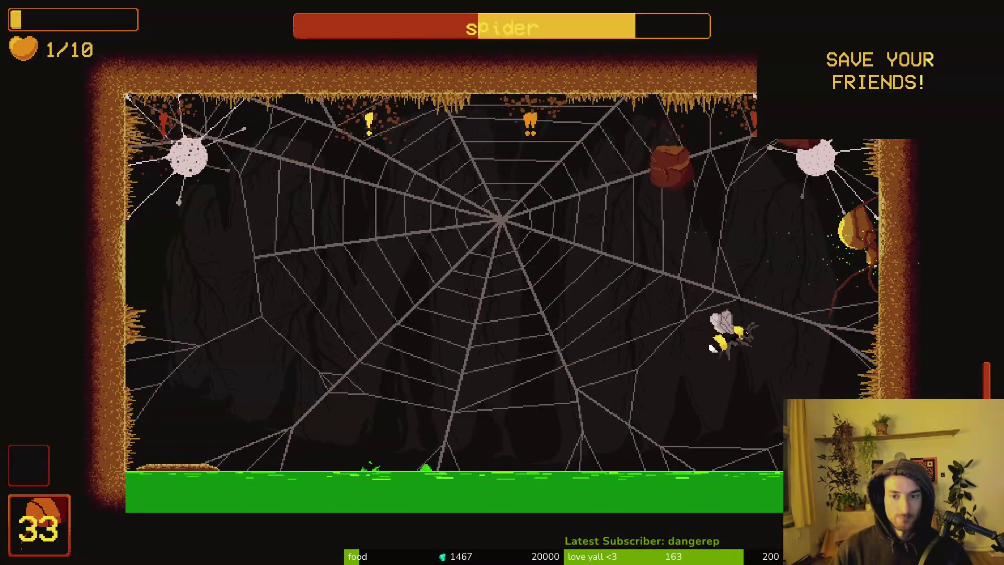
{"action": "key", "text": "a"}
Keep striking and diving onto the spider, cutting its health to about a third.
{"action": "key", "text": "w"}
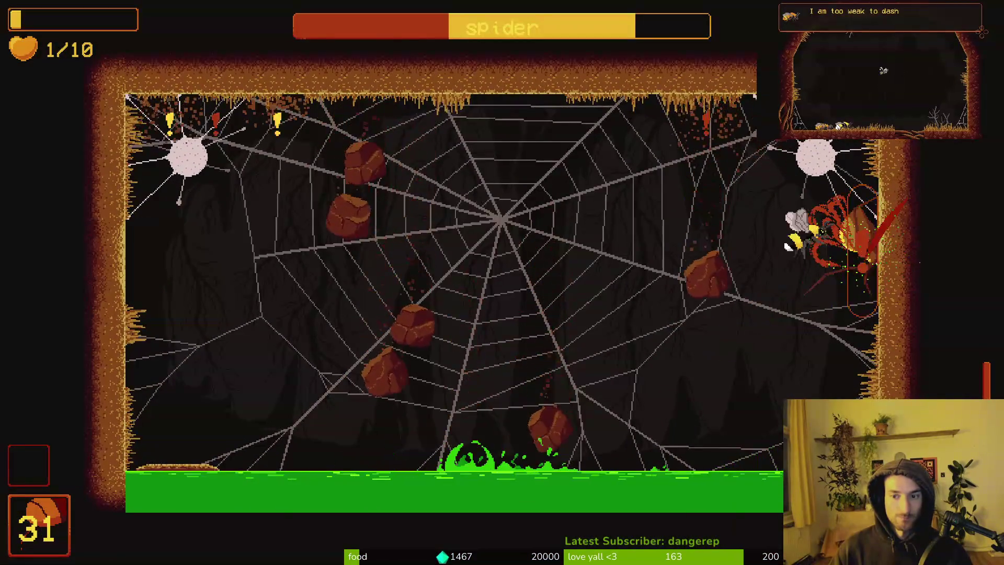
{"action": "key", "text": "a"}
{"action": "key", "text": "d"}
{"action": "key", "text": "w"}
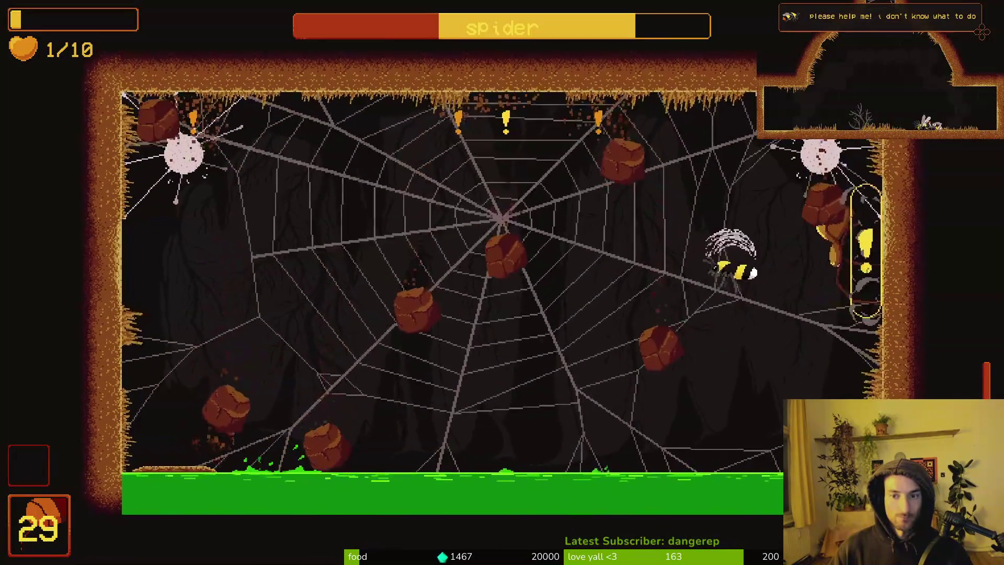
{"action": "key", "text": "w"}
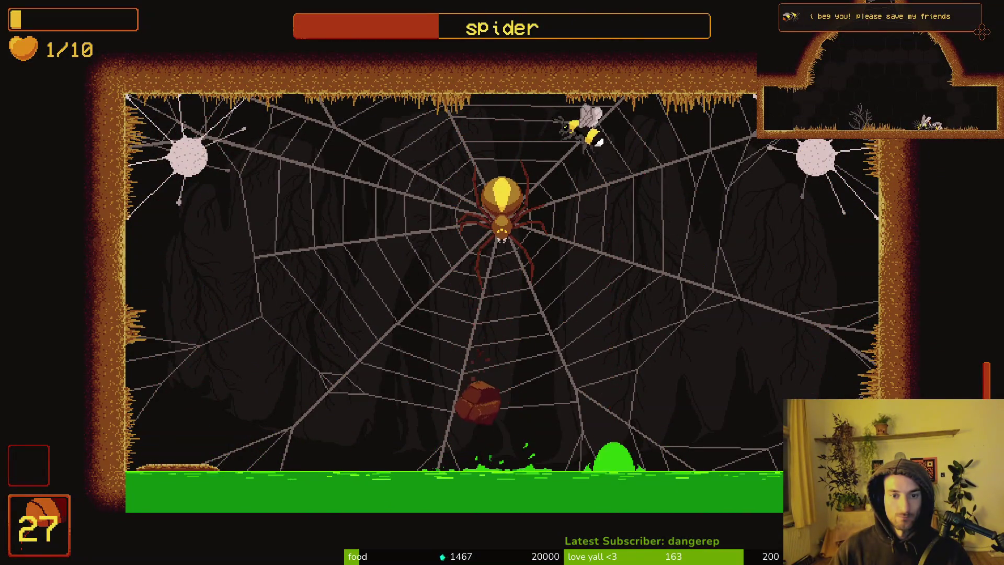
{"action": "key", "text": "a"}
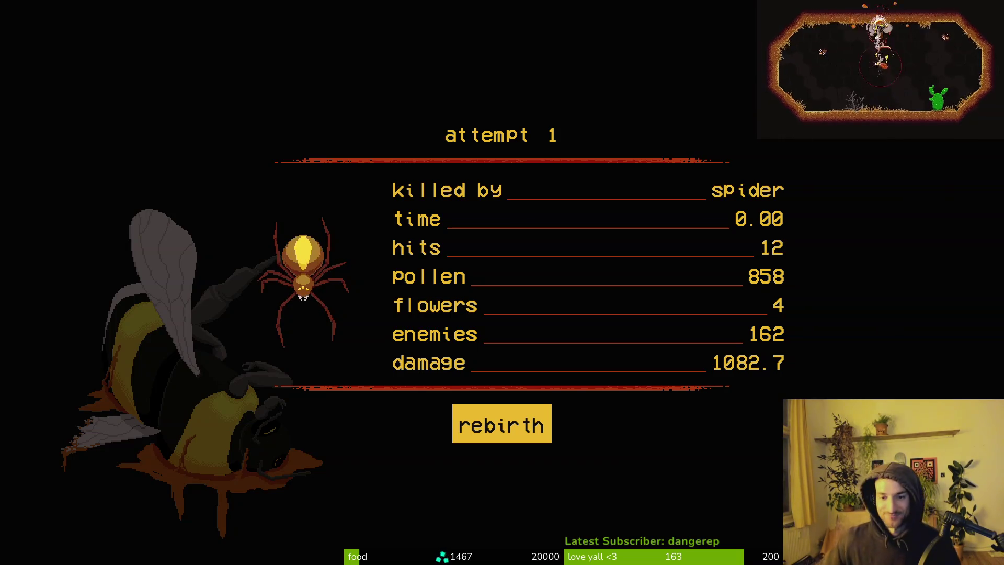
Rebirth into a fresh colony-hive run, then switch back to the code editor.
{"action": "key", "text": "Return"}
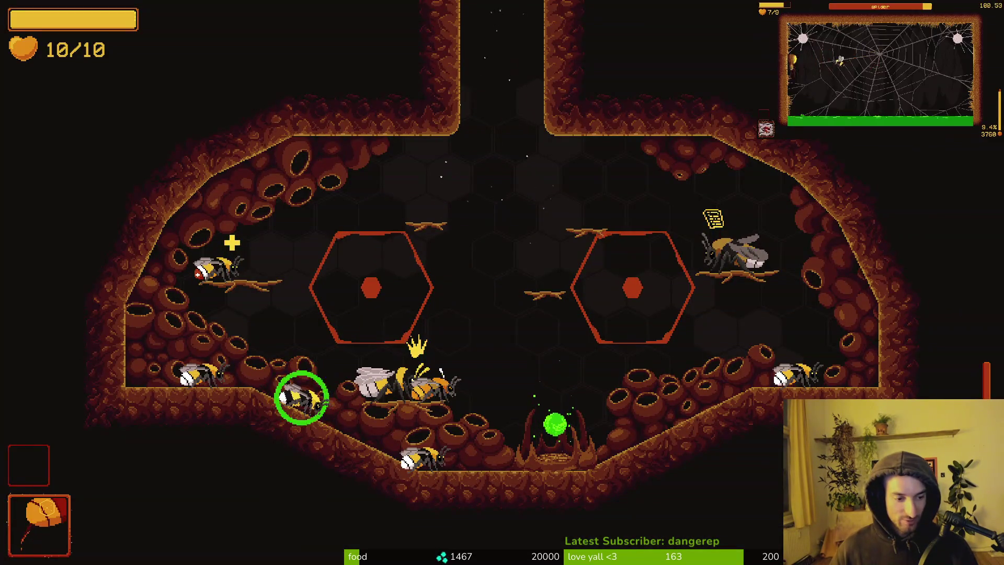
{"action": "key", "text": "alt+Tab"}
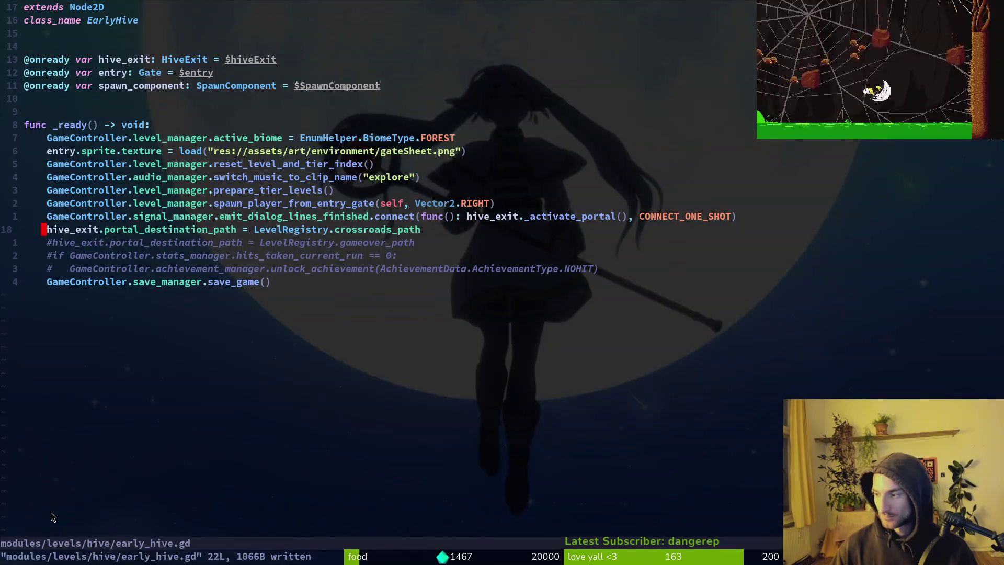
Open player.gd via the file finder and scroll to the clear_buff_times line in _unhandled_input.
{"action": "key", "text": "space"}
{"action": "key", "text": "f"}
{"action": "key", "text": "f"}
{"action": "type", "text": "plpl"}
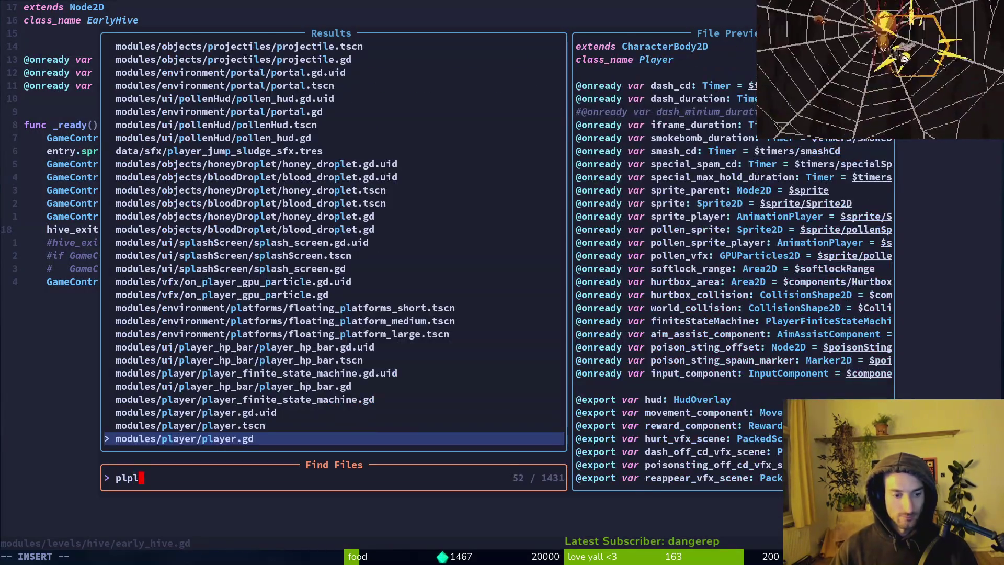
{"action": "key", "text": "Return"}
{"action": "key", "text": "ctrl+d"}
{"action": "key", "text": "ctrl+d"}
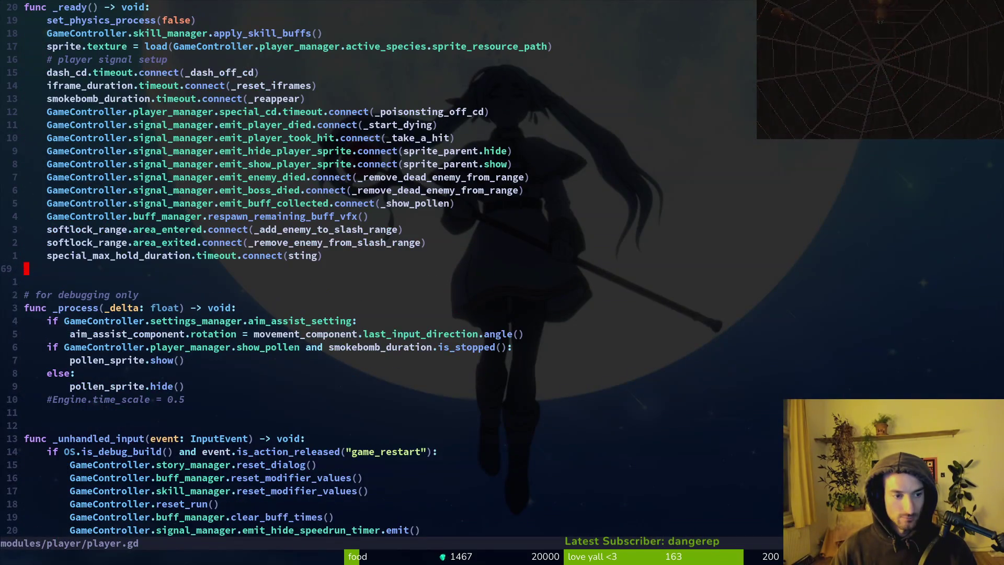
{"action": "key", "text": "ctrl+d"}
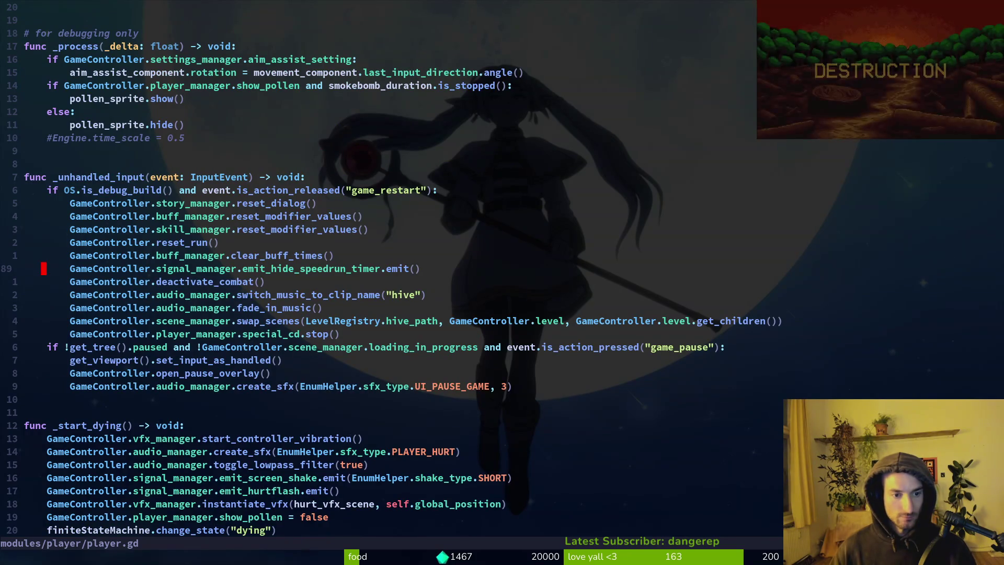
{"action": "key", "text": "shift+v"}
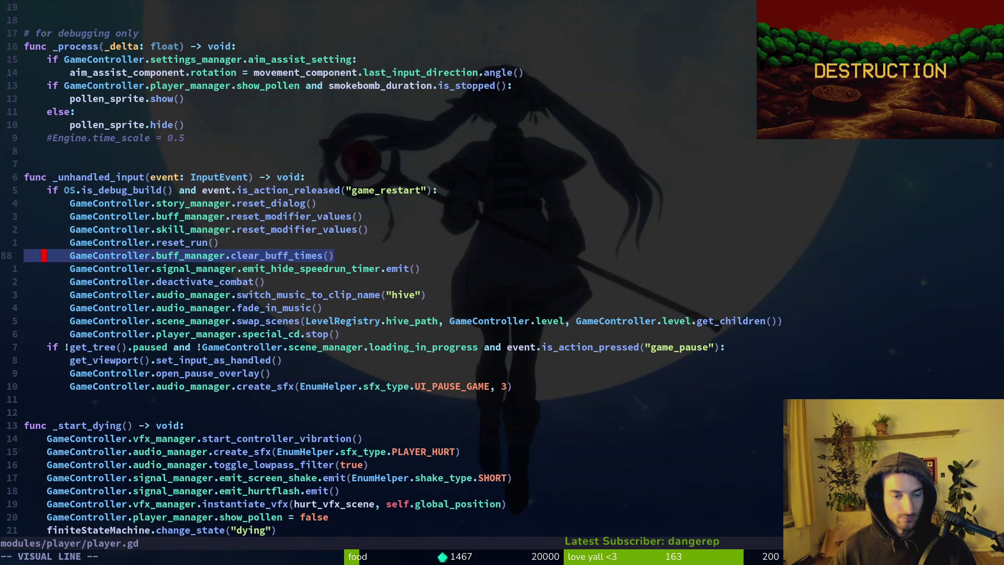
{"action": "key", "text": "Escape"}
Save player.gd with :w, then save and quit Neovim with :wq.
{"action": "type", "text": ":w"}
{"action": "key", "text": "Return"}
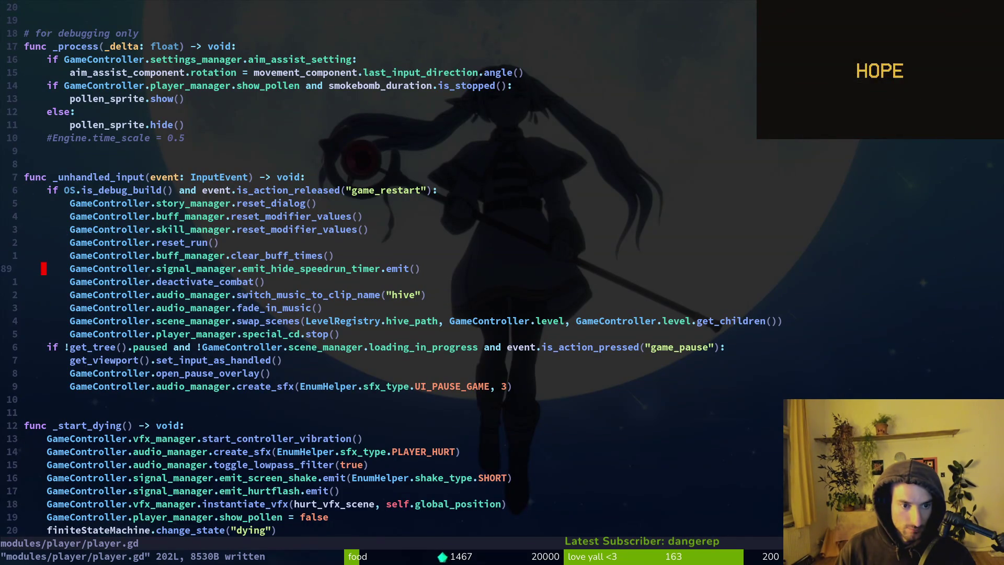
{"action": "key", "text": "k"}
{"action": "key", "text": "k"}
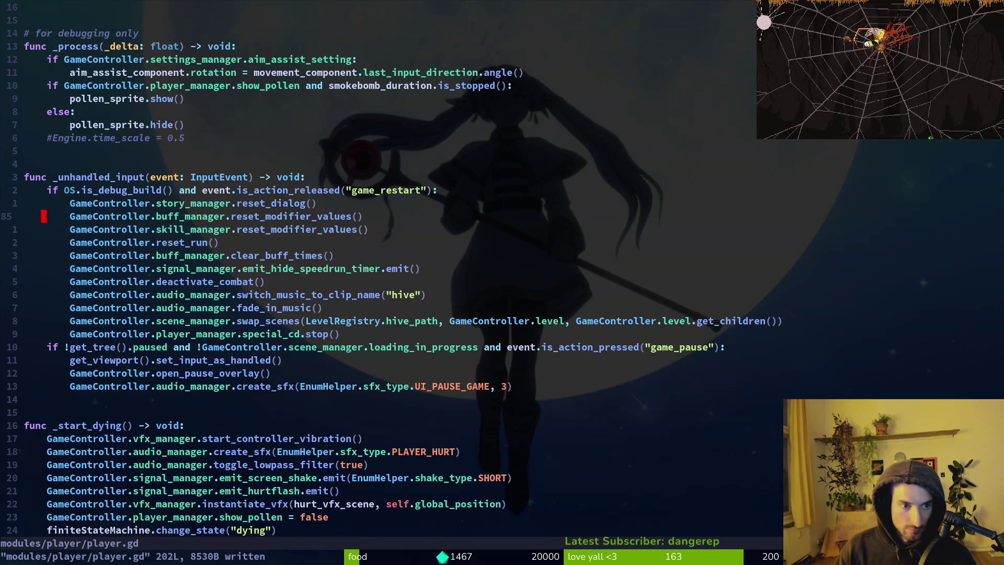
{"action": "type", "text": ":wq"}
{"action": "key", "text": "Return"}
Review the repository status in tig and close it.
{"action": "type", "text": "tig"}
{"action": "key", "text": "Return"}
{"action": "key", "text": "q"}
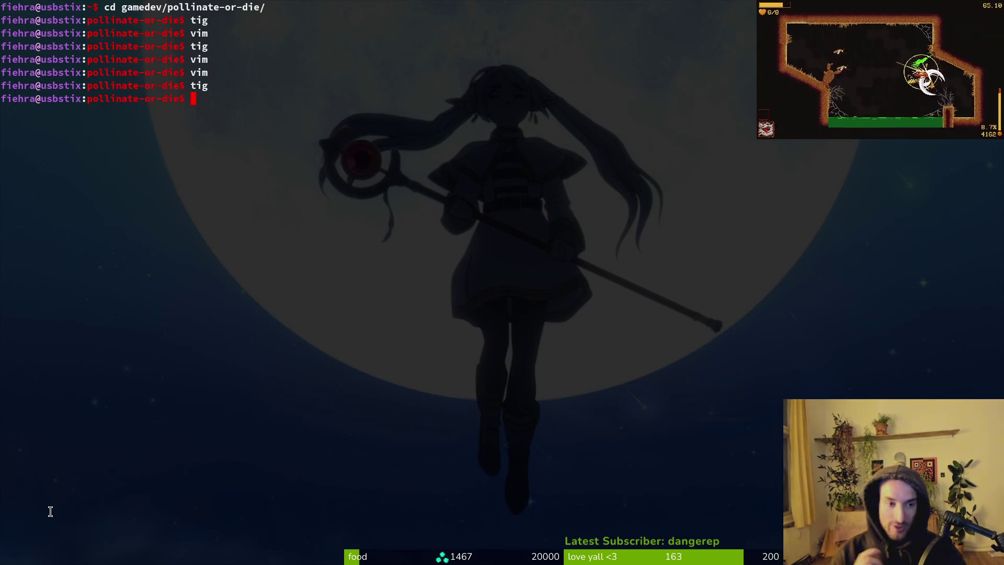
Run vim in the pollinate-or-die folder to open its netrw directory listing.
{"action": "type", "text": "vim"}
{"action": "key", "text": "Return"}
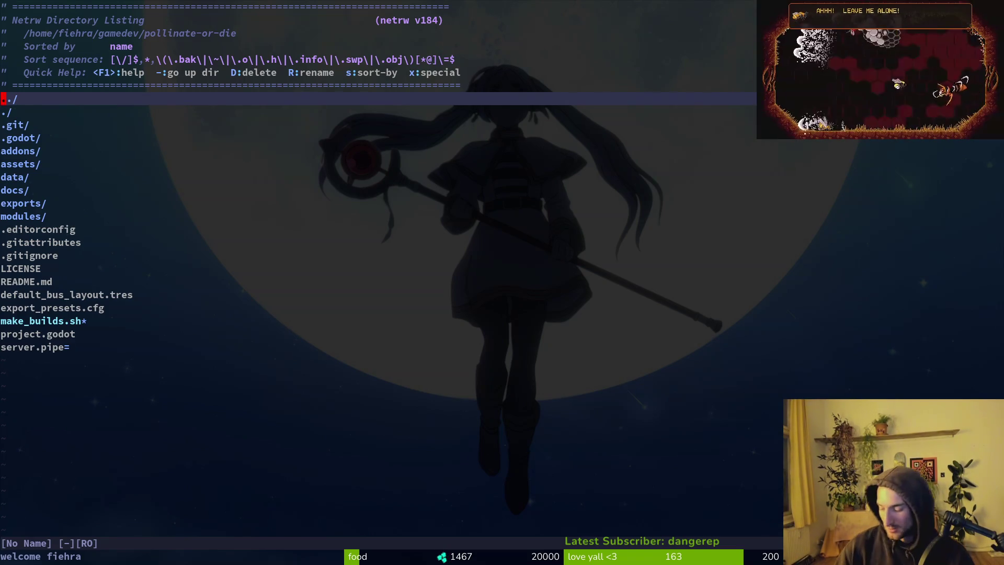
Open game.controller.gd through the file finder and go to the demo_app_id line.
{"action": "key", "text": "space"}
{"action": "key", "text": "f"}
{"action": "key", "text": "f"}
{"action": "type", "text": "gamcontr"}
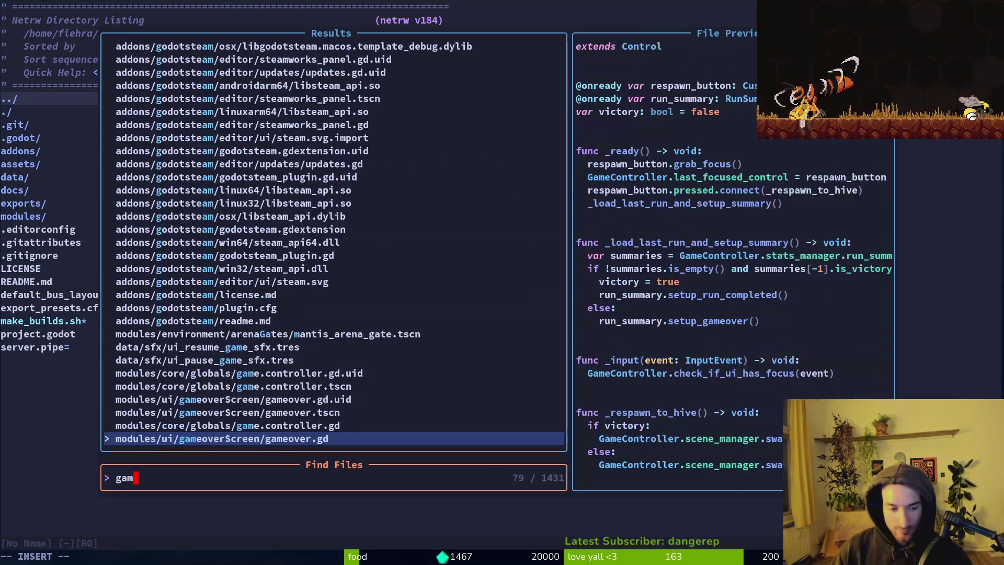
{"action": "key", "text": "Return"}
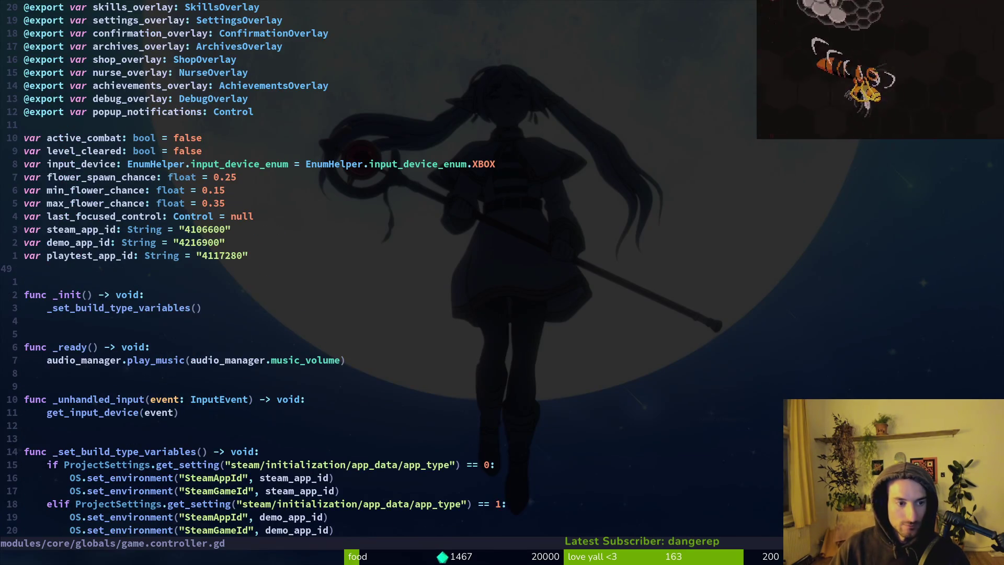
{"action": "left_click", "coordinate": [26, 243]}
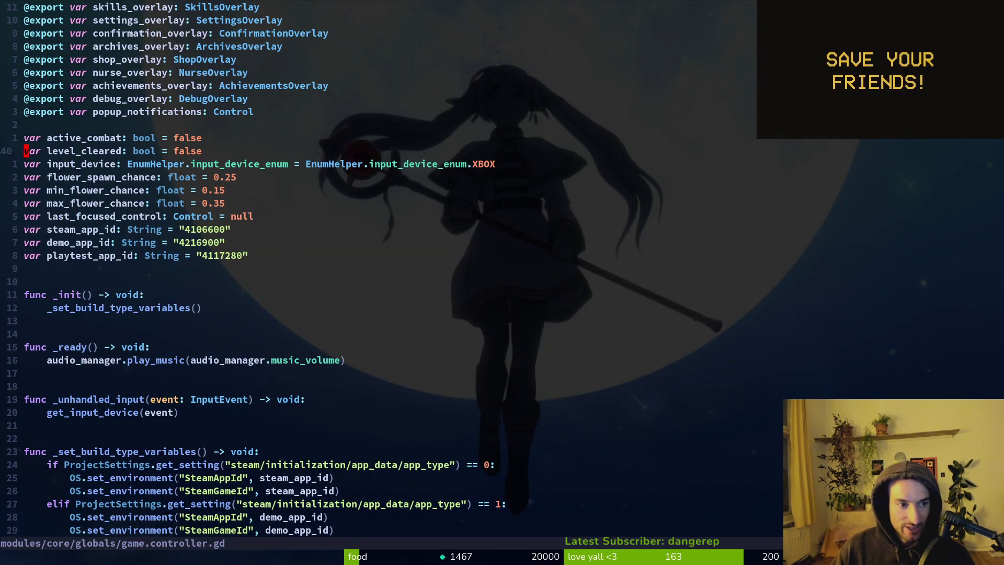
Open save.manager.gd, then level.manager.gd, with the file finder.
{"action": "key", "text": "space"}
{"action": "key", "text": "f"}
{"action": "key", "text": "f"}
{"action": "type", "text": "saveman"}
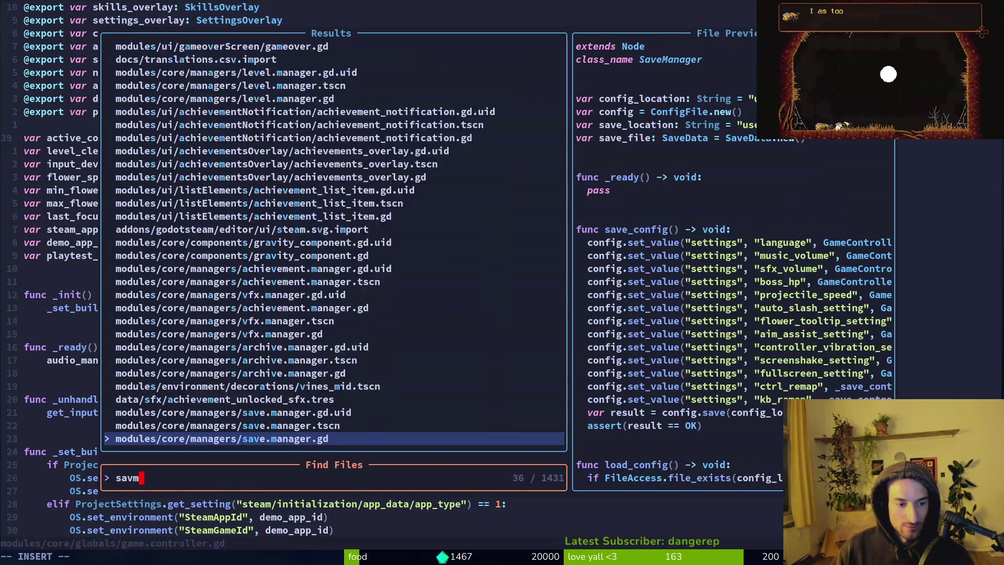
{"action": "key", "text": "Return"}
{"action": "key", "text": "space"}
{"action": "key", "text": "f"}
{"action": "key", "text": "f"}
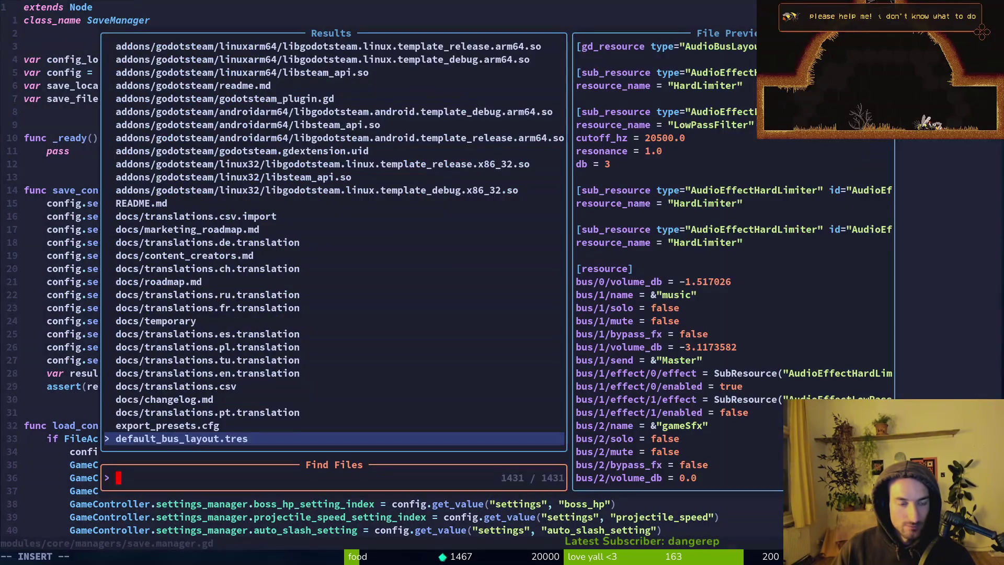
{"action": "type", "text": "levelmana"}
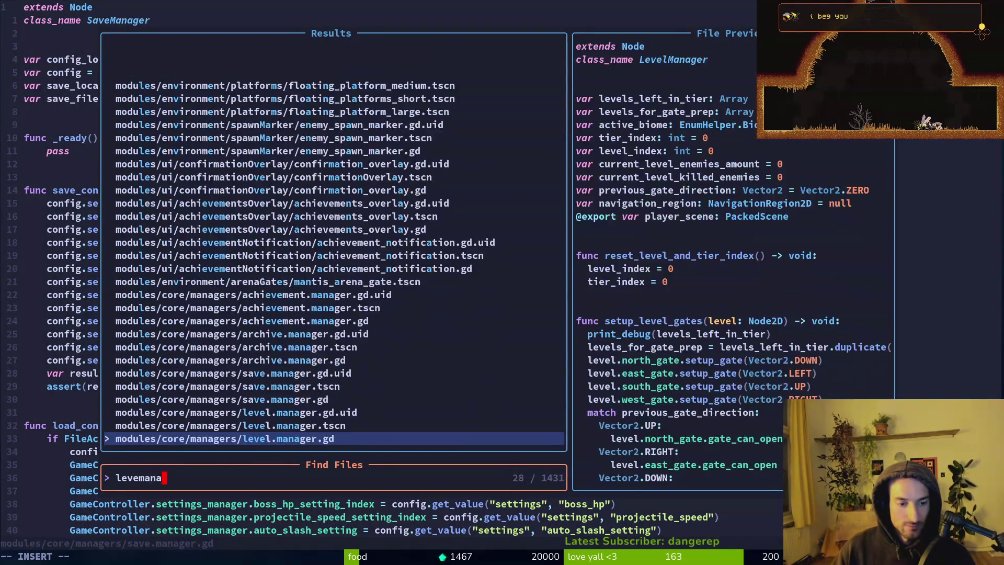
{"action": "key", "text": "Return"}
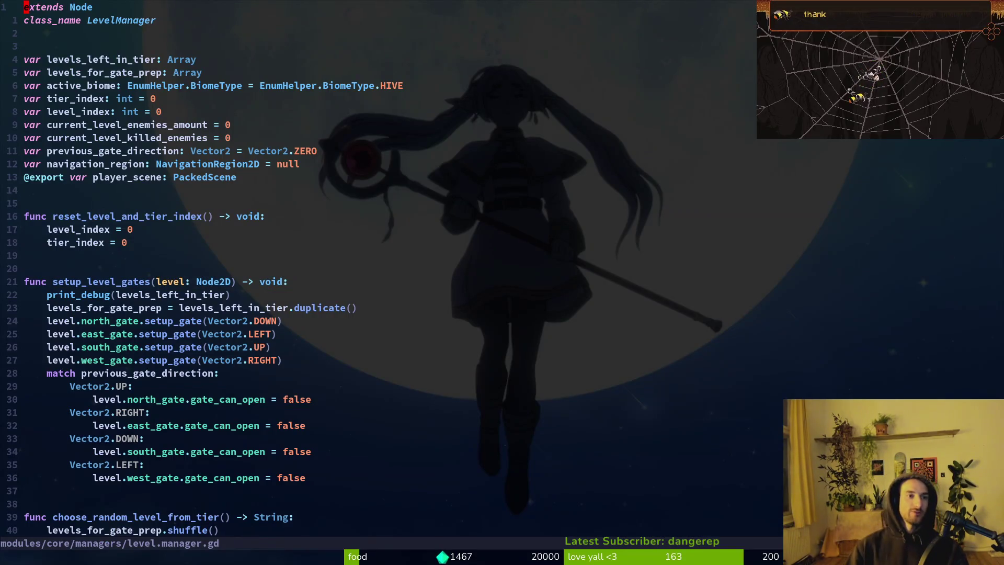
Open save.manager.gd in a vertical split beside level.manager.gd.
{"action": "key", "text": "space"}
{"action": "key", "text": "f"}
{"action": "key", "text": "f"}
{"action": "type", "text": "saveman"}
{"action": "key", "text": "ctrl+v"}
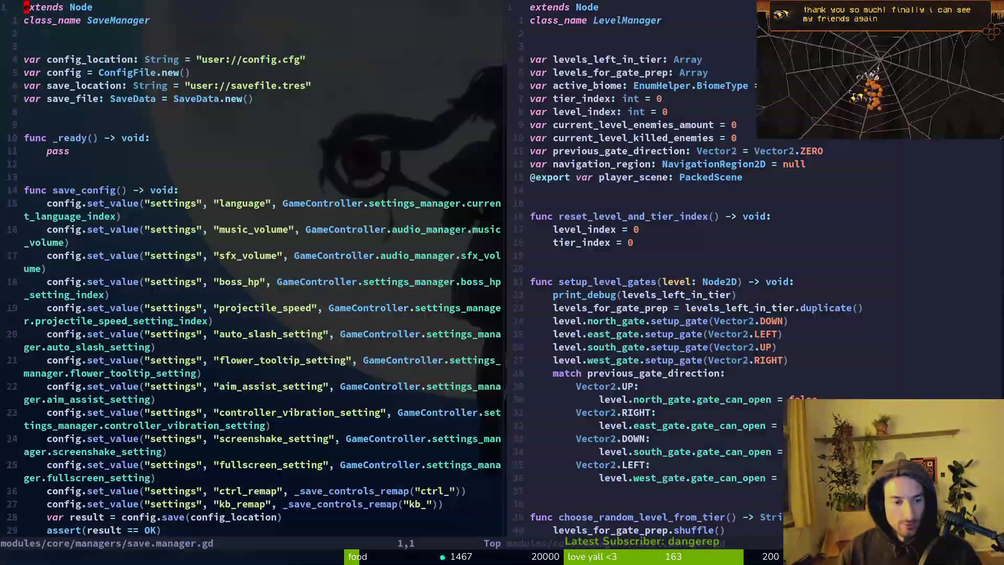
Open save_data.gd in the left pane, replacing save.manager.gd.
{"action": "key", "text": "ctrl+d"}
{"action": "key", "text": "ctrl+d"}
{"action": "key", "text": "space"}
{"action": "key", "text": "f"}
{"action": "key", "text": "f"}
{"action": "type", "text": "savdata"}
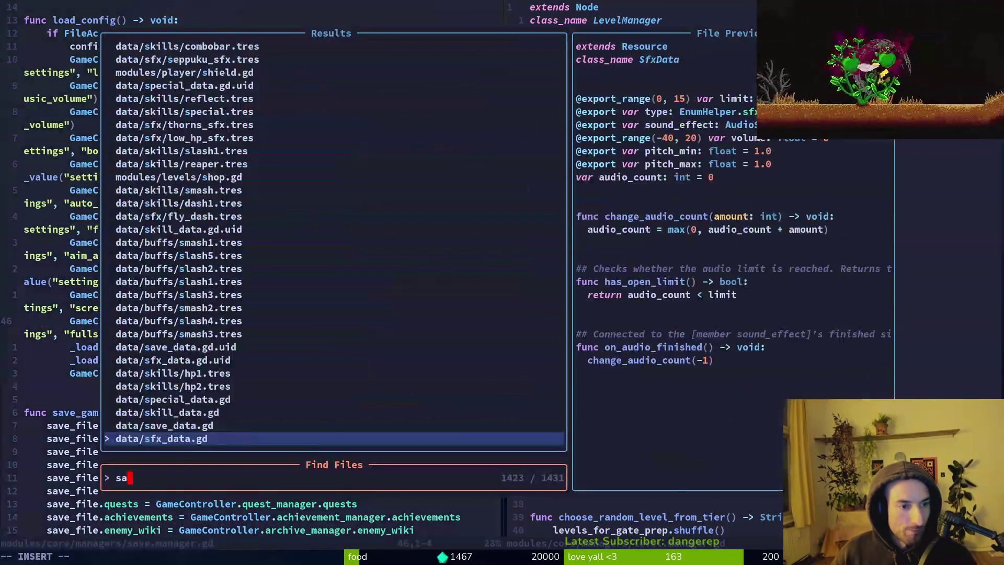
{"action": "key", "text": "Return"}
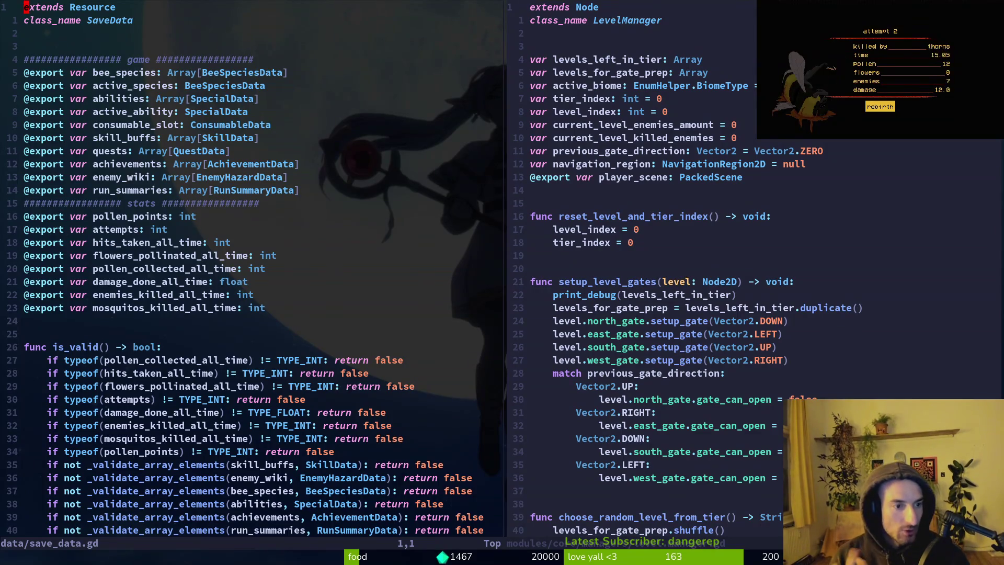
Open statistics_manager.gd in the right pane in place of level.manager.gd.
{"action": "left_click", "coordinate": [775, 233]}
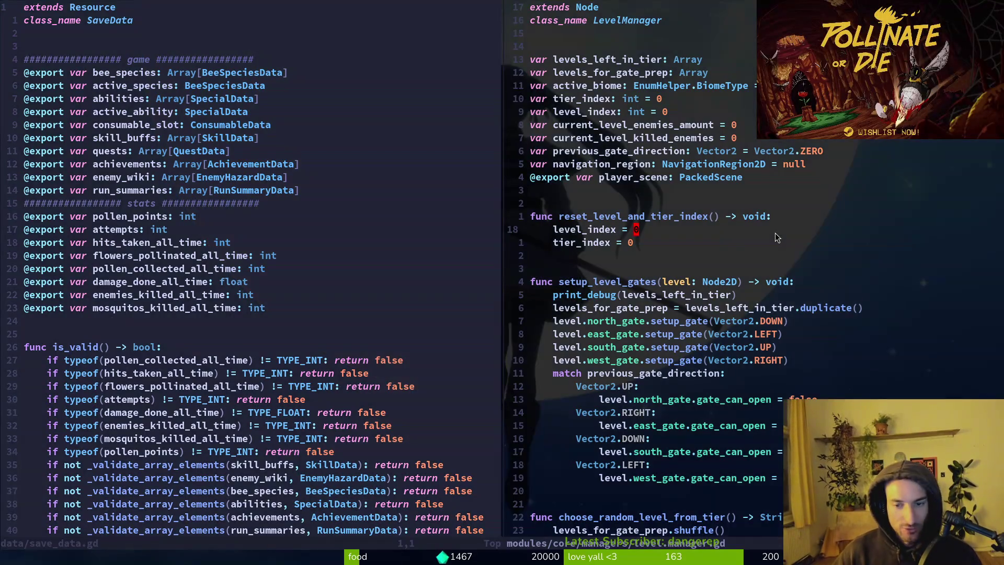
{"action": "key", "text": "ctrl+p"}
{"action": "type", "text": "statman"}
{"action": "key", "text": "Return"}
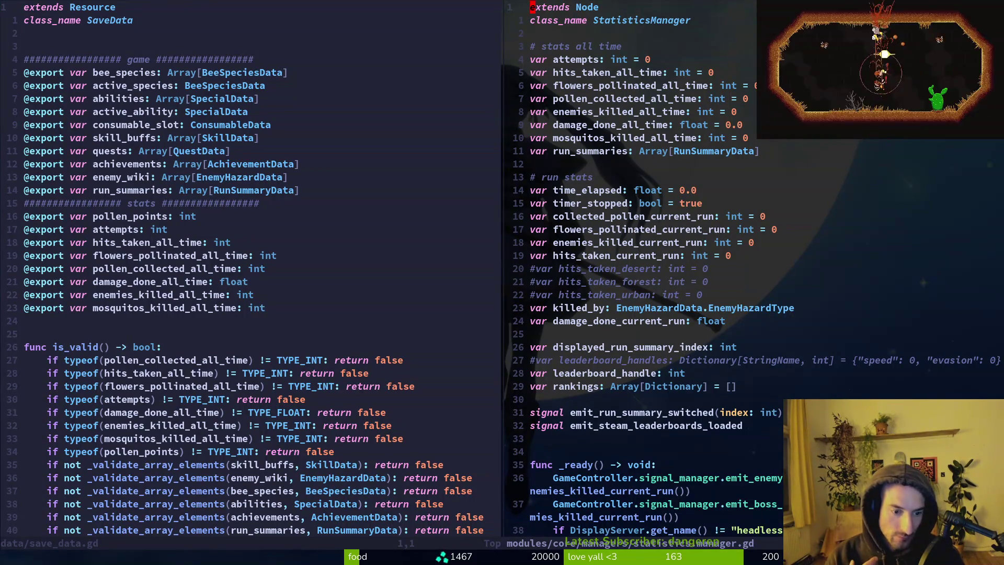
Review save_data.gd's is_valid function, save the file, and inspect the stat export lines.
{"action": "left_click", "coordinate": [26, 346]}
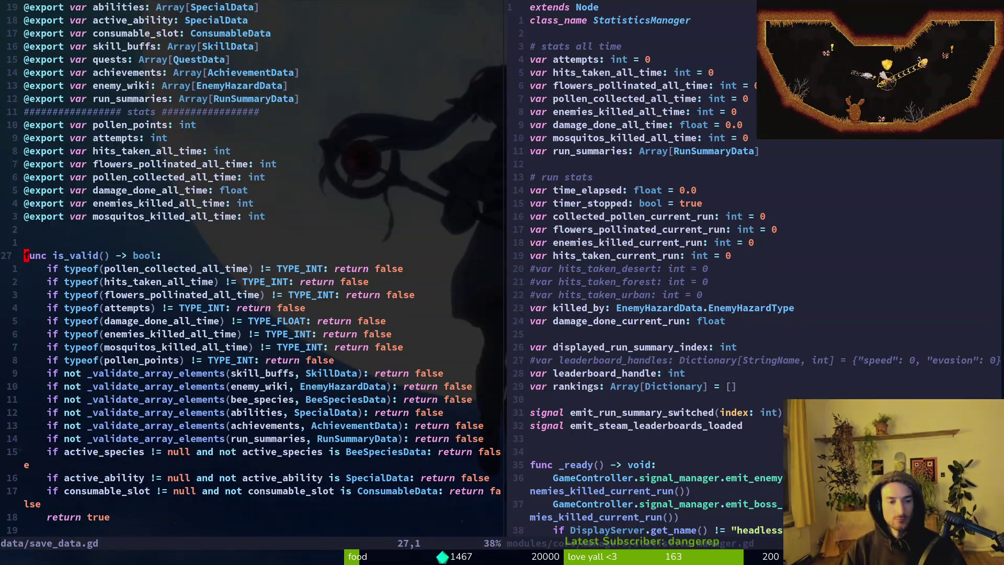
{"action": "key", "text": "ctrl+d"}
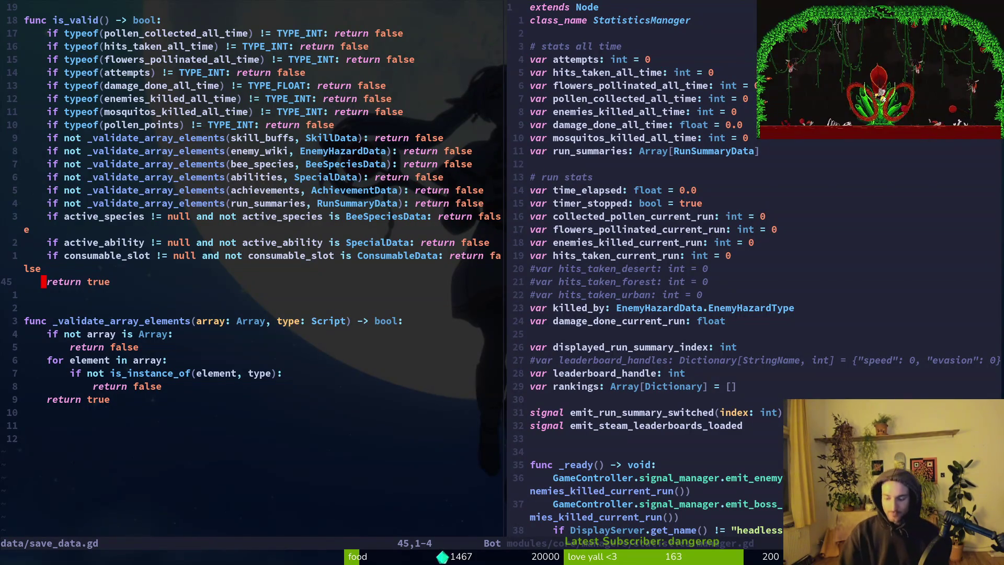
{"action": "type", "text": ":w"}
{"action": "key", "text": "Return"}
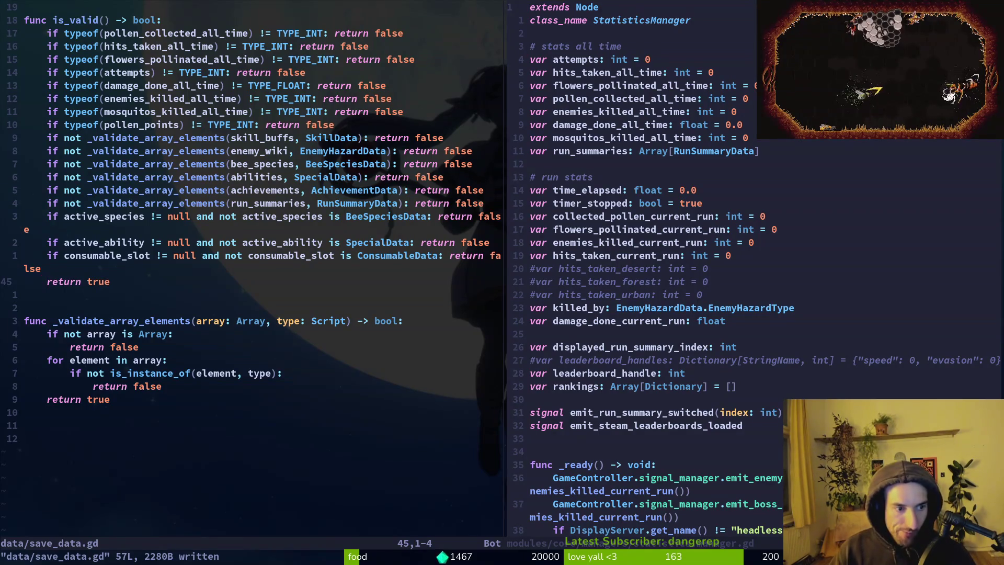
{"action": "key", "text": "k"}
{"action": "key", "text": "k"}
{"action": "key", "text": "k"}
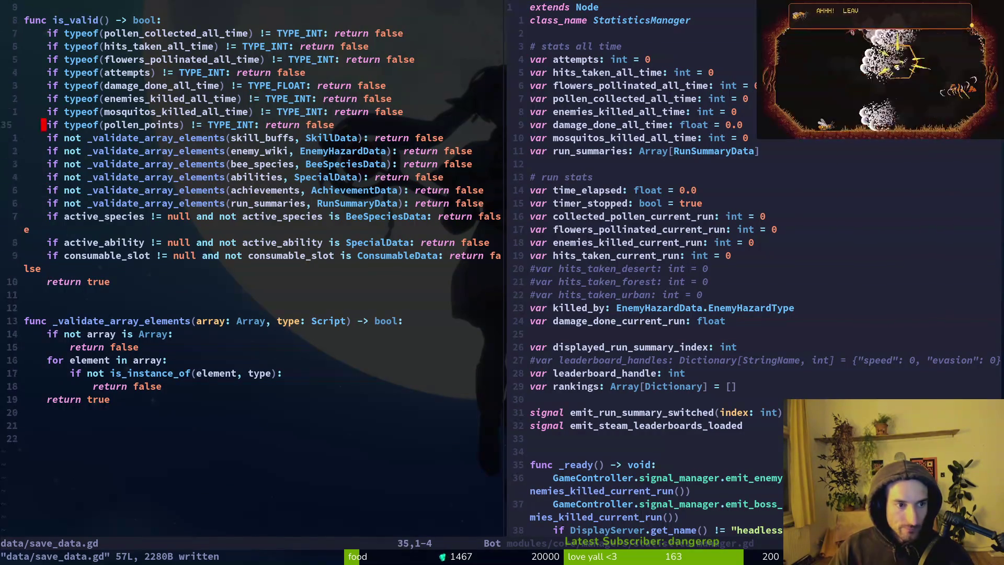
{"action": "key", "text": "j"}
{"action": "key", "text": "j"}
{"action": "key", "text": "j"}
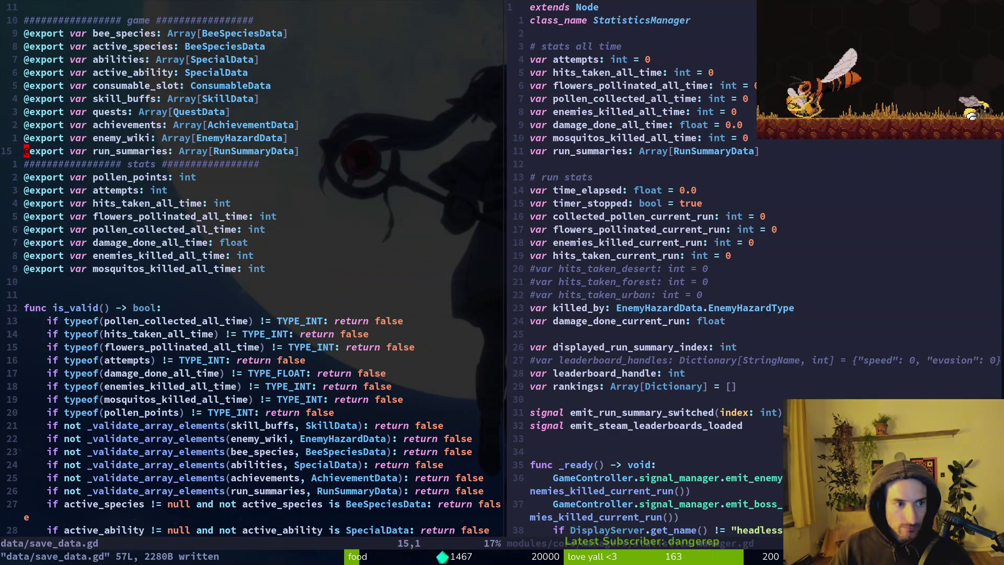
{"action": "key", "text": "k"}
{"action": "key", "text": "k"}
{"action": "key", "text": "k"}
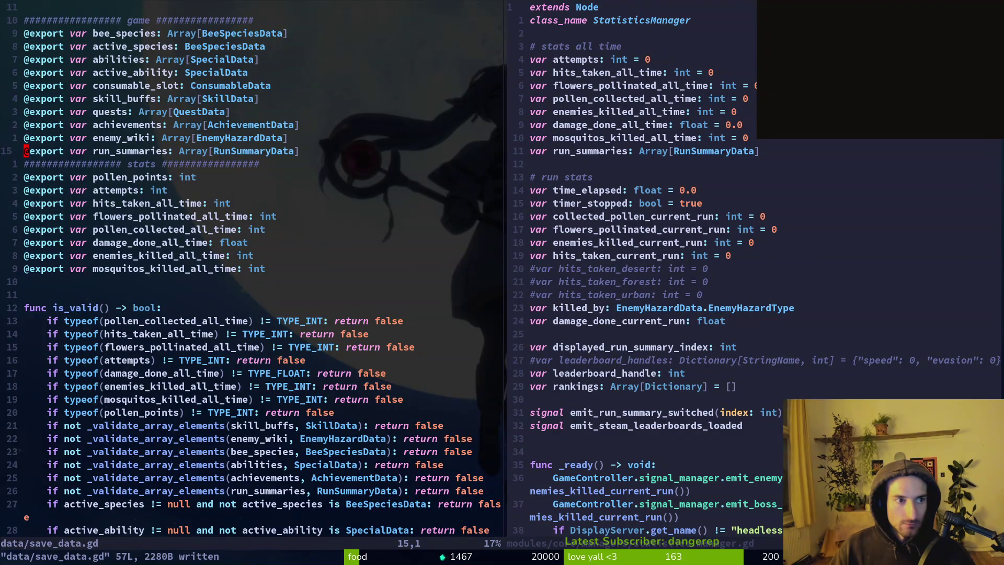
Duplicate the stats header in save_data.gd as a 'run_progress' header and save.
{"action": "key", "text": "j"}
{"action": "key", "text": "y"}
{"action": "key", "text": "y"}
{"action": "key", "text": "P"}
{"action": "type", "text": "w"}
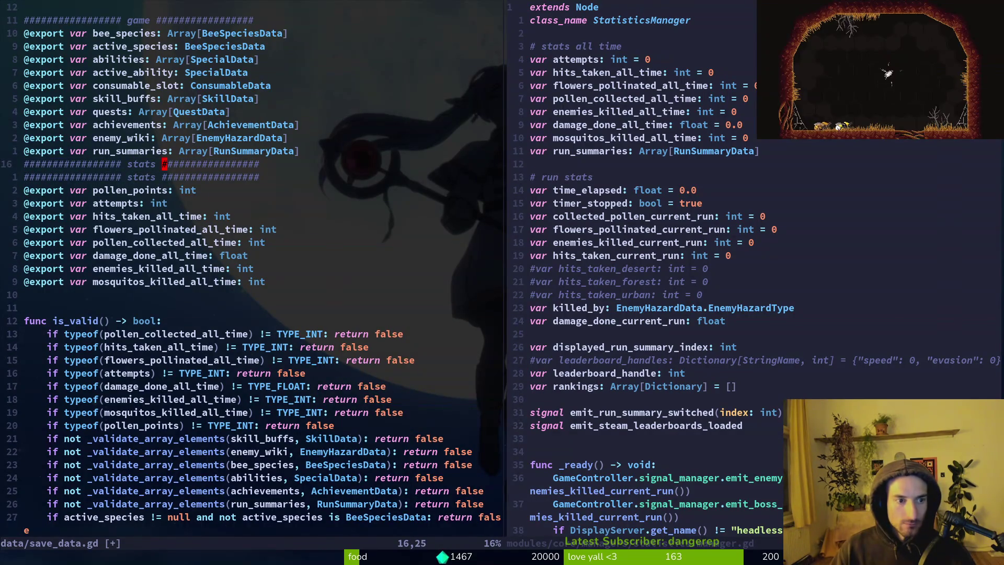
{"action": "type", "text": "cwrun_"}
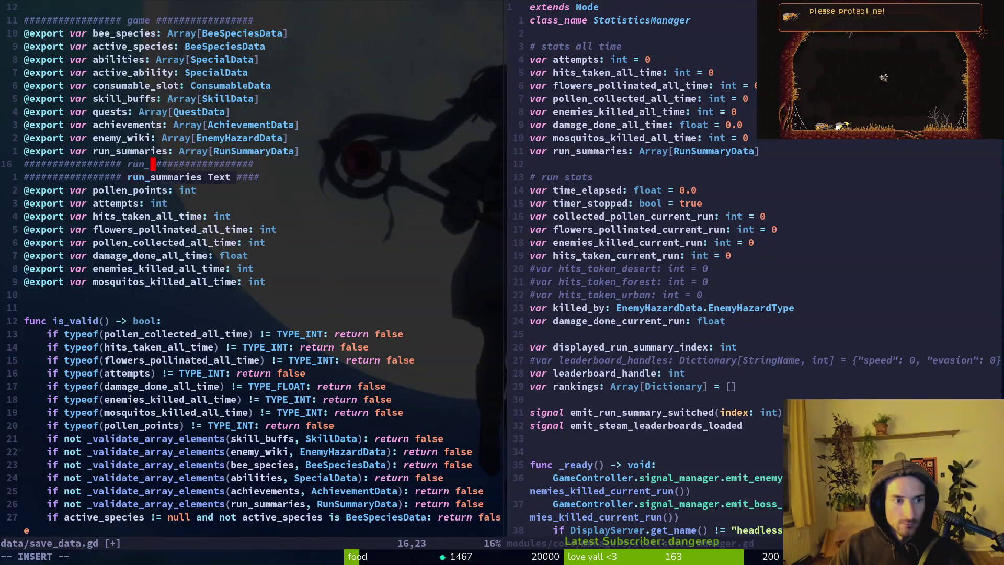
{"action": "key", "text": "ctrl+e"}
{"action": "type", "text": "ogress"}
{"action": "key", "text": "Escape"}
{"action": "key", "text": "o"}
{"action": "key", "text": "Escape"}
{"action": "type", "text": ":w"}
{"action": "key", "text": "Return"}
{"action": "key", "text": "j"}
{"action": "key", "text": "j"}
{"action": "key", "text": "j"}
Add a spider_dead variable of type bool under the run progress header.
{"action": "key", "text": "k"}
{"action": "key", "text": "k"}
{"action": "key", "text": "k"}
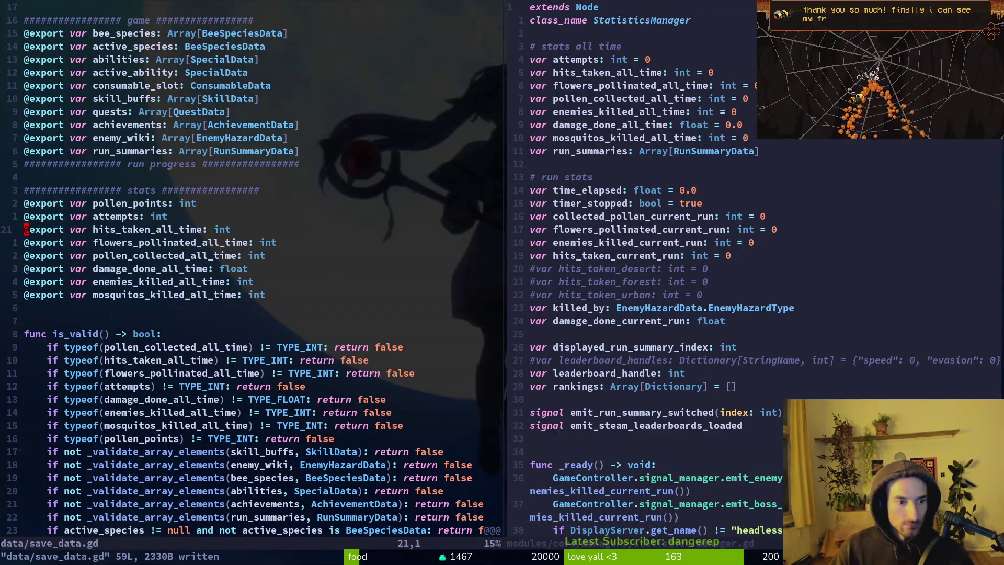
{"action": "key", "text": "k"}
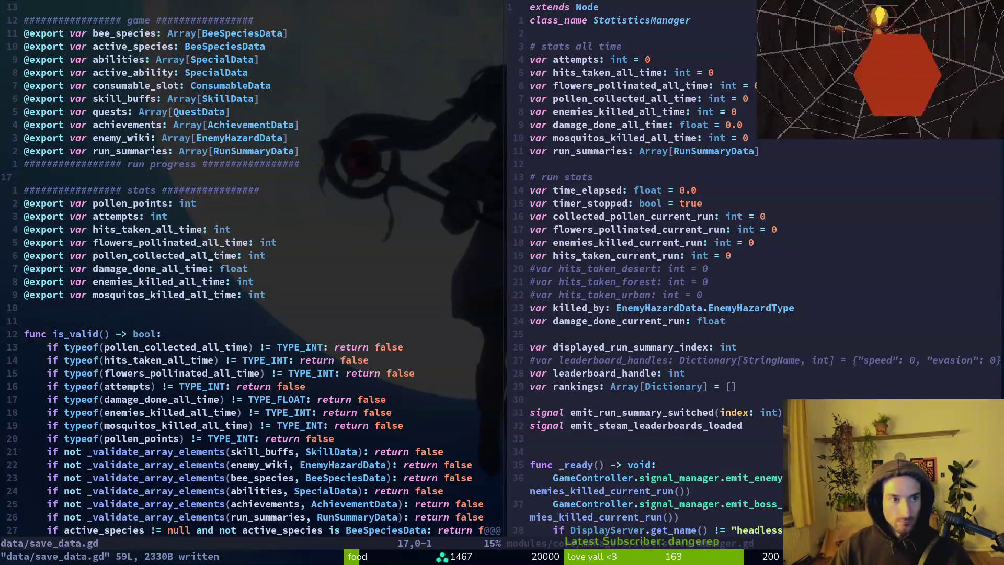
{"action": "key", "text": "O"}
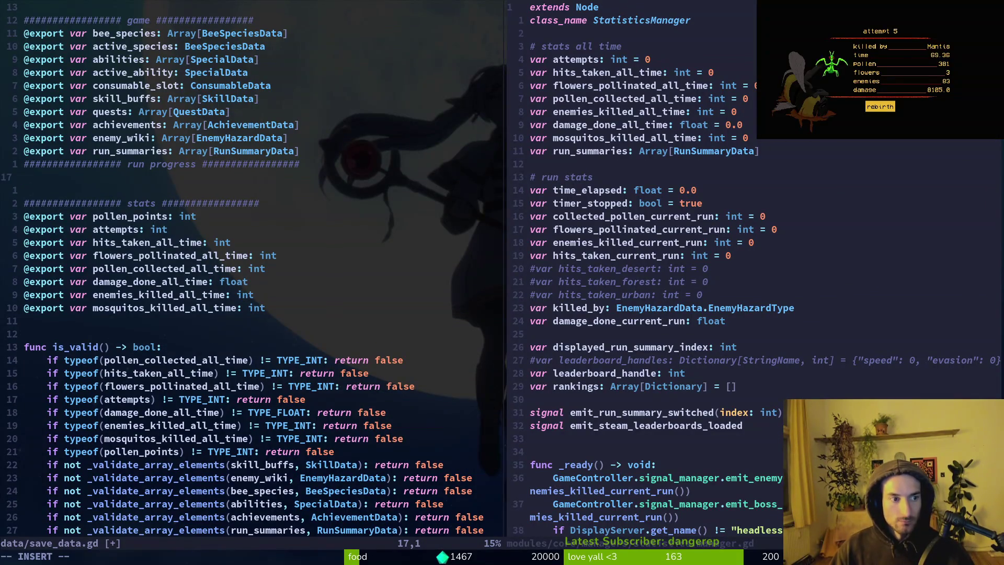
{"action": "key", "text": "j"}
{"action": "key", "text": "j"}
{"action": "key", "text": "j"}
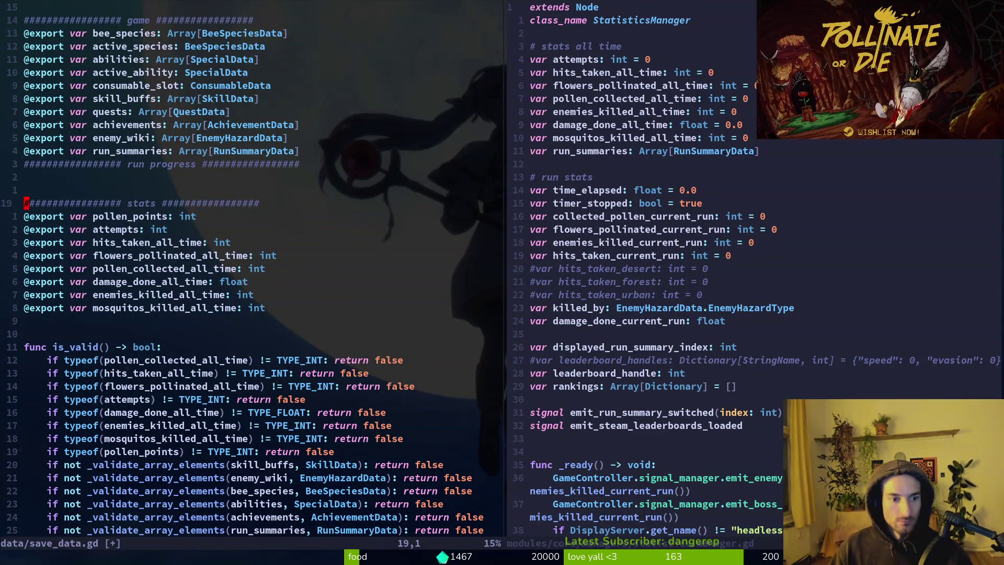
{"action": "type", "text": "port var pollen_points: int"}
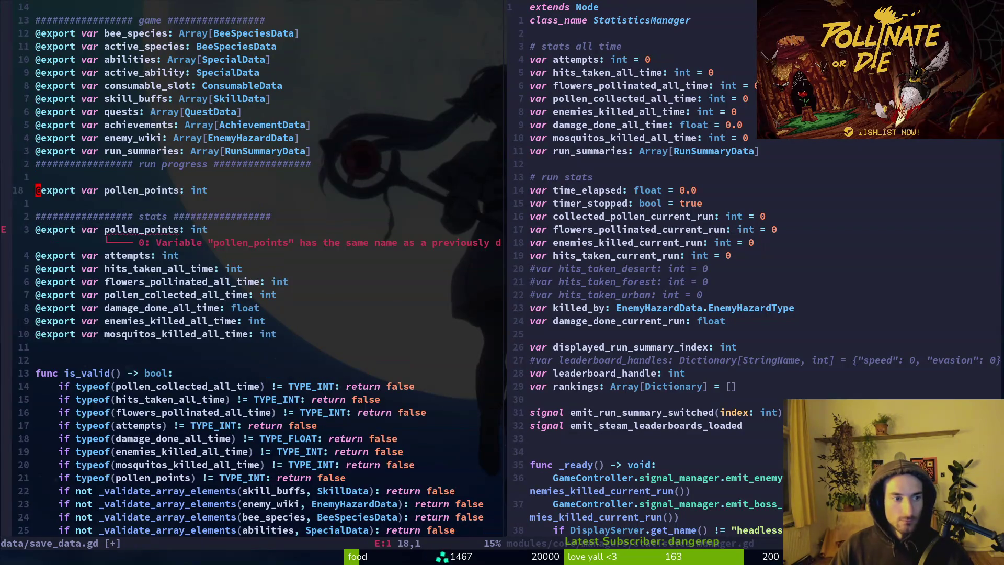
{"action": "type", "text": "cwspider_#e"}
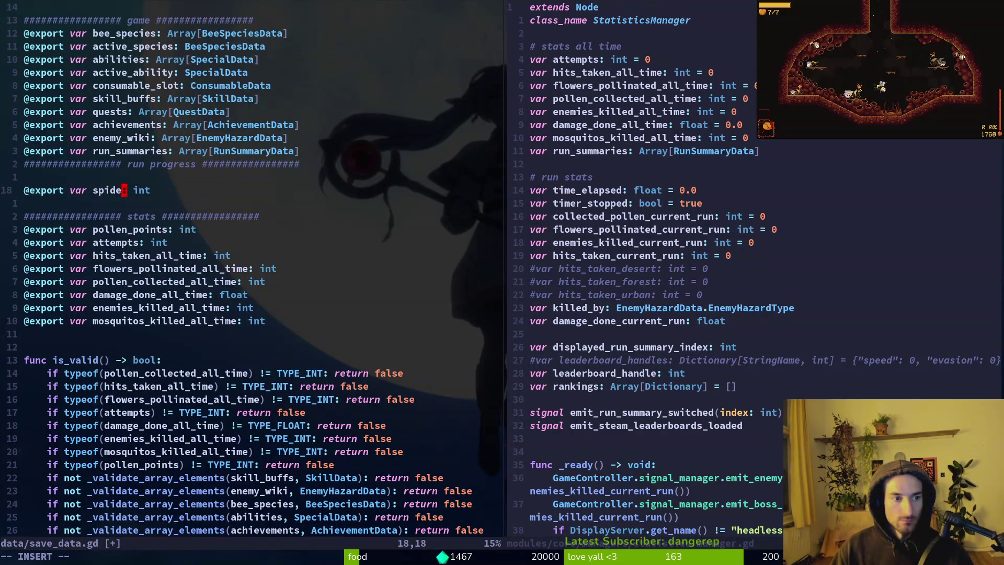
{"action": "key", "text": "BackSpace"}
{"action": "key", "text": "BackSpace"}
{"action": "type", "text": "dead"}
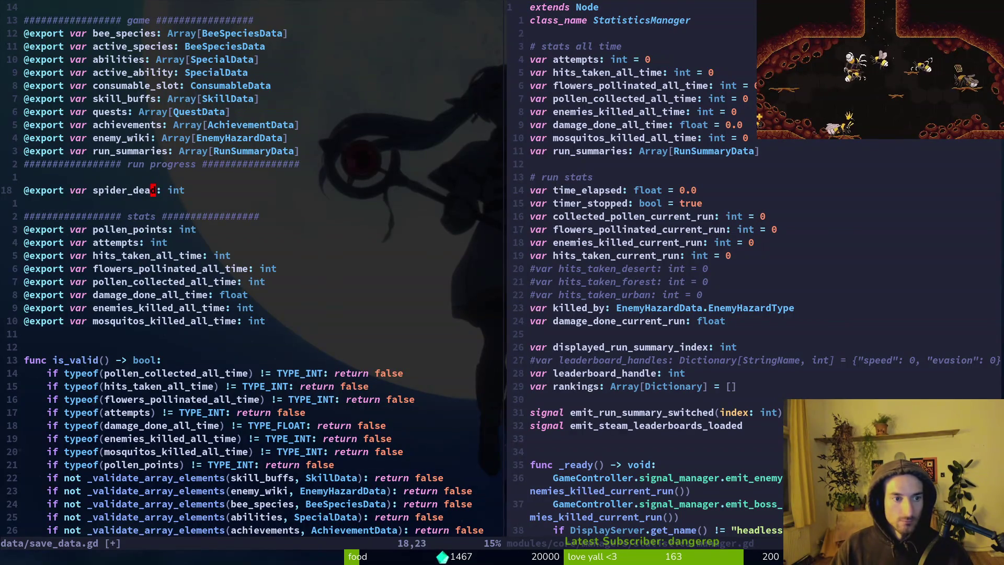
{"action": "type", "text": "cwbool"}
{"action": "key", "text": "Escape"}
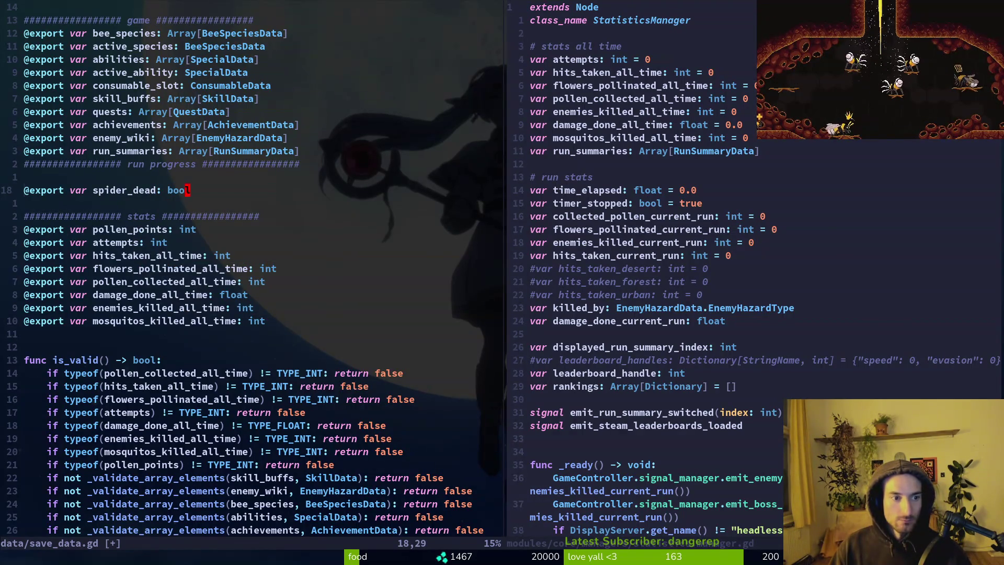
Copy the spider_dead line twice and rename the copies mantis_dead and drone_dead.
{"action": "key", "text": "y"}
{"action": "key", "text": "y"}
{"action": "key", "text": "p"}
{"action": "key", "text": "p"}
{"action": "key", "text": "p"}
{"action": "key", "text": "k"}
{"action": "key", "text": "k"}
{"action": "key", "text": "w"}
{"action": "key", "text": "w"}
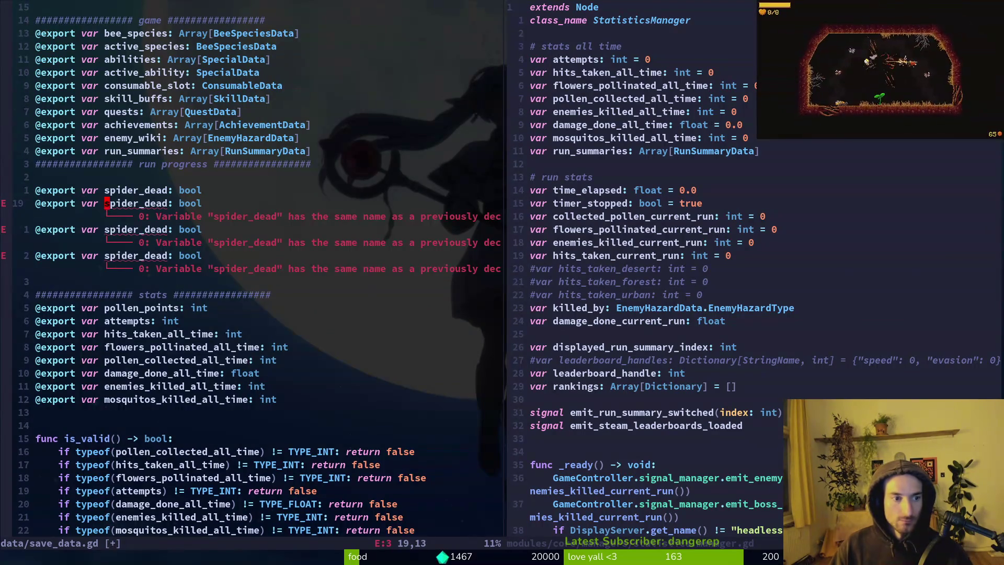
{"action": "type", "text": "cwmantis"}
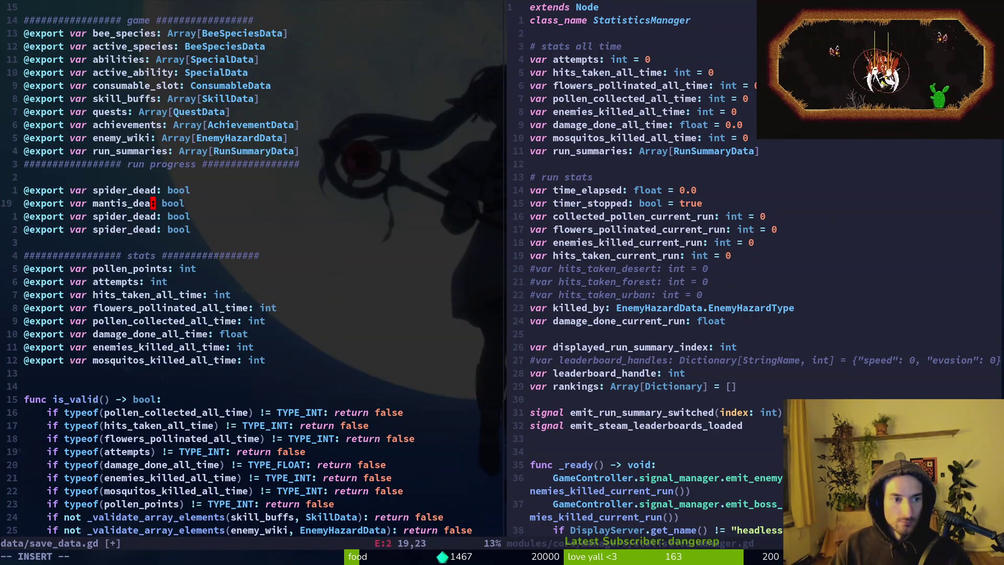
{"action": "type", "text": "d"}
{"action": "key", "text": "Escape"}
{"action": "key", "text": "j"}
{"action": "key", "text": "b"}
{"action": "key", "text": "c"}
{"action": "key", "text": "w"}
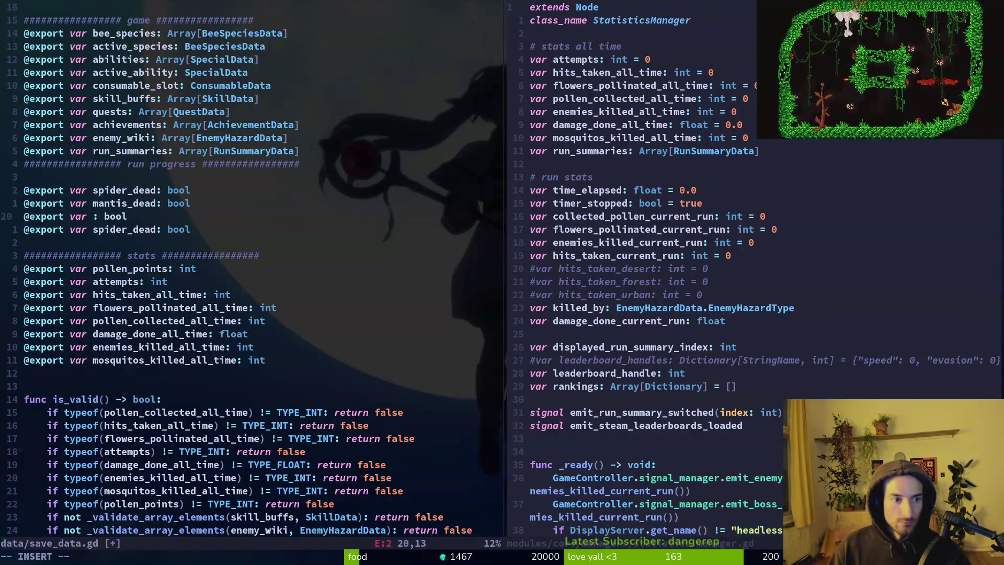
{"action": "type", "text": "drone_dead"}
{"action": "key", "text": "Escape"}
Delete the leftover spider_dead line and extra blank lines, then save save_data.gd.
{"action": "key", "text": "j"}
{"action": "key", "text": "d"}
{"action": "key", "text": "d"}
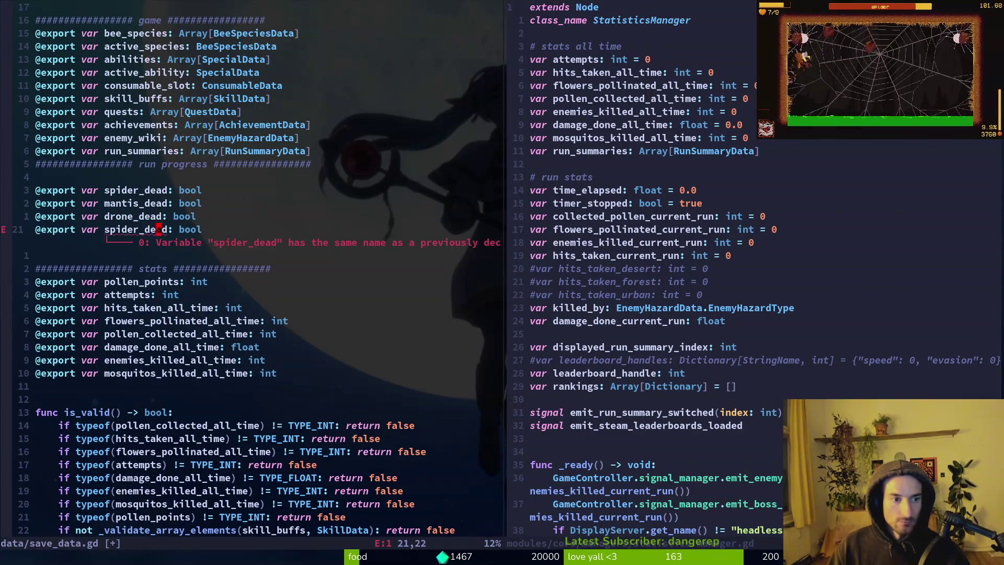
{"action": "type", "text": ":write"}
{"action": "key", "text": "Return"}
{"action": "key", "text": "d"}
{"action": "key", "text": "d"}
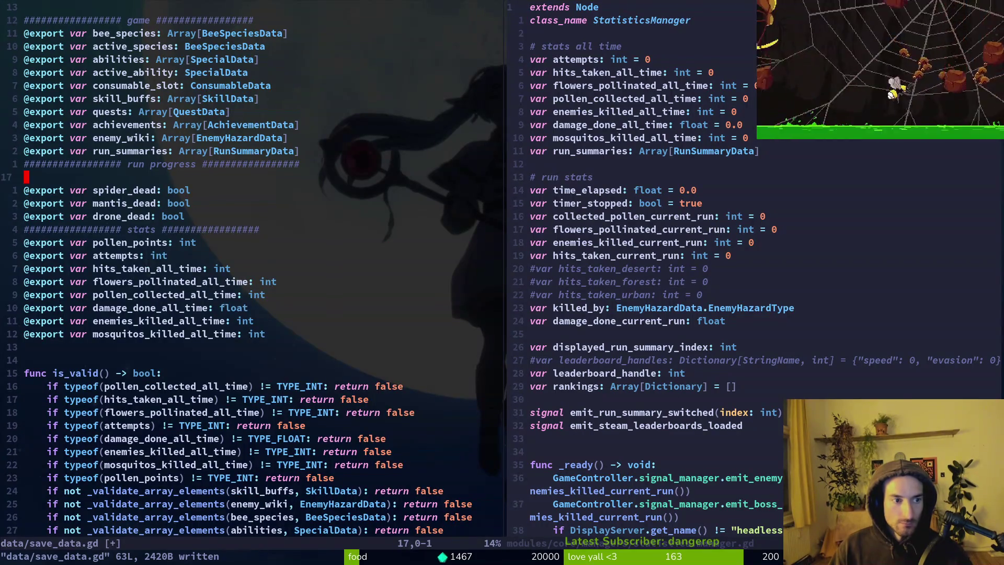
{"action": "key", "text": "k"}
{"action": "key", "text": "k"}
{"action": "key", "text": "k"}
{"action": "key", "text": "d"}
{"action": "key", "text": "d"}
{"action": "type", "text": ":write"}
{"action": "key", "text": "Return"}
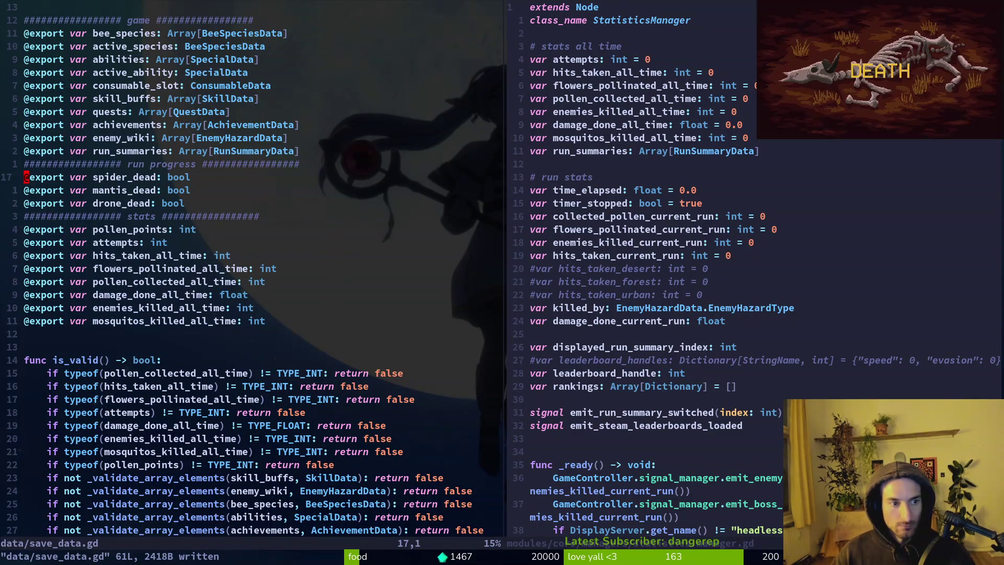
{"action": "key", "text": "ctrl+p"}
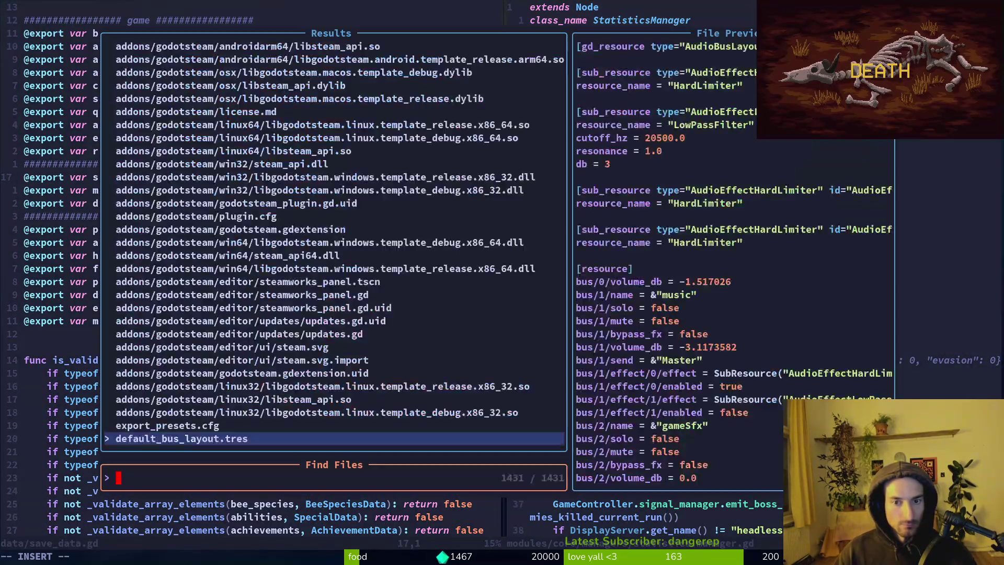
Open level.manager.gd, undo the accidental edit on tier_index, and save it.
{"action": "type", "text": "levemana"}
{"action": "key", "text": "Return"}
{"action": "key", "text": "k"}
{"action": "key", "text": "k"}
{"action": "key", "text": "k"}
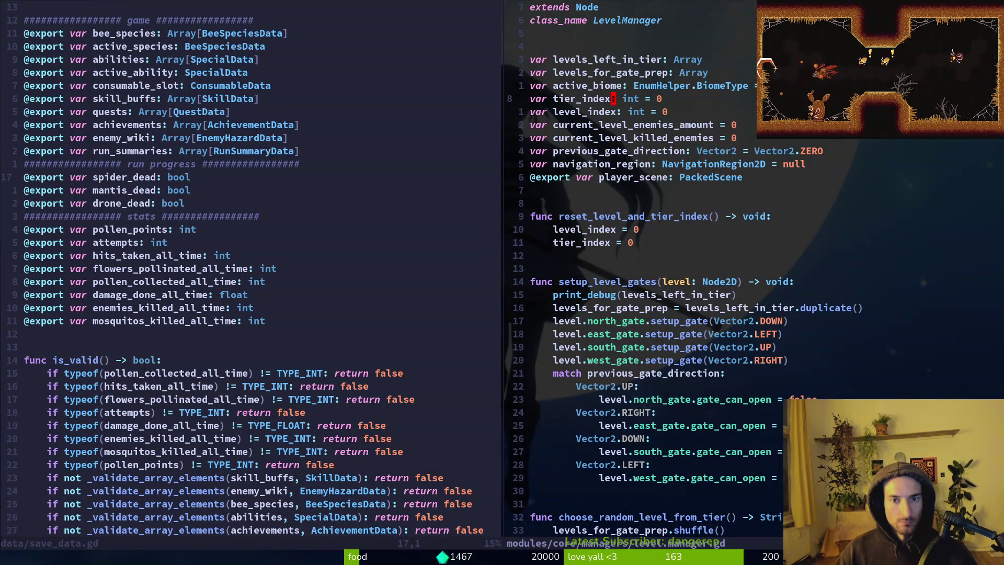
{"action": "key", "text": "v"}
{"action": "key", "text": "Escape"}
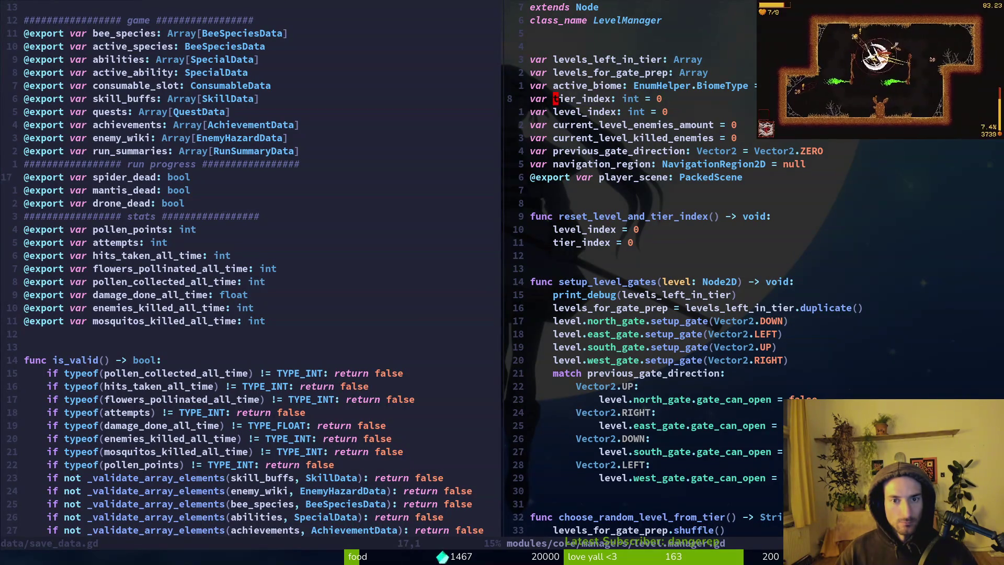
{"action": "key", "text": "v"}
{"action": "key", "text": "c"}
{"action": "key", "text": "Escape"}
{"action": "type", "text": "u:w"}
{"action": "key", "text": "Return"}
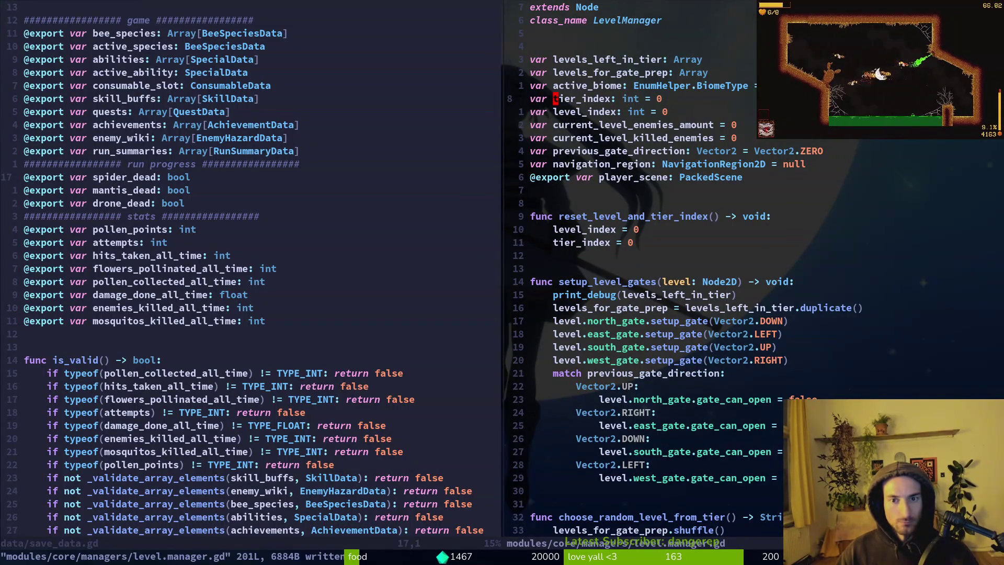
Search the project for tier_index, browse the matches, then begin a mantis_dead bool declaration.
{"action": "key", "text": "space"}
{"action": "key", "text": "f"}
{"action": "key", "text": "w"}
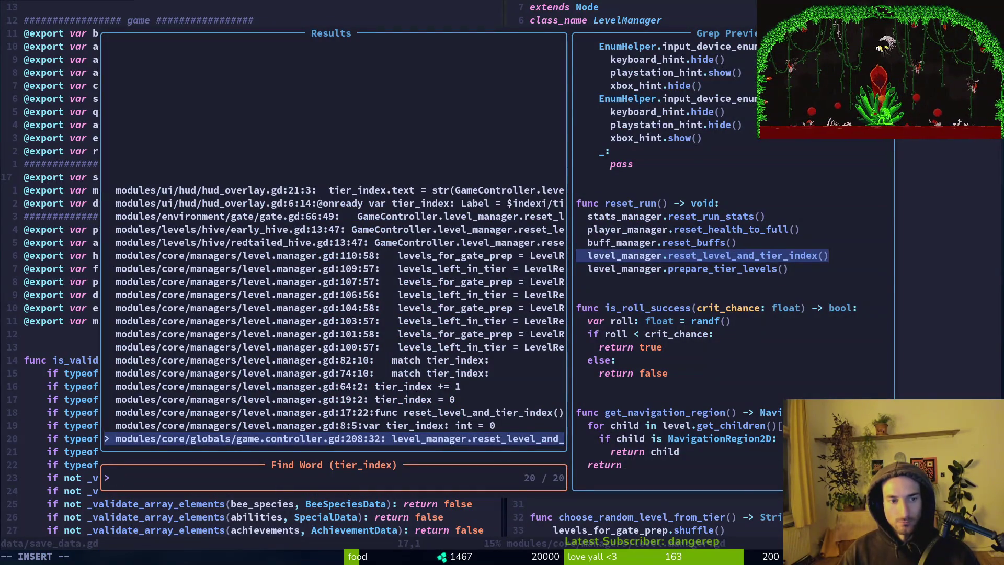
{"action": "key", "text": "Down"}
{"action": "key", "text": "Down"}
{"action": "key", "text": "Down"}
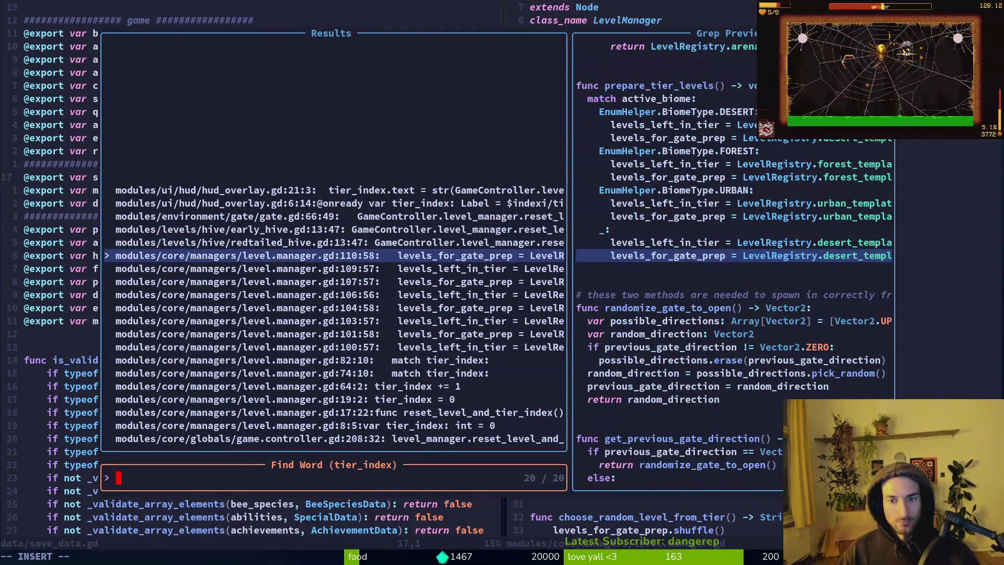
{"action": "key", "text": "Down"}
{"action": "key", "text": "Up"}
{"action": "key", "text": "Up"}
{"action": "key", "text": "Escape"}
{"action": "key", "text": "Escape"}
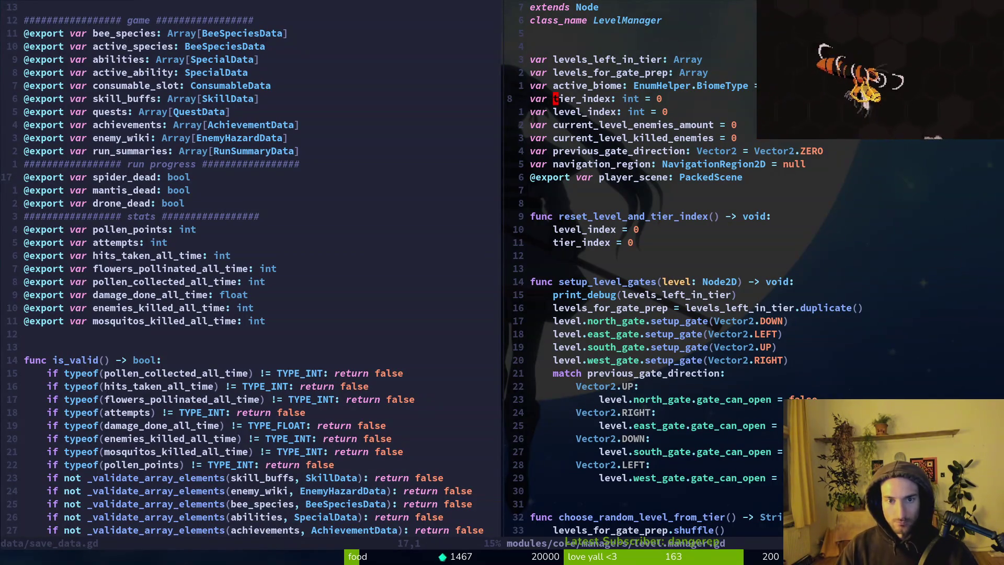
{"action": "type", "text": "j"}
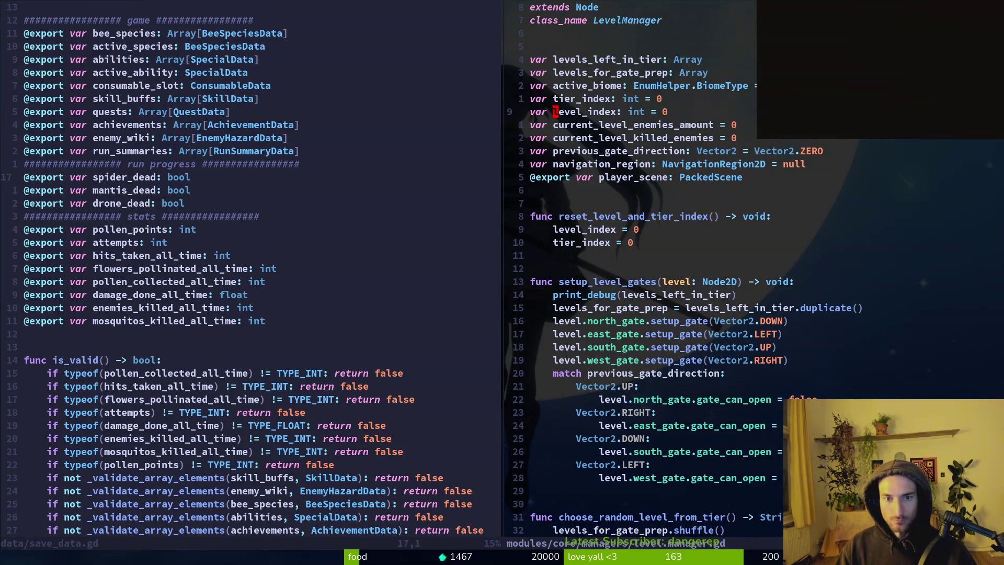
{"action": "type", "text": "ovar mantis"}
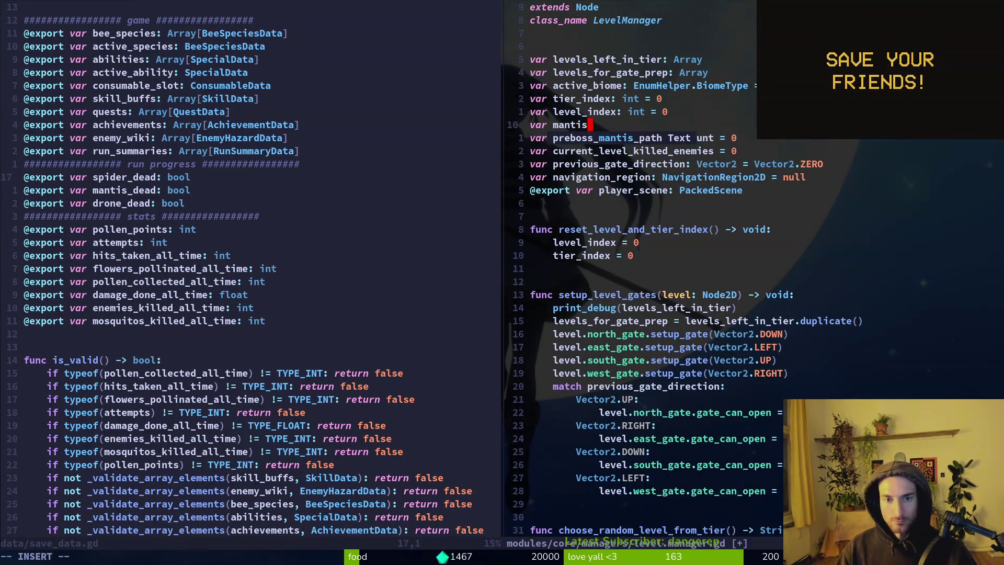
{"action": "type", "text": "_Dead"}
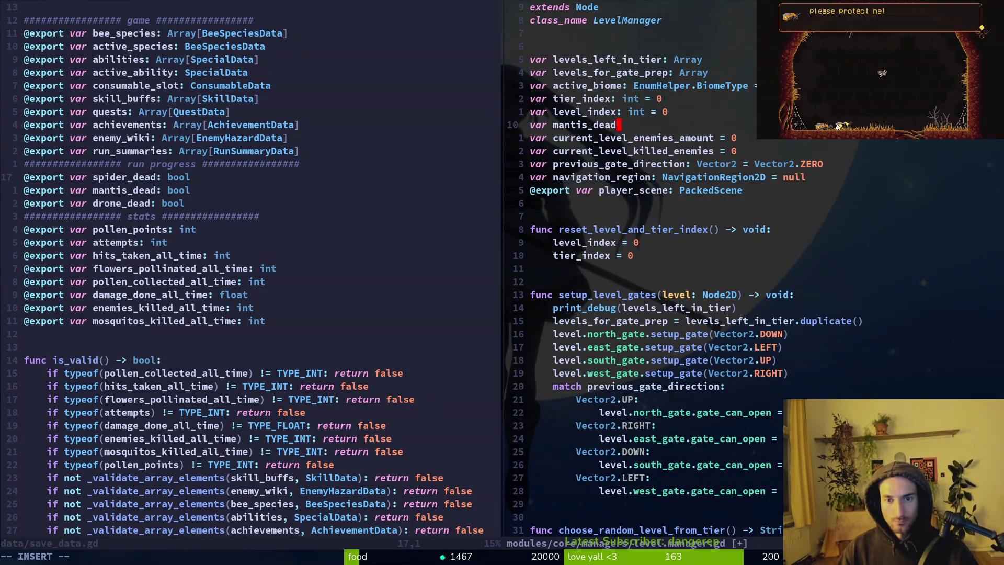
{"action": "type", "text": ": bool "}
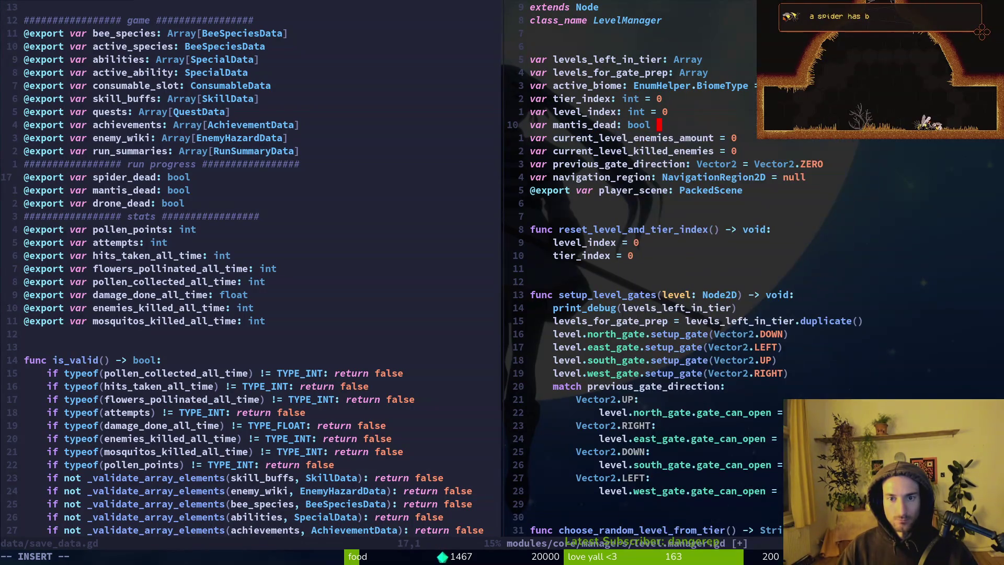
{"action": "type", "text": "= false"}
Copy the mantis_dead declaration into spider_dead and drone_dead bools set to false, and save level.manager.gd.
{"action": "key", "text": "Escape"}
{"action": "key", "text": "y"}
{"action": "key", "text": "y"}
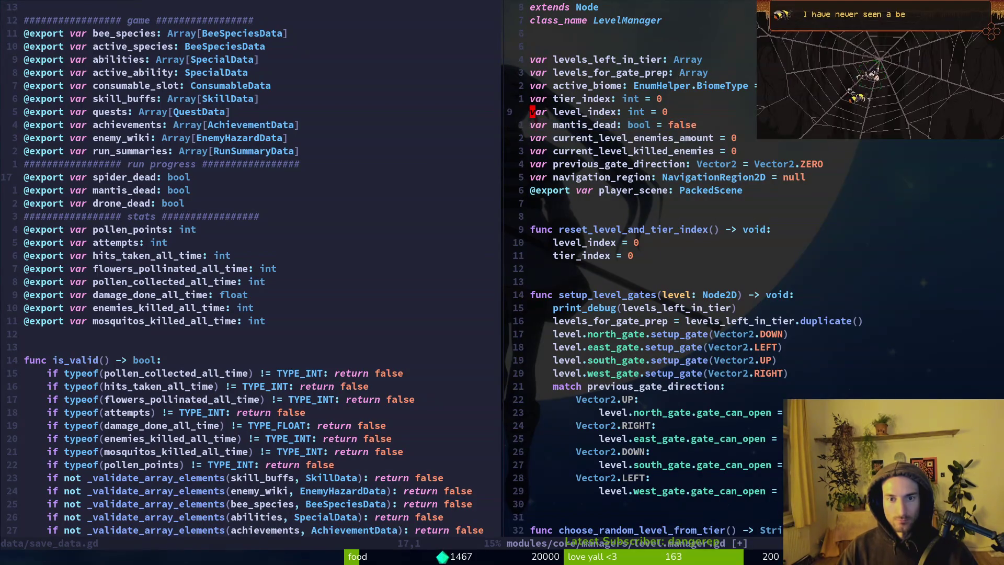
{"action": "type", "text": "Pwciwspider_de"}
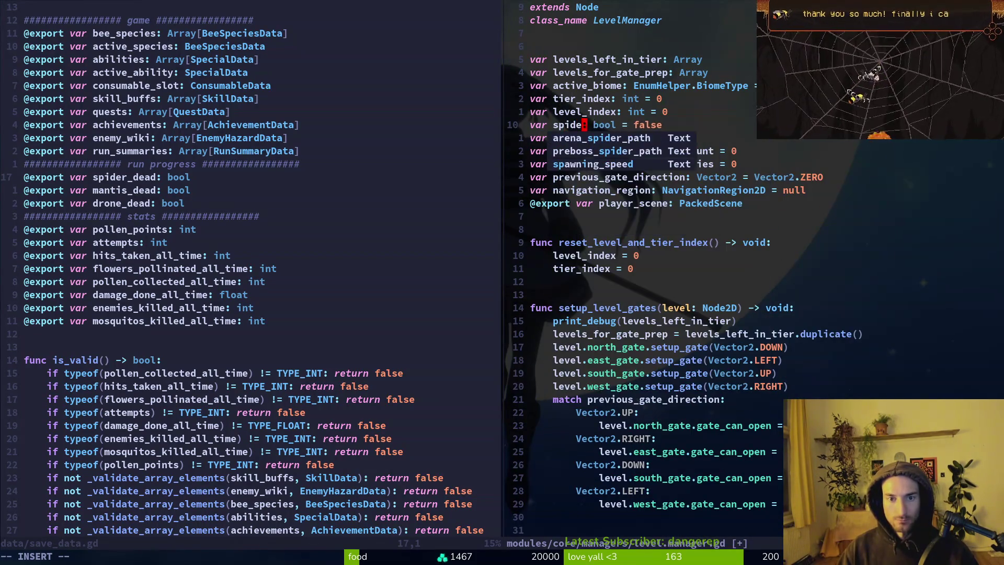
{"action": "type", "text": "ad"}
{"action": "key", "text": "Escape"}
{"action": "key", "text": "j"}
{"action": "key", "text": "V"}
{"action": "type", "text": "yp"}
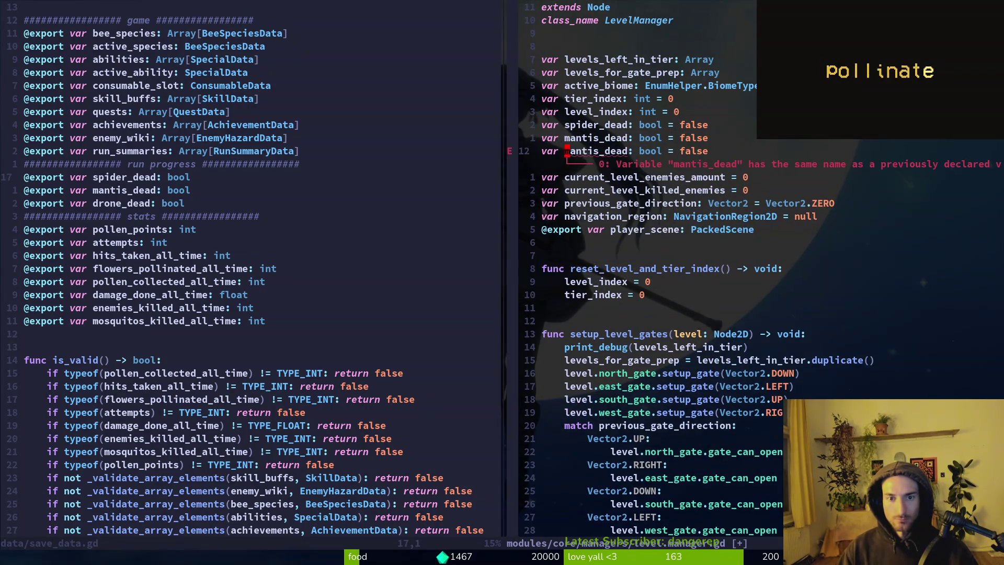
{"action": "type", "text": "wciw"}
{"action": "type", "text": "drone_dea"}
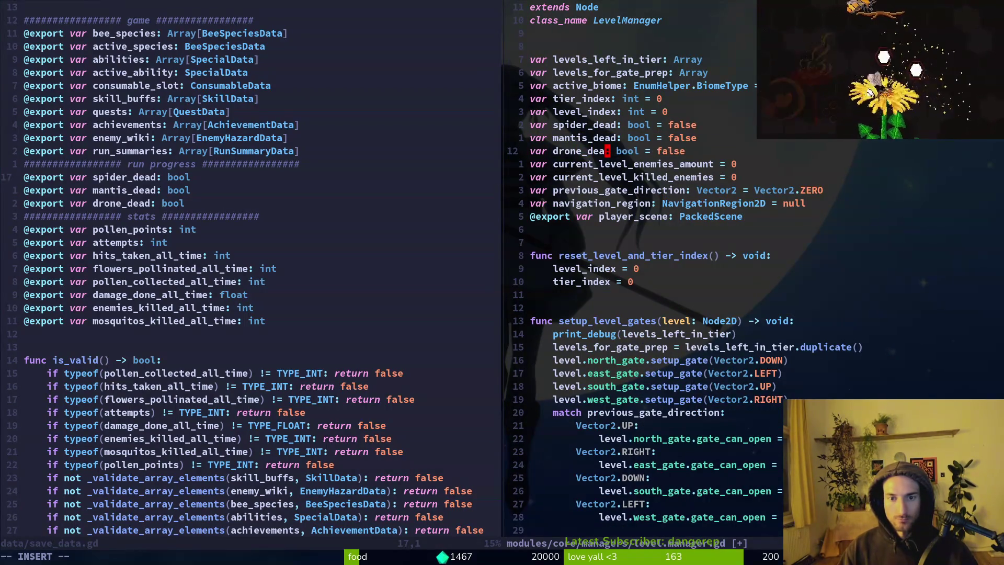
{"action": "type", "text": "d"}
{"action": "key", "text": "Escape"}
{"action": "type", "text": ":w"}
{"action": "key", "text": "Return"}
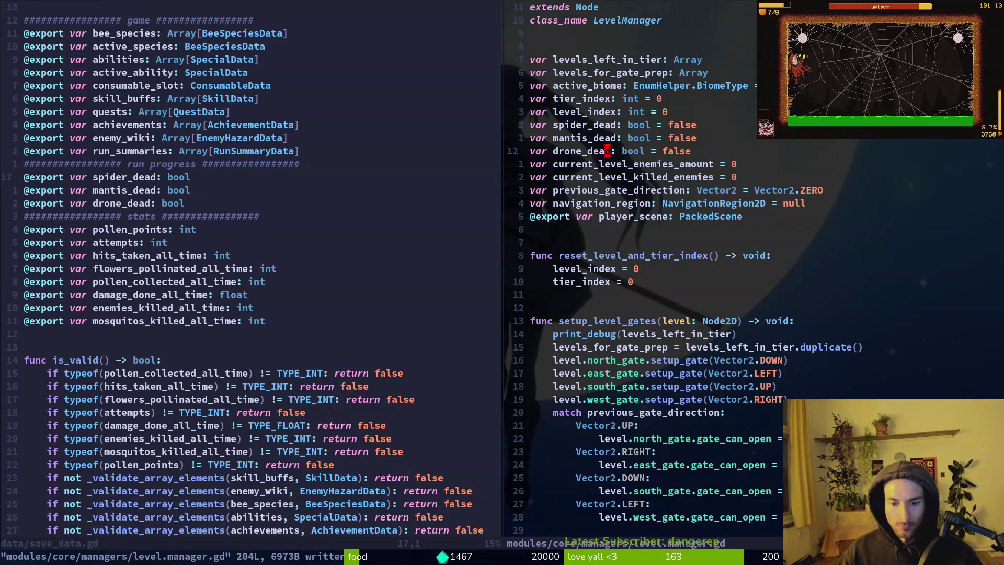
{"action": "key", "text": "space"}
Open the spider's dying.gd via 'spider/dying' and close the save_data.gd split.
{"action": "key", "text": "f"}
{"action": "key", "text": "f"}
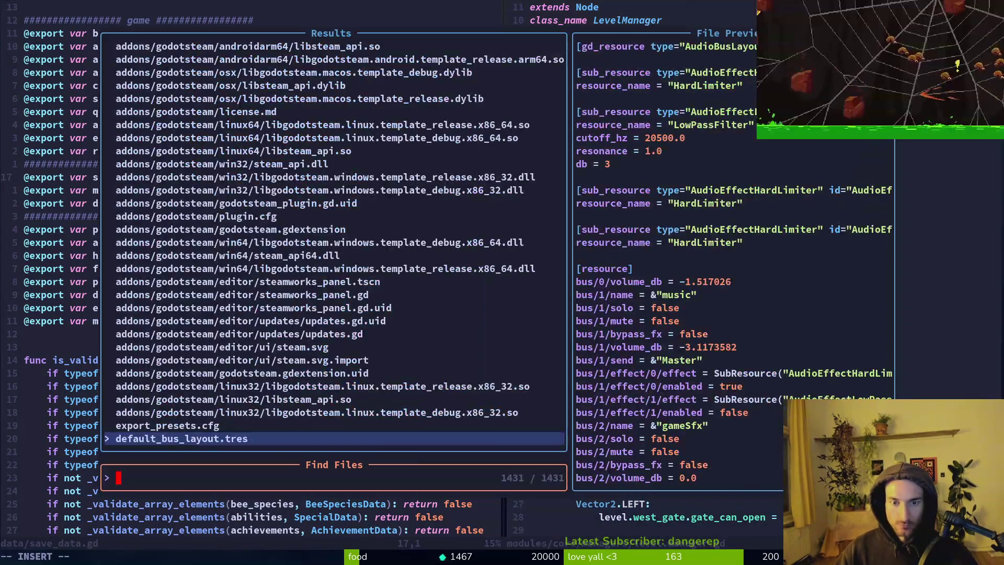
{"action": "type", "text": "spider/dying"}
{"action": "key", "text": "Return"}
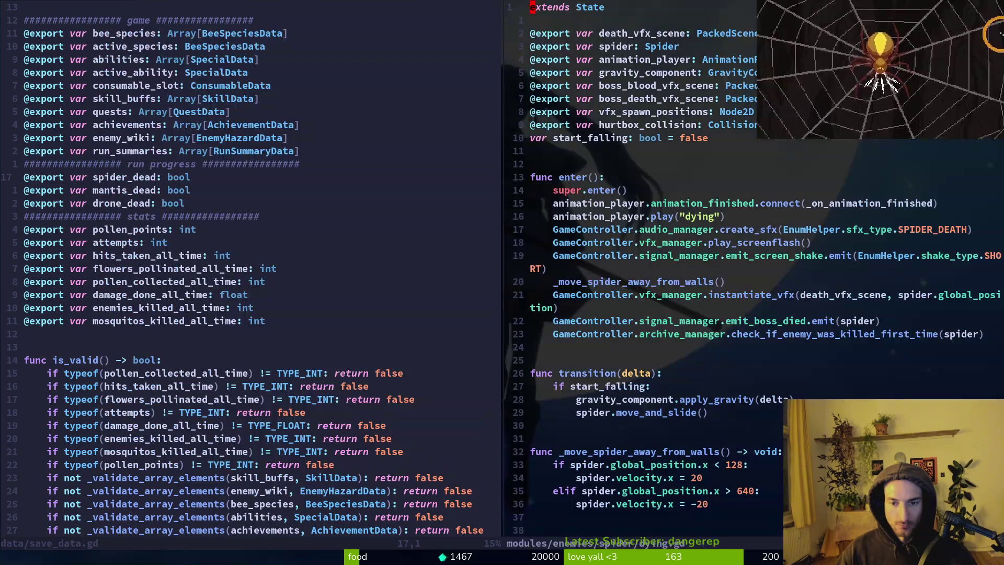
{"action": "key", "text": "ctrl+w"}
{"action": "type", "text": "h"}
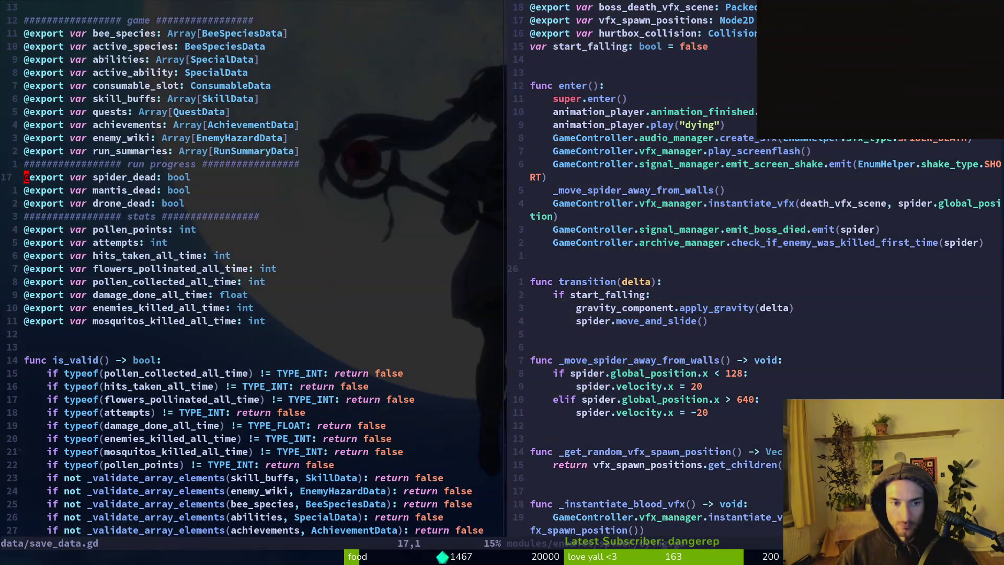
{"action": "type", "text": ":q"}
{"action": "key", "text": "Return"}
Move to the emit_boss_died line in the spider's dying.gd and save it.
{"action": "key", "text": "k"}
{"action": "key", "text": "k"}
{"action": "key", "text": "k"}
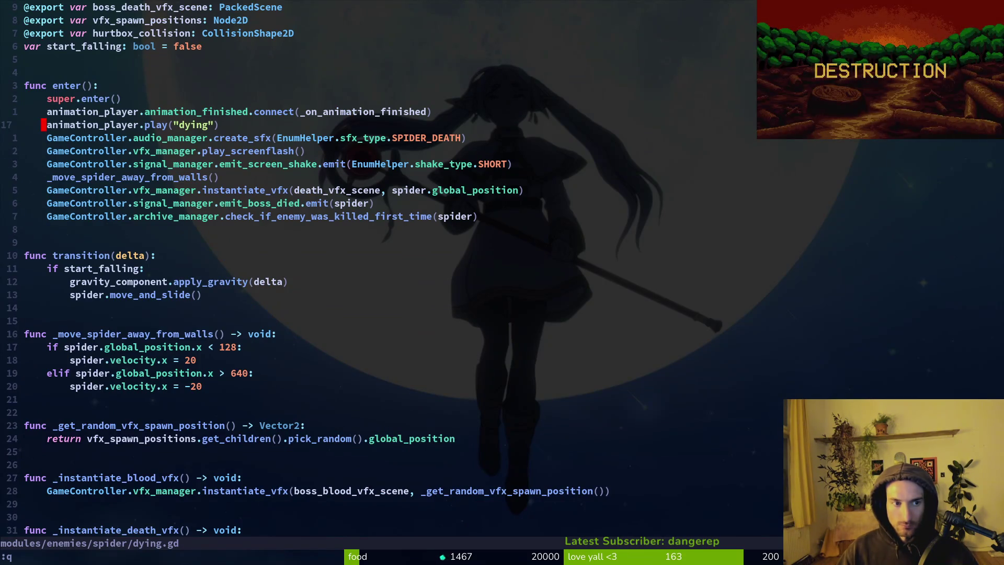
{"action": "key", "text": "j"}
{"action": "key", "text": "j"}
{"action": "key", "text": "j"}
{"action": "type", "text": "k:w"}
{"action": "key", "text": "Return"}
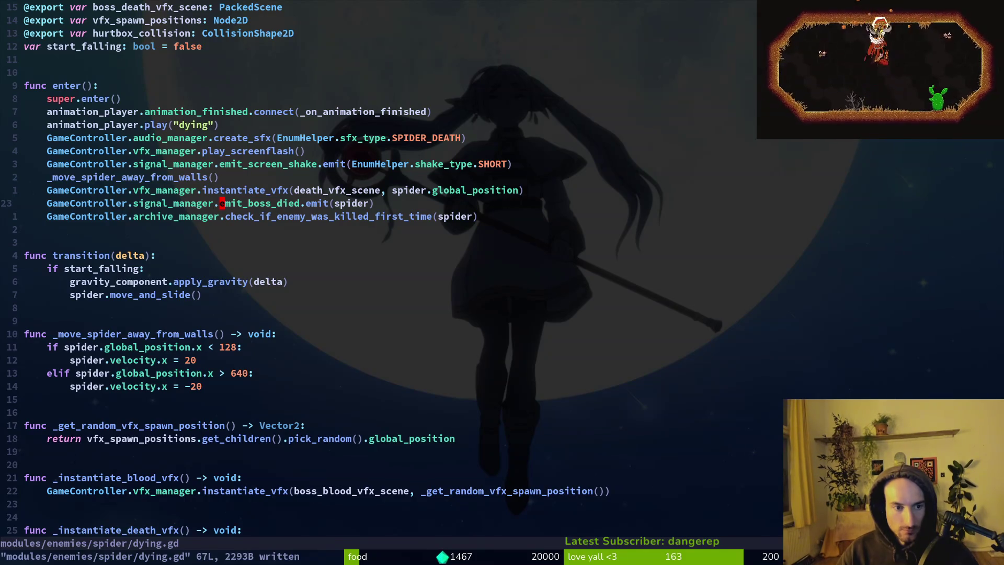
Add 'GameController.level_manager.spider_dead = true' below emit_boss_died in the spider's dying.gd and save.
{"action": "type", "text": "oGameController.levelma"}
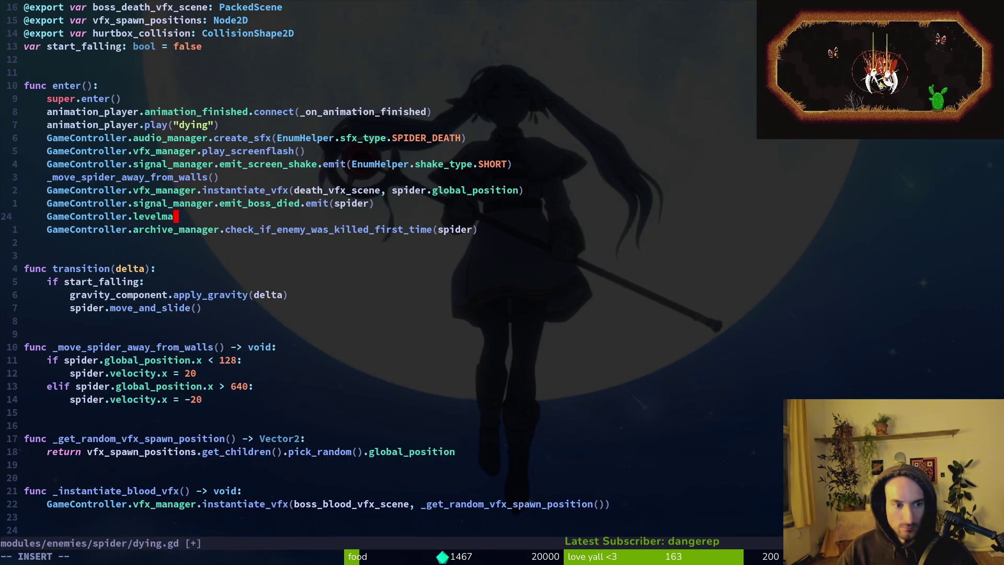
{"action": "key", "text": "Tab"}
{"action": "type", "text": "."}
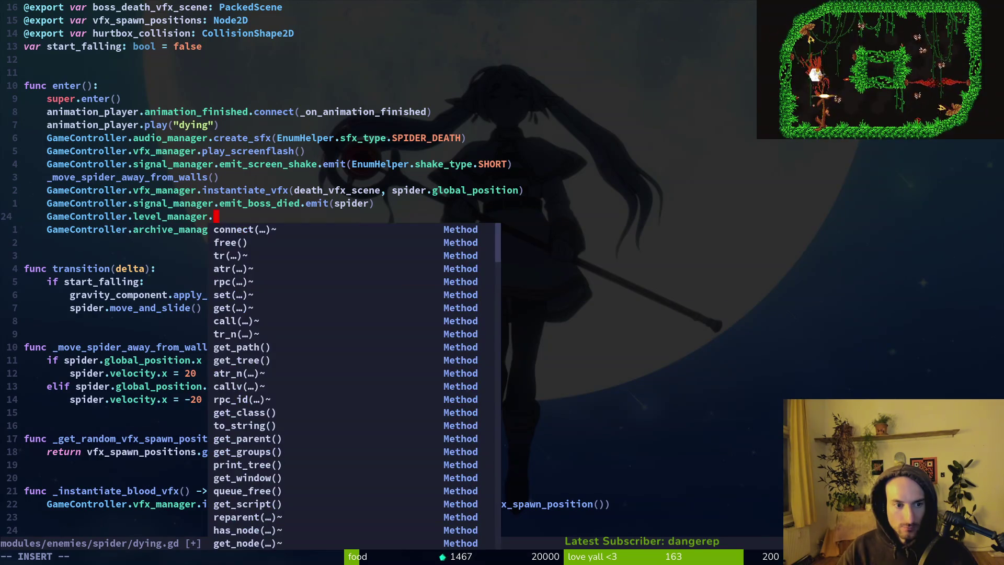
{"action": "type", "text": "sp"}
{"action": "key", "text": "Tab"}
{"action": "key", "text": "Tab"}
{"action": "key", "text": "Tab"}
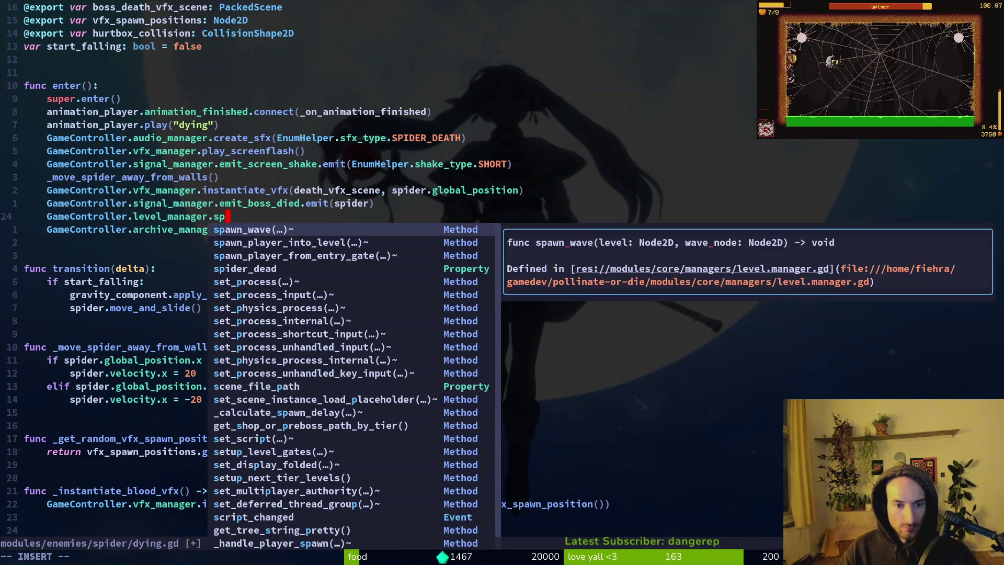
{"action": "key", "text": "Return"}
{"action": "type", "text": "= true"}
{"action": "key", "text": "Escape"}
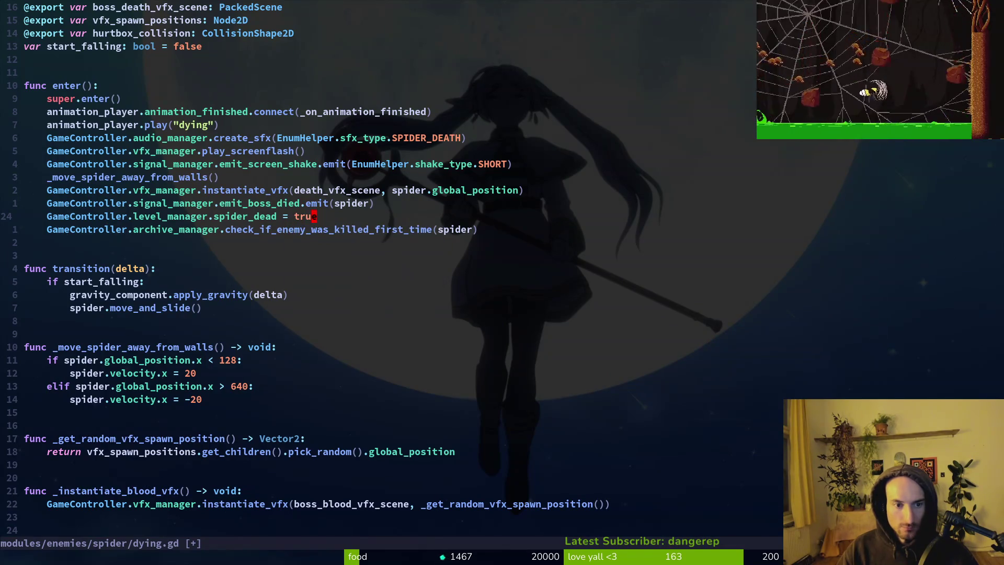
{"action": "type", "text": ":w"}
{"action": "key", "text": "Return"}
Open the mantis dying.gd, paste the same assignment below emit_boss_died, and save.
{"action": "key", "text": "ctrl+p"}
{"action": "type", "text": "mady"}
{"action": "key", "text": "Return"}
{"action": "key", "text": "9"}
{"action": "key", "text": "j"}
{"action": "type", "text": "10jp:w"}
{"action": "key", "text": "Return"}
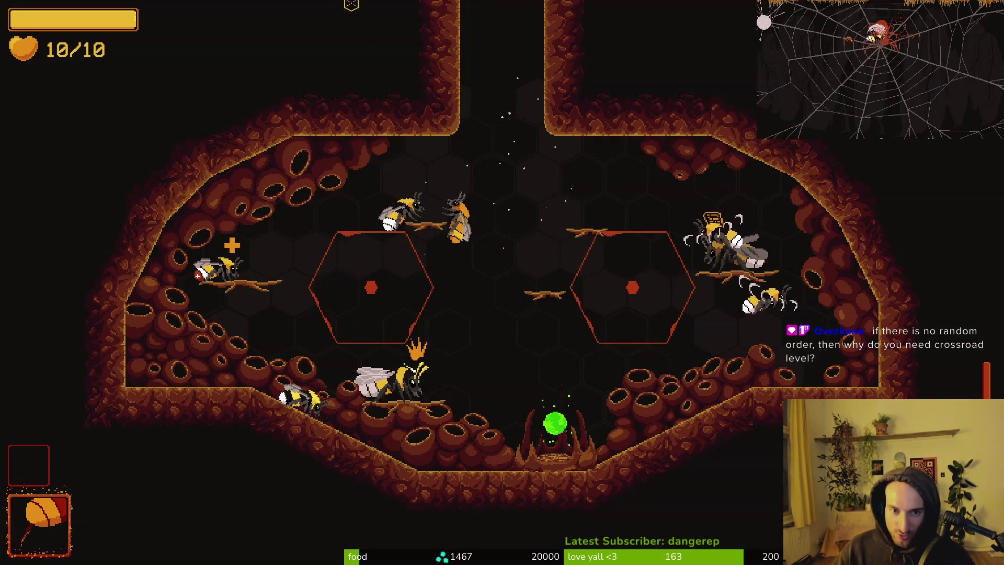
Fly the bee around the queen, slash near the left bee, and check the items shop.
{"action": "key", "text": "d"}
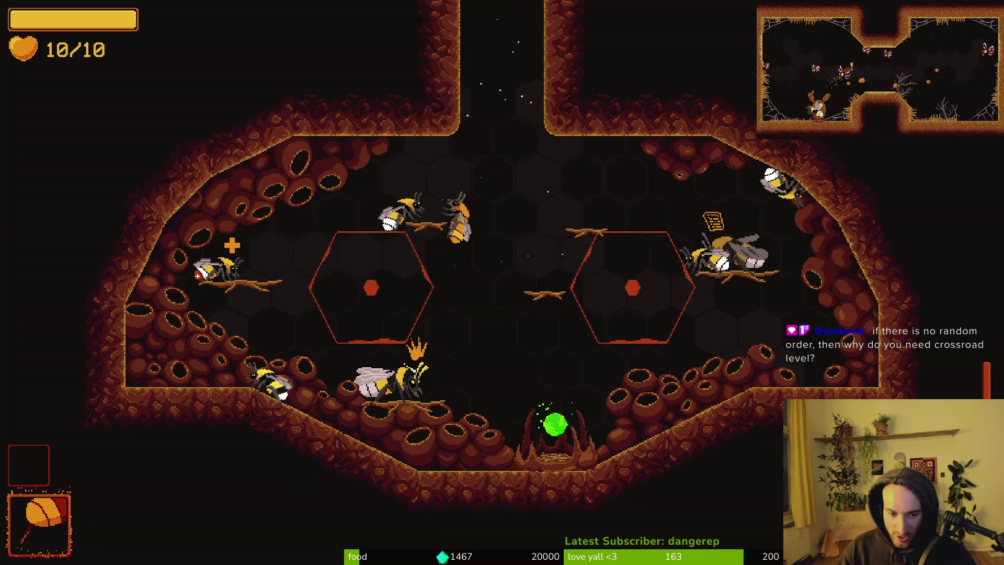
{"action": "key", "text": "a"}
{"action": "key", "text": "d"}
{"action": "key", "text": "d"}
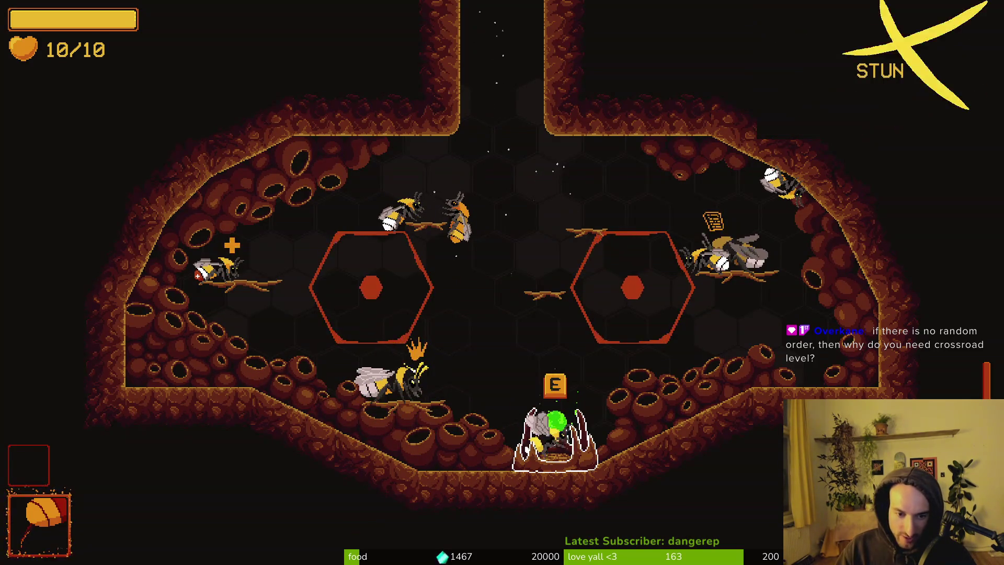
{"action": "key", "text": "a"}
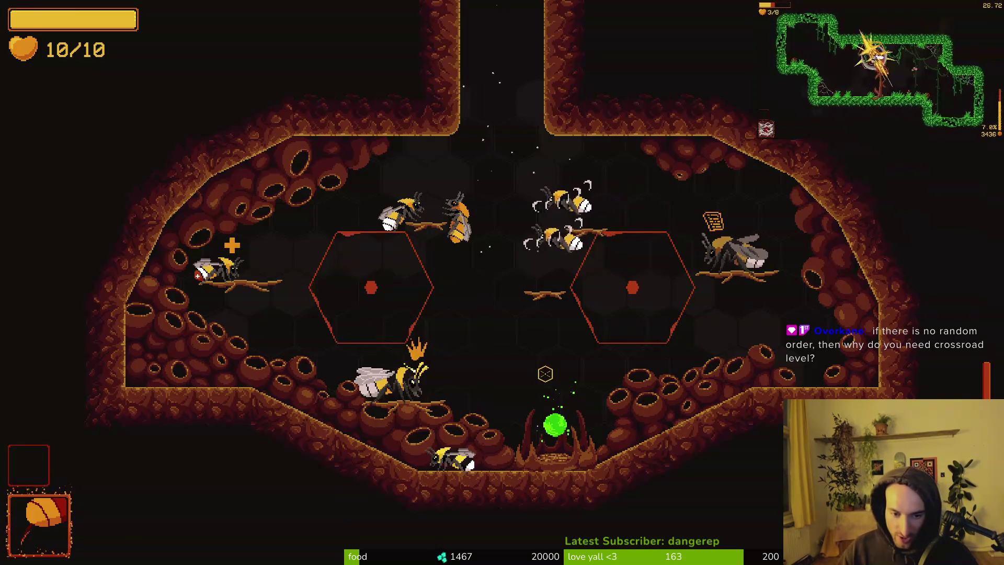
{"action": "key", "text": "a"}
{"action": "left_click", "coordinate": [219, 365]}
{"action": "key", "text": "e"}
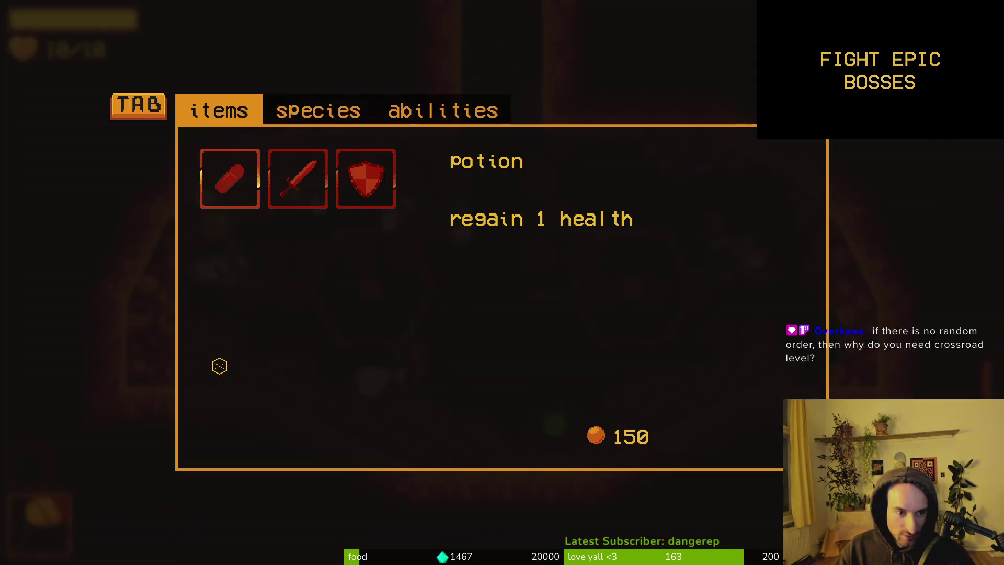
{"action": "key", "text": "Escape"}
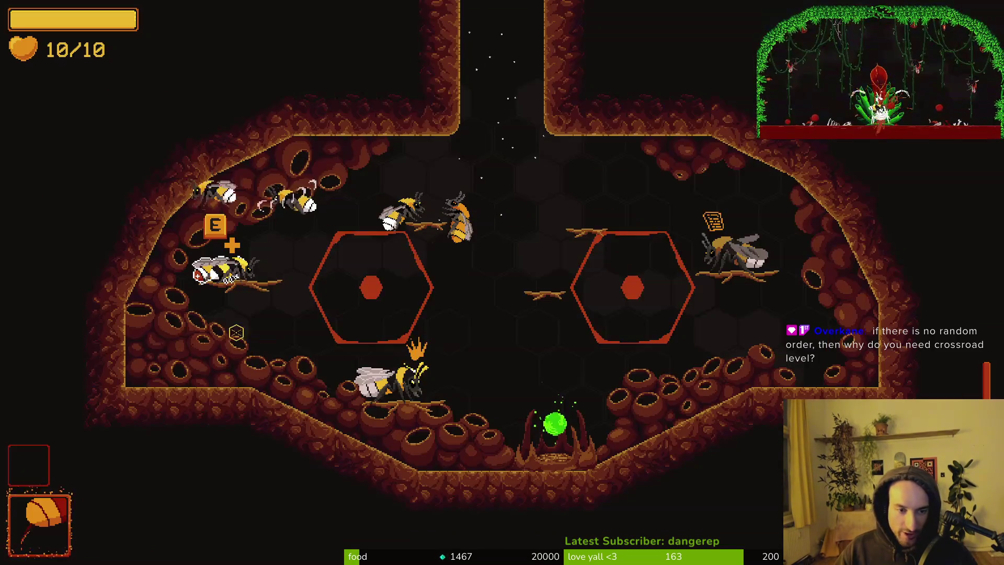
Fly between the queen and the green-orb altar, then interact to bring up the upgrade panel.
{"action": "key", "text": "d"}
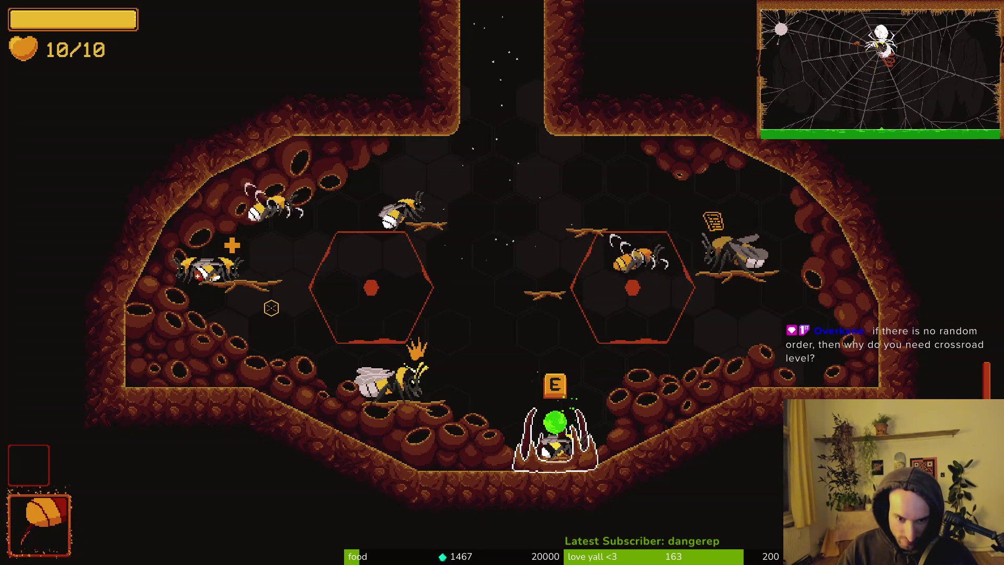
{"action": "key", "text": "a"}
{"action": "key", "text": "d"}
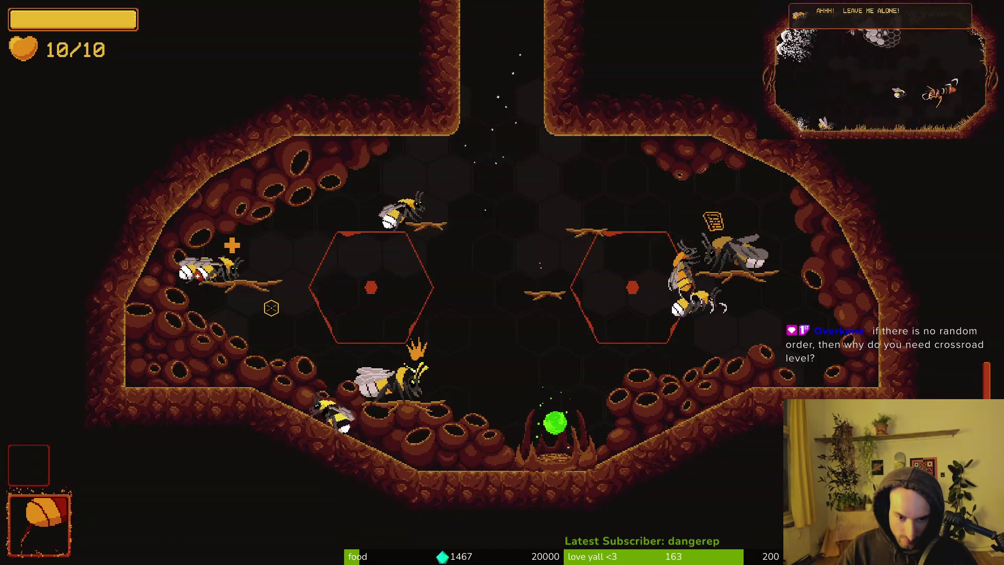
{"action": "key", "text": "a"}
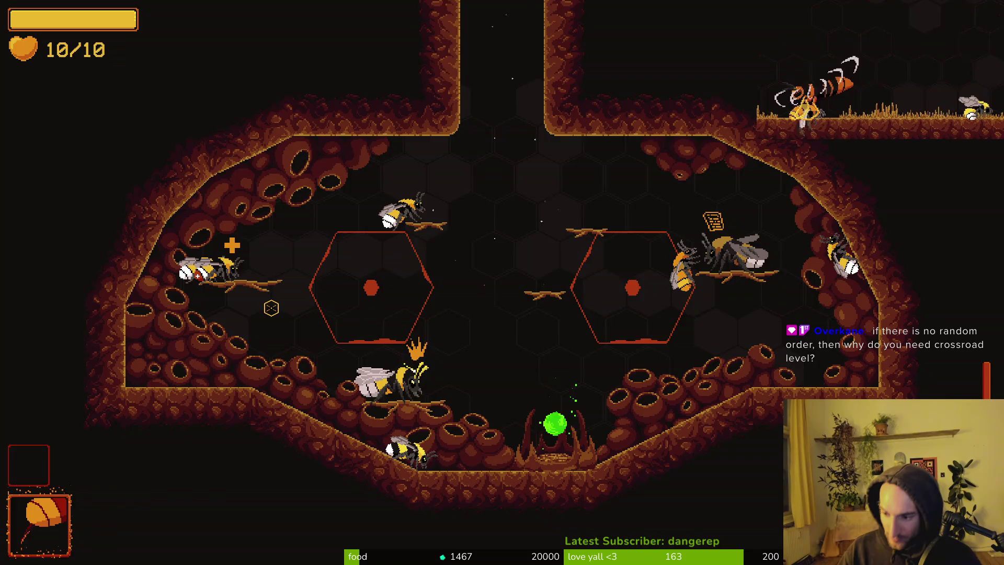
{"action": "key", "text": "d"}
{"action": "key", "text": "a"}
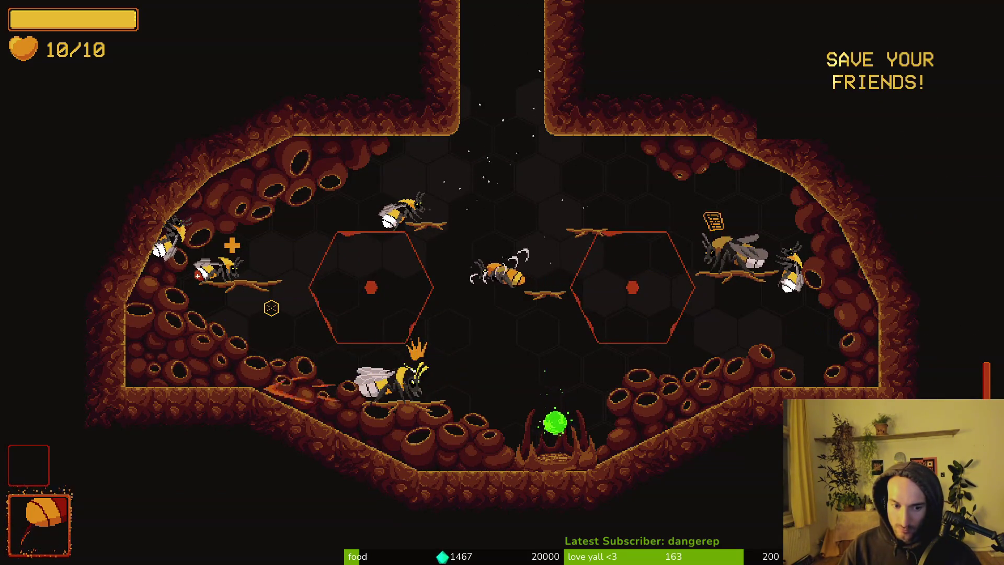
{"action": "key", "text": "d"}
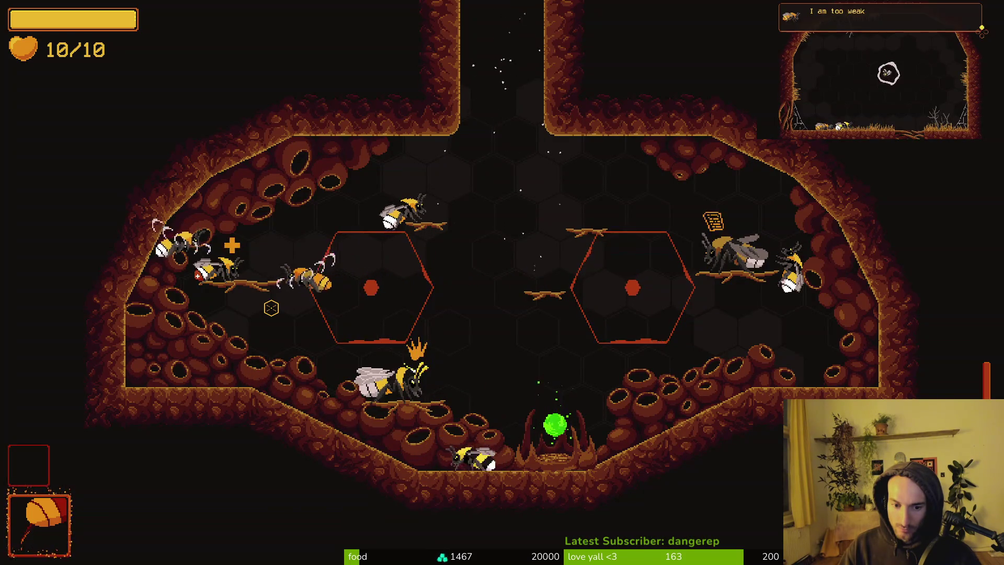
{"action": "key", "text": "a"}
{"action": "key", "text": "a"}
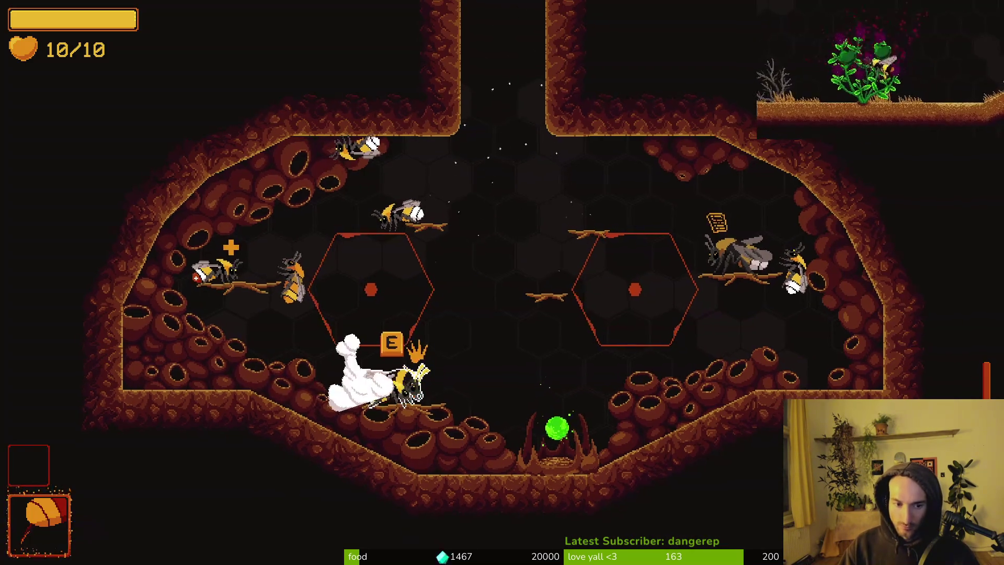
{"action": "key", "text": "e"}
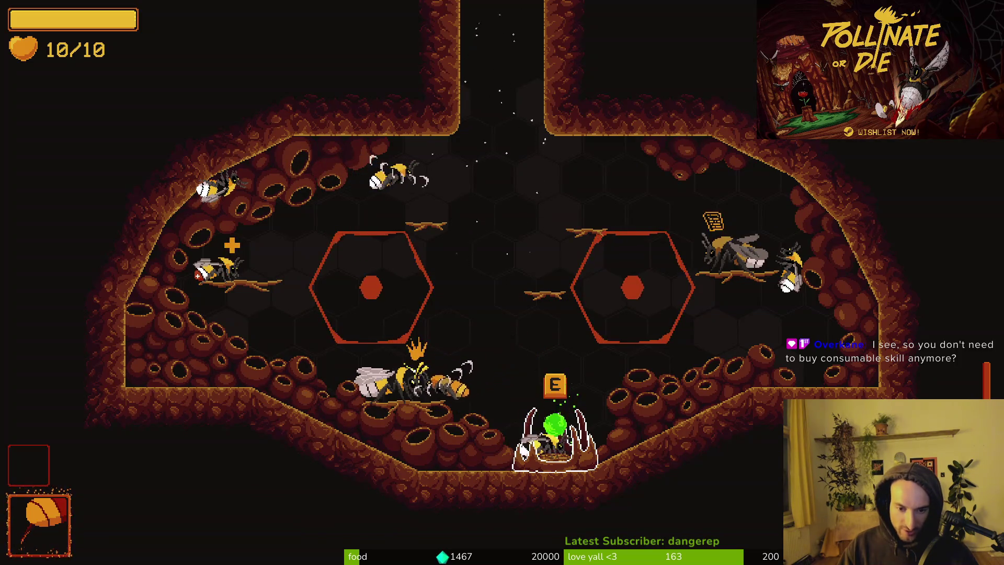
Browse the deep wound, recoil, reflect, combobar, dasher and UV vision skills, then close the tree.
{"action": "key", "text": "e"}
{"action": "key", "text": "d"}
{"action": "key", "text": "d"}
{"action": "key", "text": "d"}
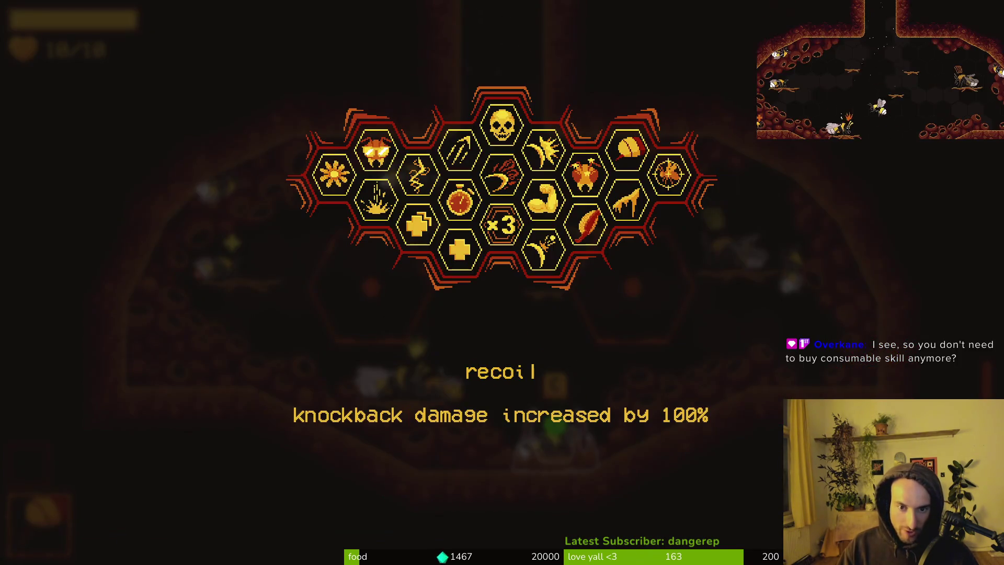
{"action": "key", "text": "a"}
{"action": "key", "text": "w"}
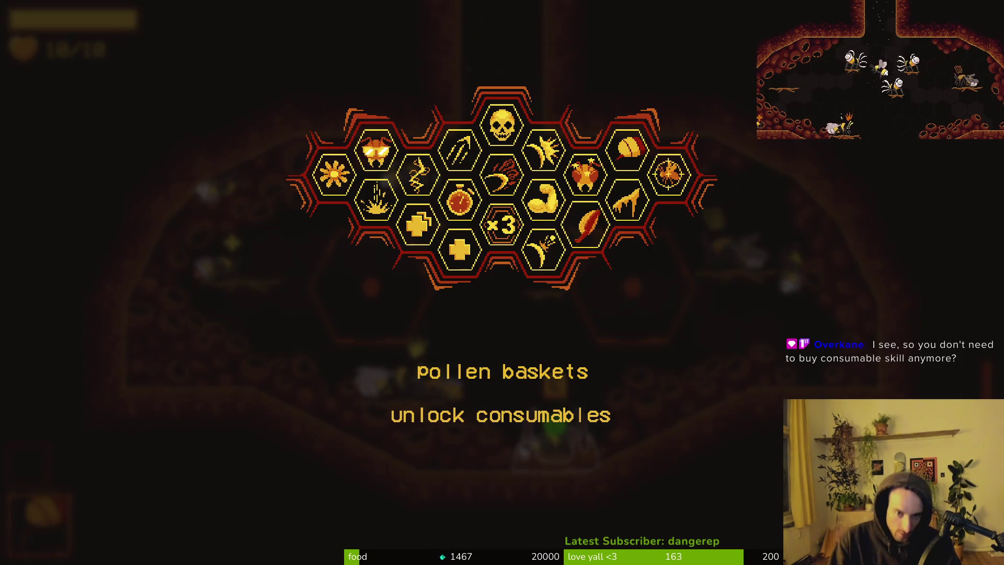
{"action": "key", "text": "s"}
{"action": "key", "text": "a"}
{"action": "key", "text": "w"}
{"action": "key", "text": "a"}
{"action": "key", "text": "a"}
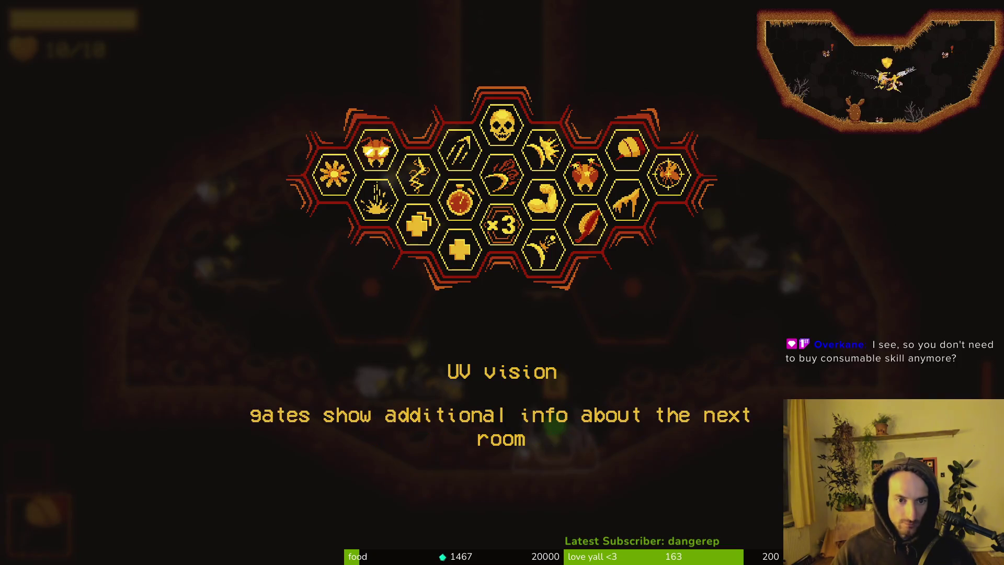
{"action": "key", "text": "Escape"}
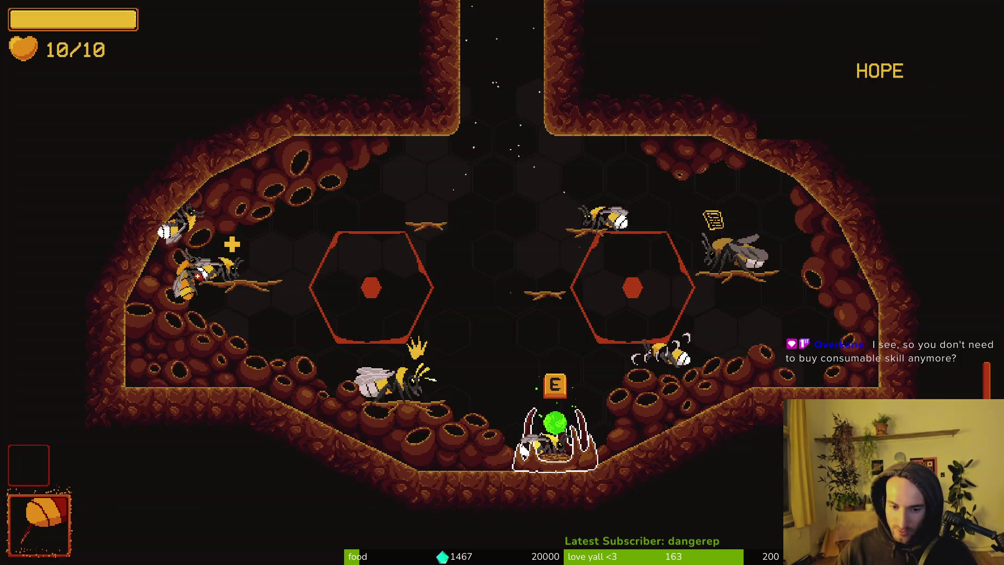
{"action": "key", "text": "a"}
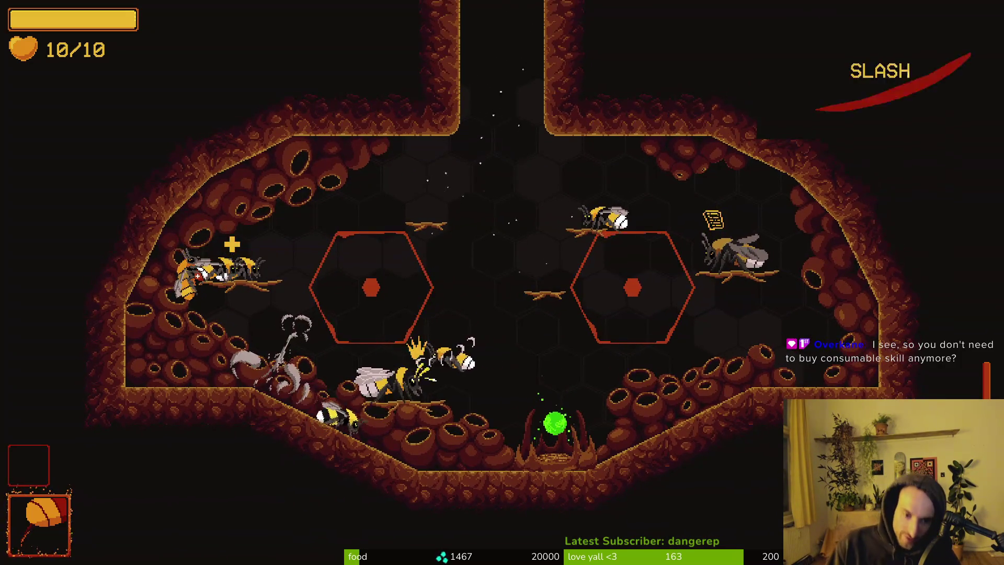
{"action": "key", "text": "space"}
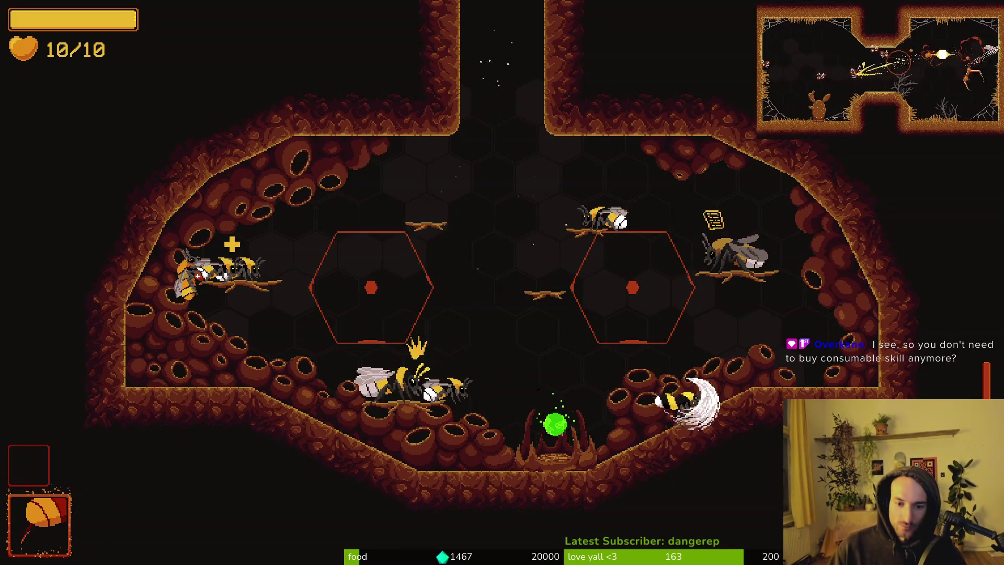
{"action": "key", "text": "space"}
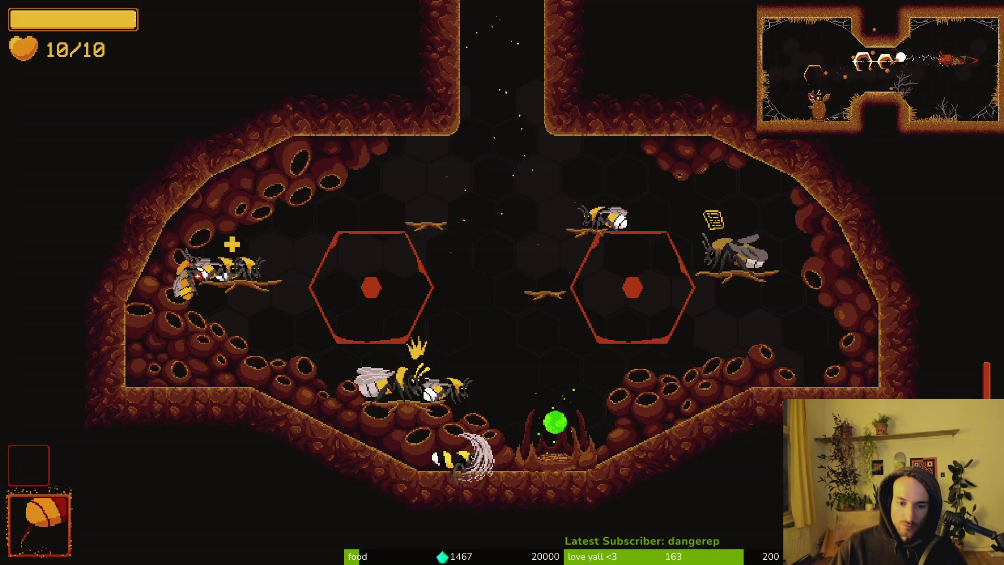
{"action": "key", "text": "e"}
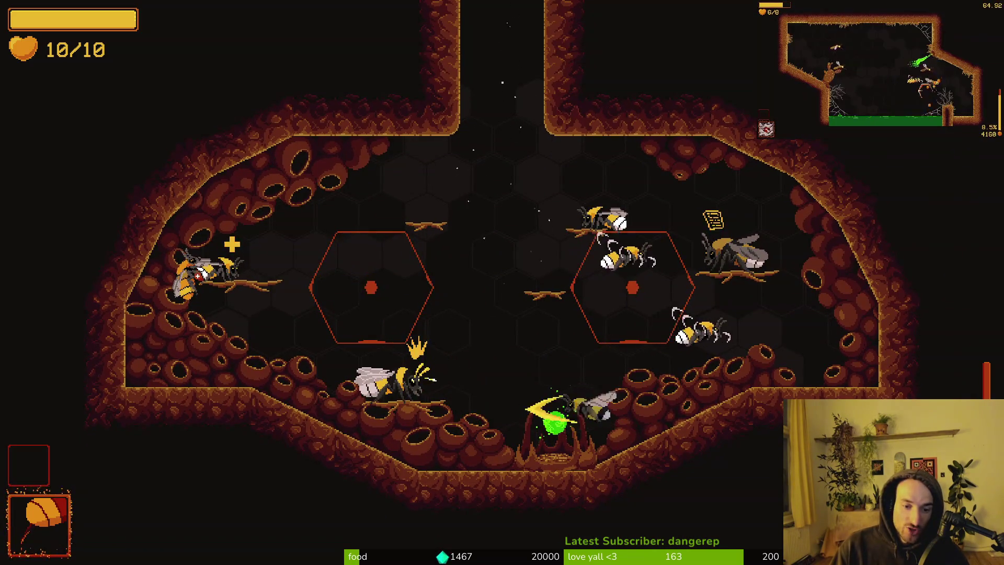
{"action": "key", "text": "space"}
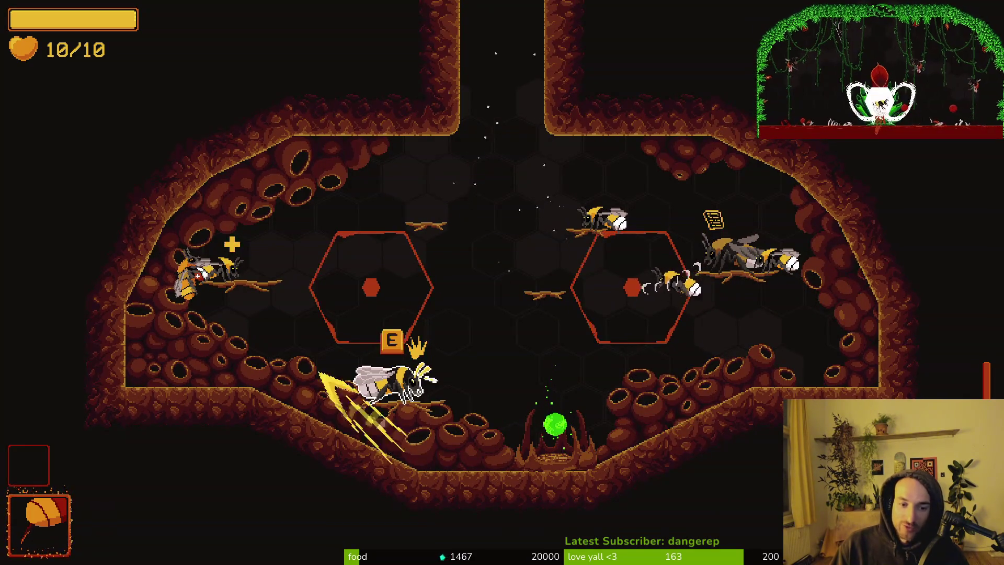
{"action": "key", "text": "d"}
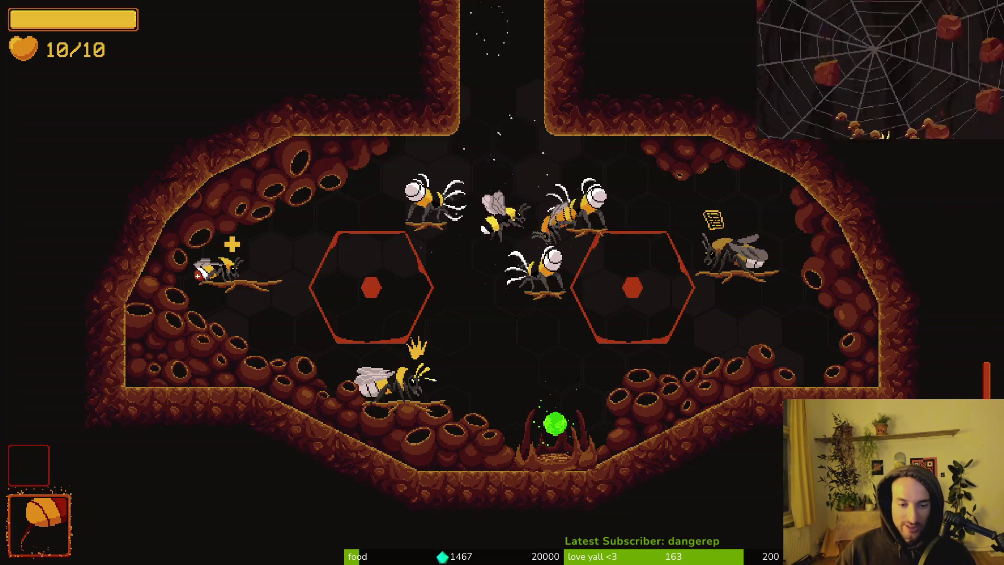
{"action": "key", "text": "w"}
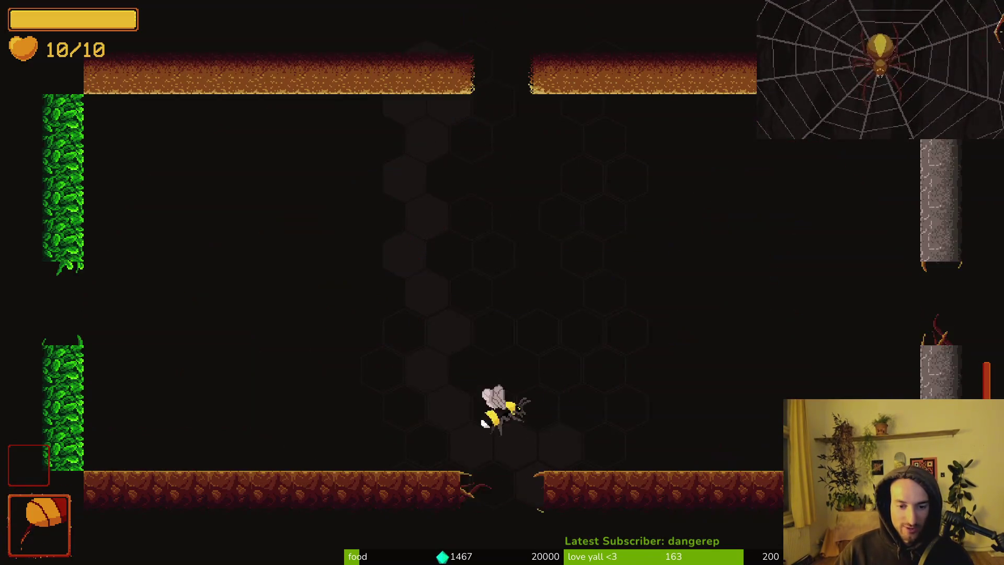
Fly the bee around the arena with WASD, slashing left and right before dropping to the floor.
{"action": "key", "text": "a"}
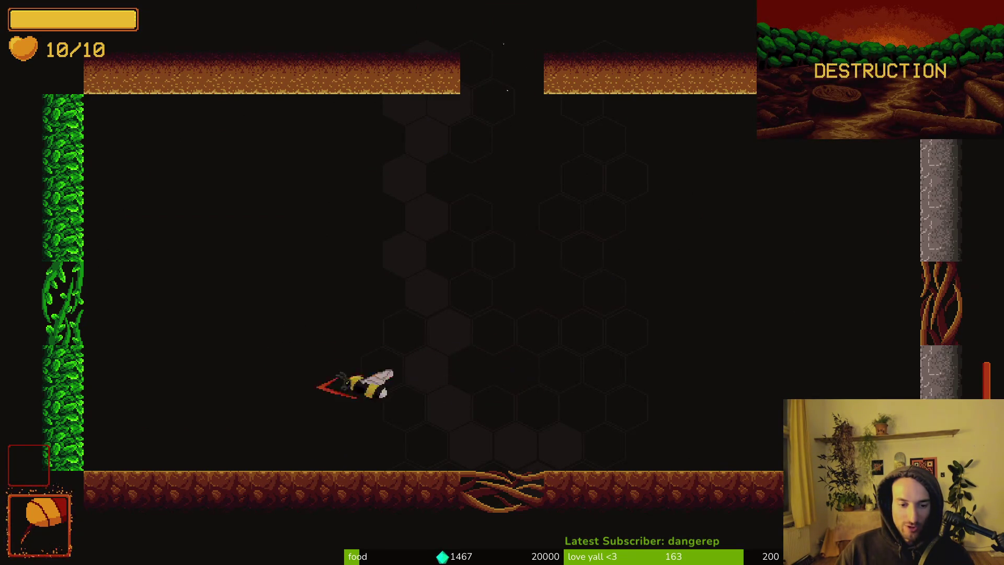
{"action": "key", "text": "w"}
{"action": "key", "text": "d"}
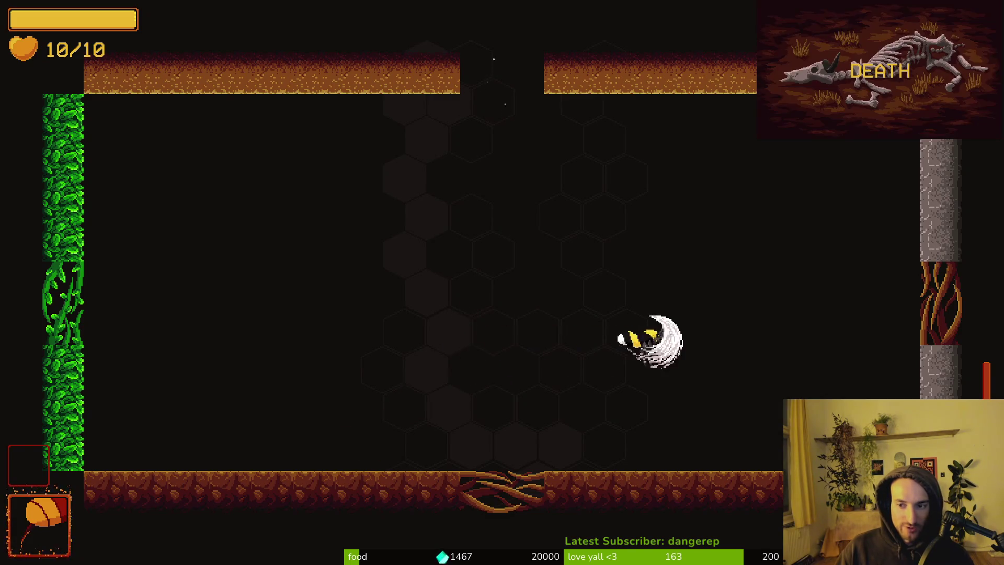
{"action": "key", "text": "a"}
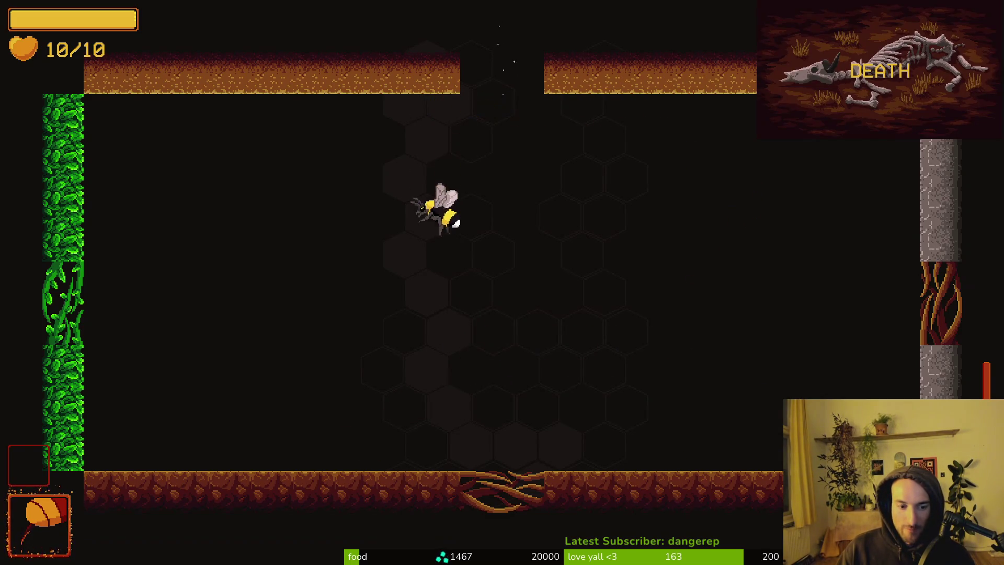
{"action": "key", "text": "d"}
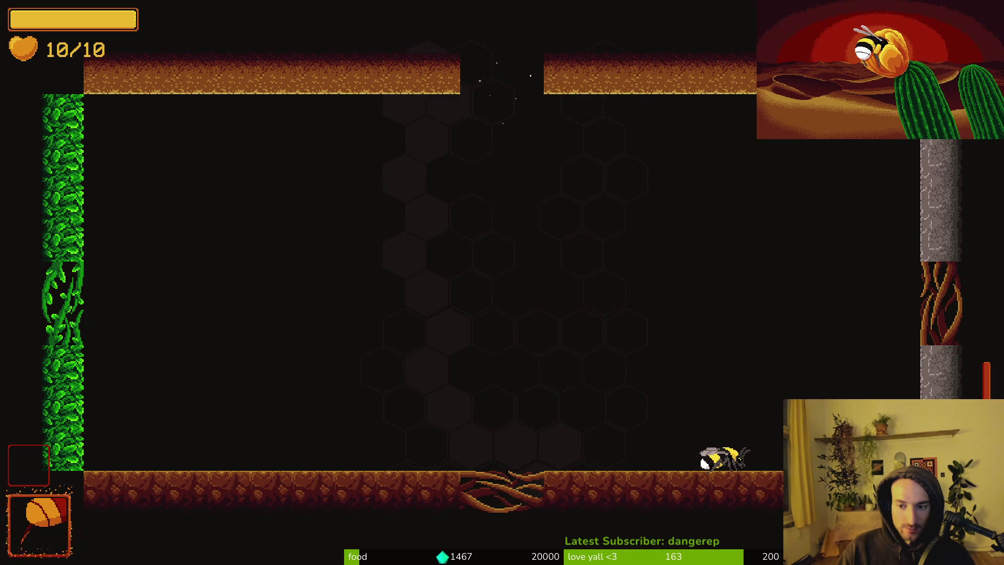
{"action": "key", "text": "a"}
{"action": "key", "text": "d"}
{"action": "key", "text": "w"}
{"action": "key", "text": "d"}
{"action": "key", "text": "a"}
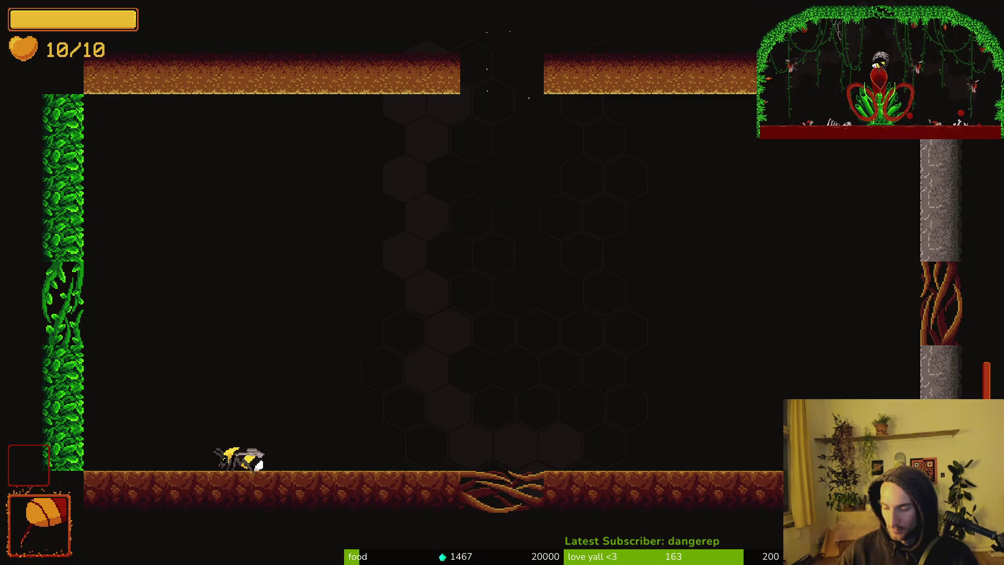
Dash off the floor and walls, zig-zagging around mid-room and settling in the lower middle.
{"action": "key", "text": "space"}
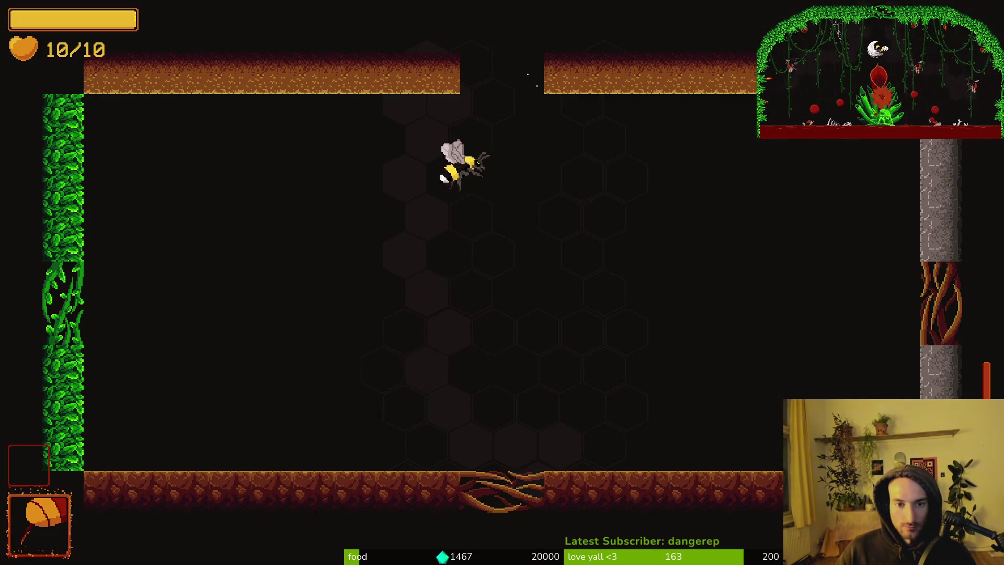
{"action": "key", "text": "space"}
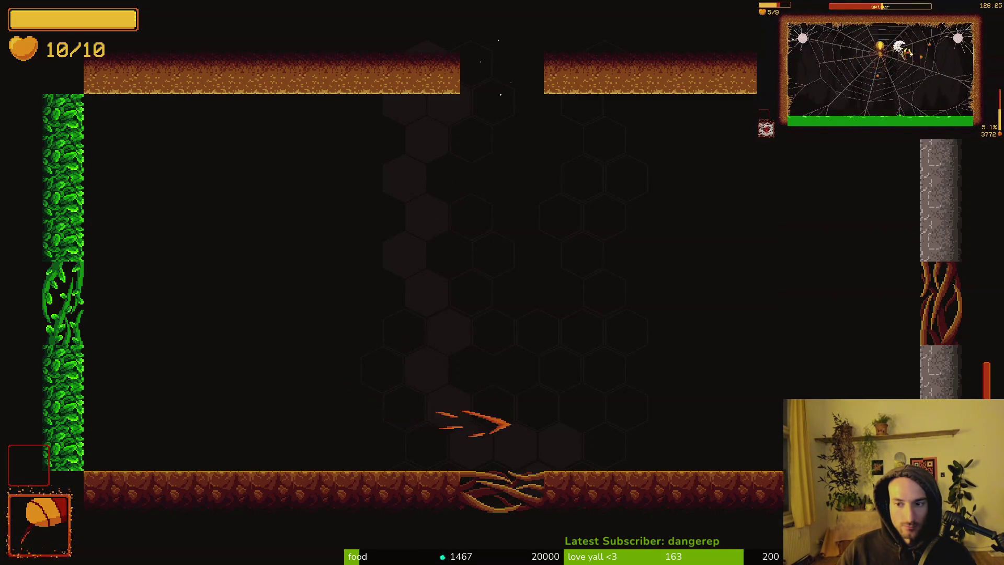
{"action": "key", "text": "space"}
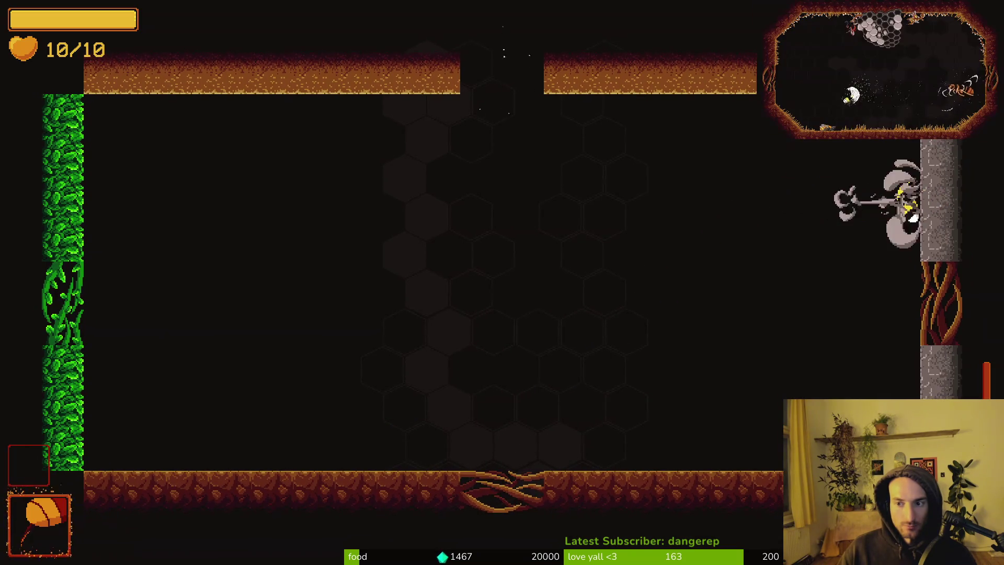
{"action": "key", "text": "space"}
{"action": "key", "text": "Left"}
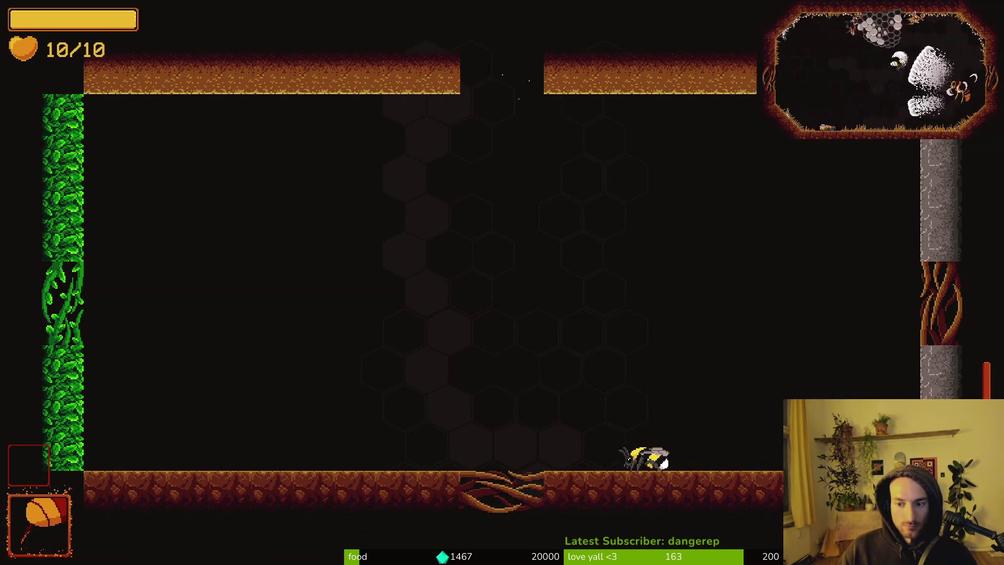
{"action": "key", "text": "space"}
{"action": "key", "text": "Left"}
{"action": "key", "text": "Right"}
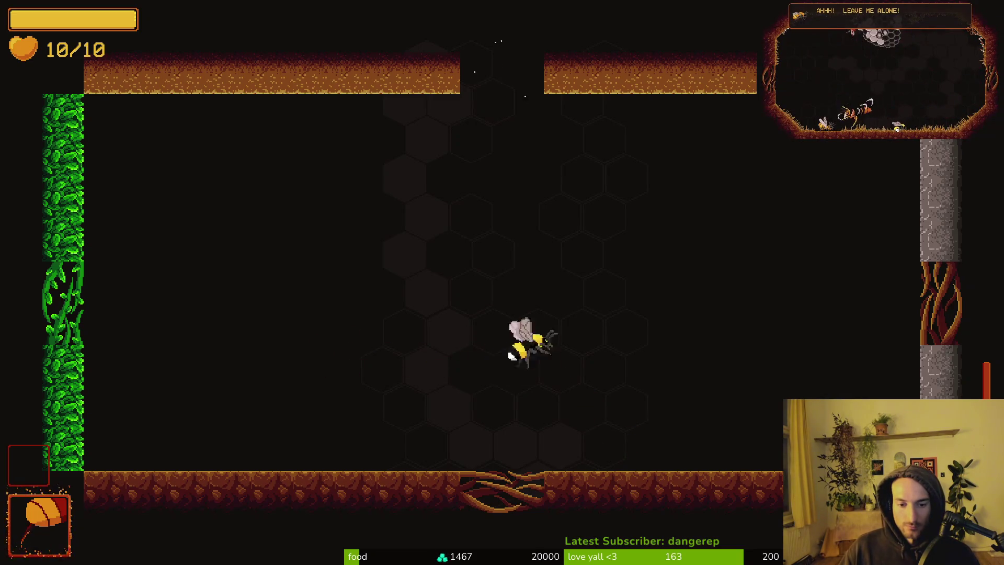
{"action": "key", "text": "space"}
{"action": "key", "text": "Left"}
{"action": "key", "text": "Right"}
{"action": "key", "text": "Left"}
{"action": "key", "text": "Right"}
{"action": "key", "text": "space"}
{"action": "key", "text": "Left"}
{"action": "key", "text": "Right"}
{"action": "key", "text": "space"}
{"action": "key", "text": "Left"}
{"action": "key", "text": "Left"}
{"action": "key", "text": "space"}
Slash back and forth across the middle of the room, dashing left and back to centre.
{"action": "key", "text": "Right"}
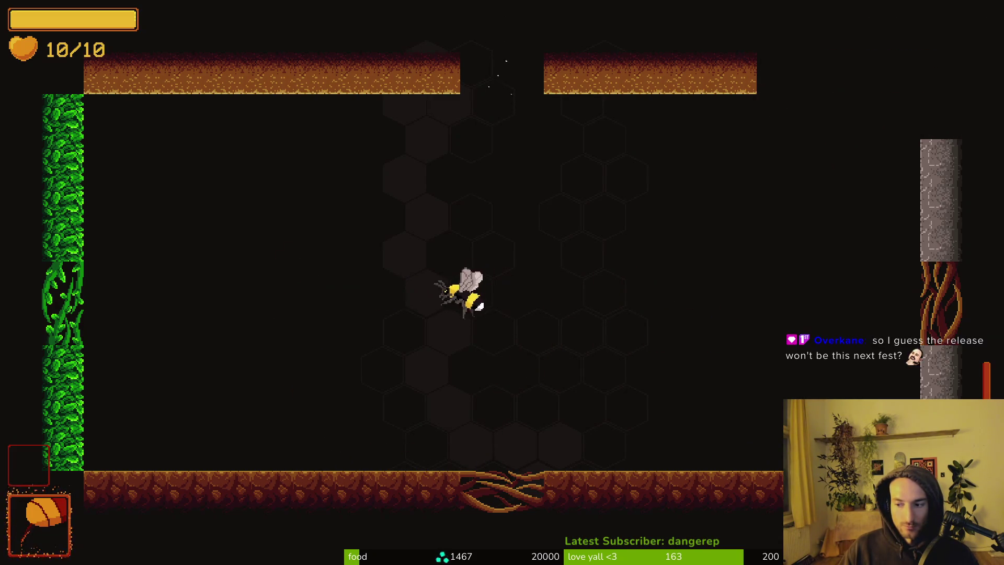
{"action": "key", "text": "Left"}
{"action": "key", "text": "space"}
{"action": "key", "text": "Right"}
{"action": "key", "text": "space"}
{"action": "key", "text": "Left"}
{"action": "key", "text": "space"}
{"action": "key", "text": "Right"}
{"action": "key", "text": "space"}
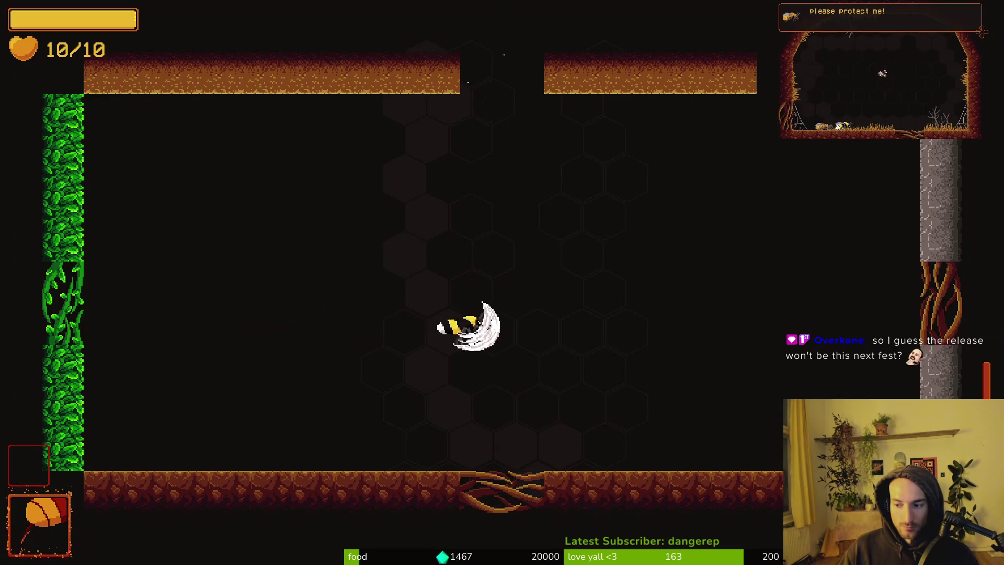
{"action": "key", "text": "Left"}
{"action": "key", "text": "space"}
{"action": "key", "text": "Right"}
{"action": "key", "text": "space"}
{"action": "key", "text": "Left"}
{"action": "key", "text": "space"}
{"action": "key", "text": "Right"}
{"action": "key", "text": "space"}
{"action": "key", "text": "Left"}
{"action": "key", "text": "space"}
{"action": "key", "text": "Left"}
{"action": "key", "text": "space"}
{"action": "key", "text": "Right"}
{"action": "key", "text": "space"}
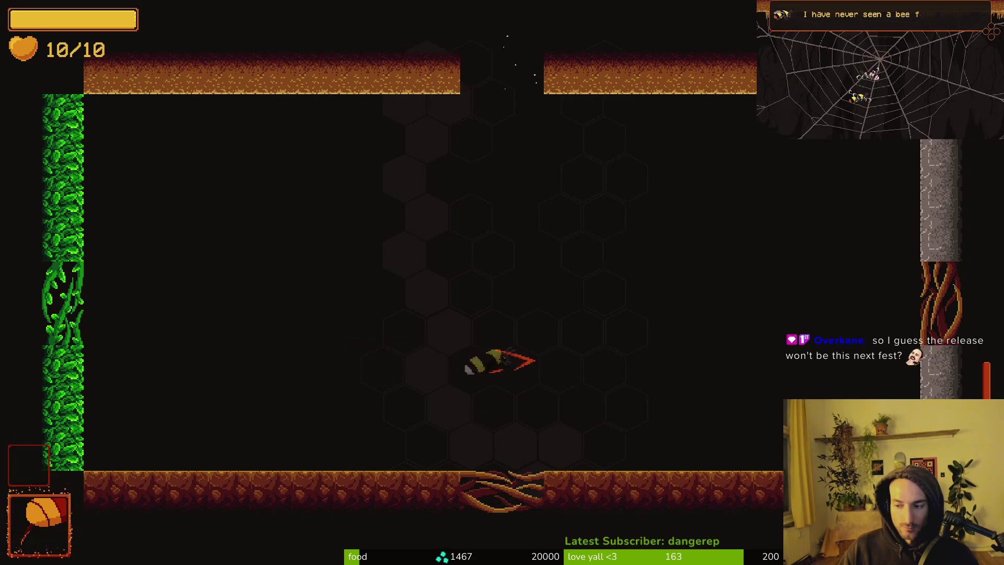
Keep darting side to side, slashing enemies and rising off the floor again.
{"action": "key", "text": "Right"}
{"action": "key", "text": "space"}
{"action": "key", "text": "Left"}
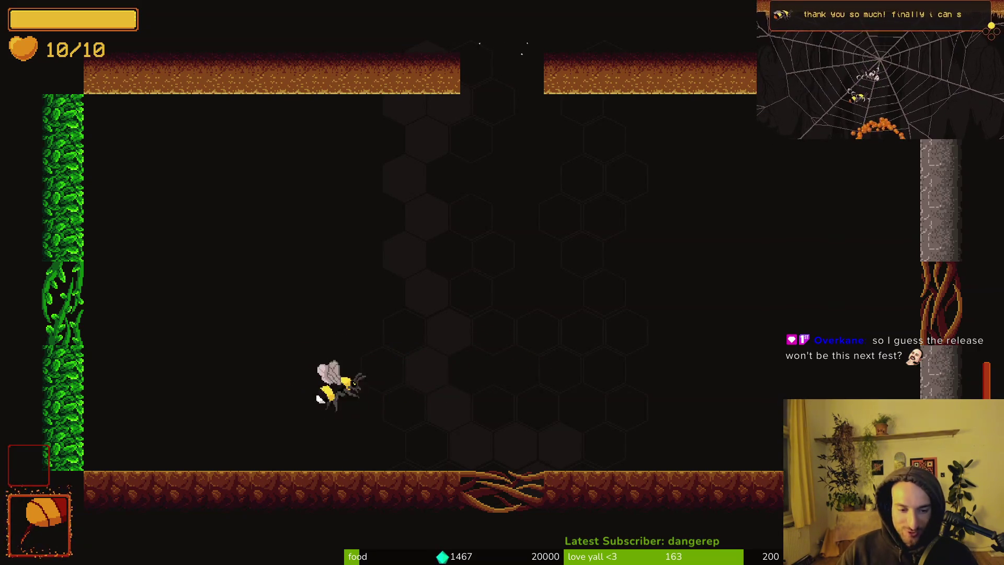
{"action": "key", "text": "Right"}
{"action": "key", "text": "space"}
{"action": "key", "text": "Left"}
{"action": "key", "text": "Right"}
{"action": "key", "text": "Right"}
{"action": "key", "text": "Left"}
{"action": "key", "text": "Right"}
{"action": "key", "text": "Left"}
{"action": "key", "text": "Right"}
{"action": "key", "text": "Left"}
{"action": "key", "text": "Right"}
{"action": "key", "text": "Left"}
{"action": "key", "text": "Right"}
{"action": "key", "text": "Left"}
{"action": "key", "text": "Up"}
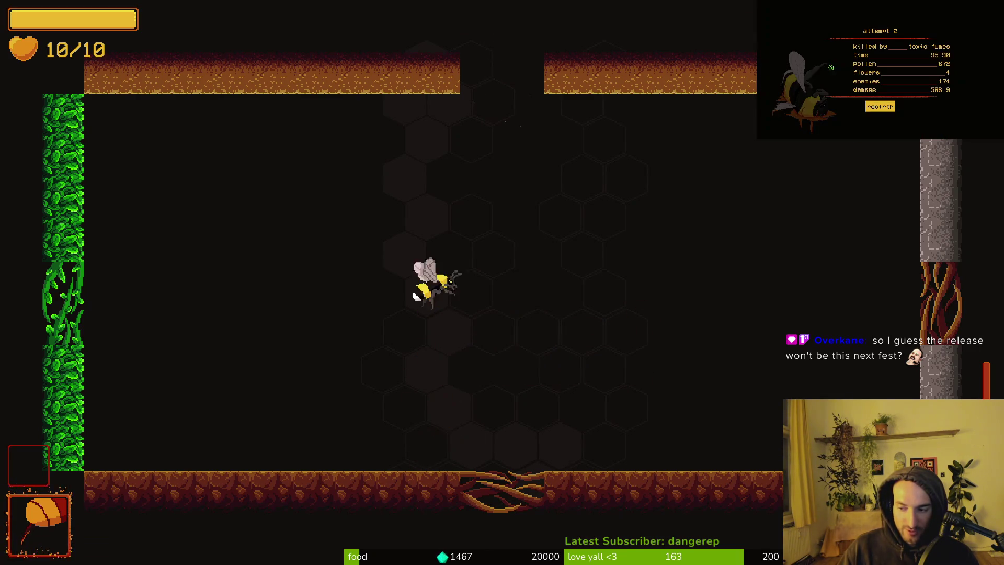
{"action": "key", "text": "Left"}
{"action": "key", "text": "Right"}
{"action": "key", "text": "Left"}
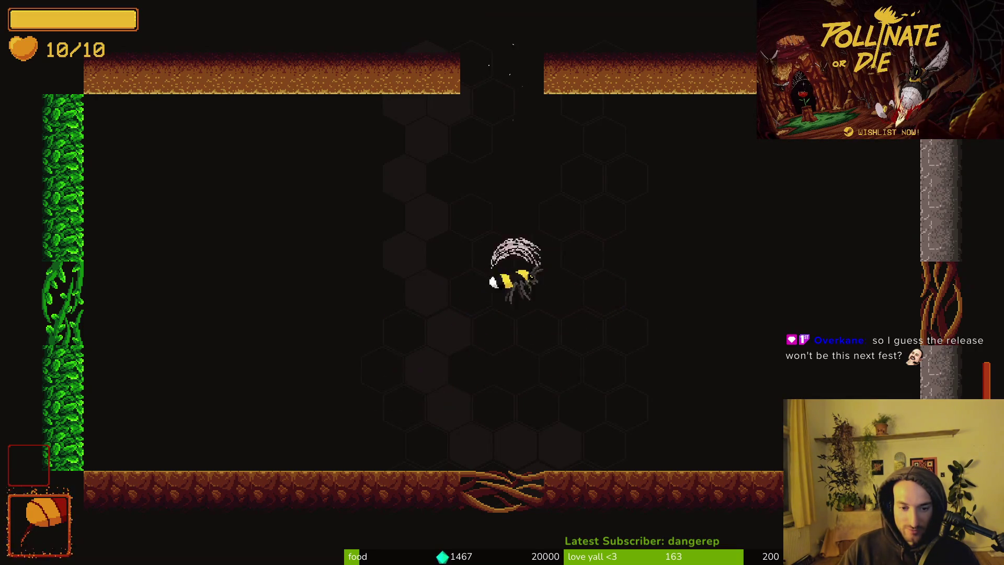
Fly onto the root-covered right pillar, land on the floor and drop through the floor door into the hive.
{"action": "key", "text": "Left"}
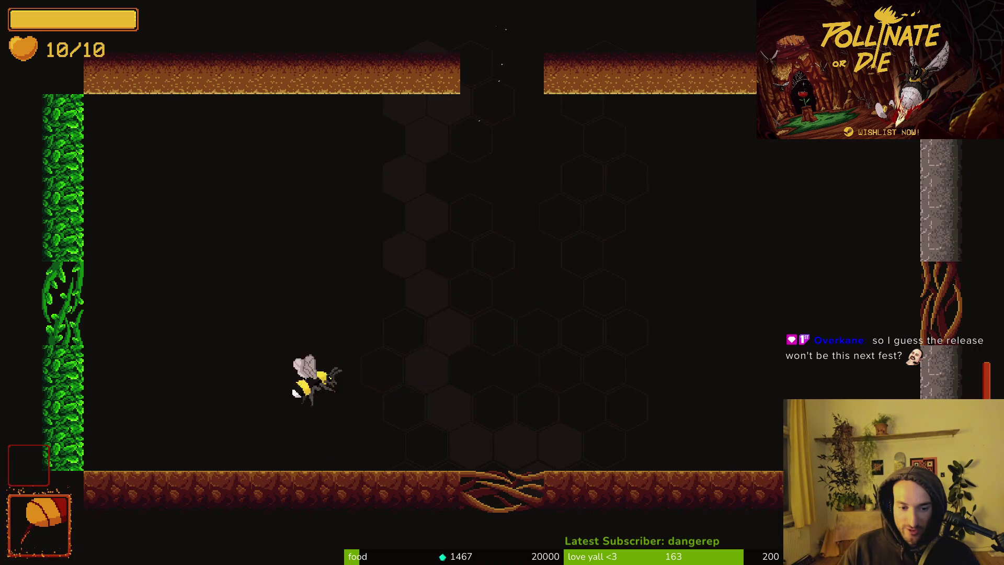
{"action": "key", "text": "Right"}
{"action": "key", "text": "Up"}
{"action": "key", "text": "Right"}
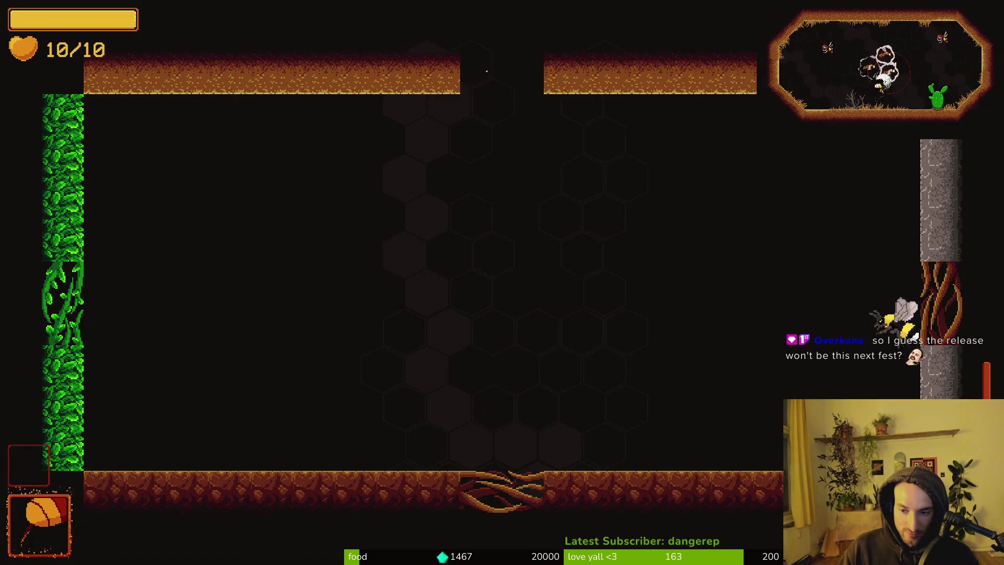
{"action": "key", "text": "Left"}
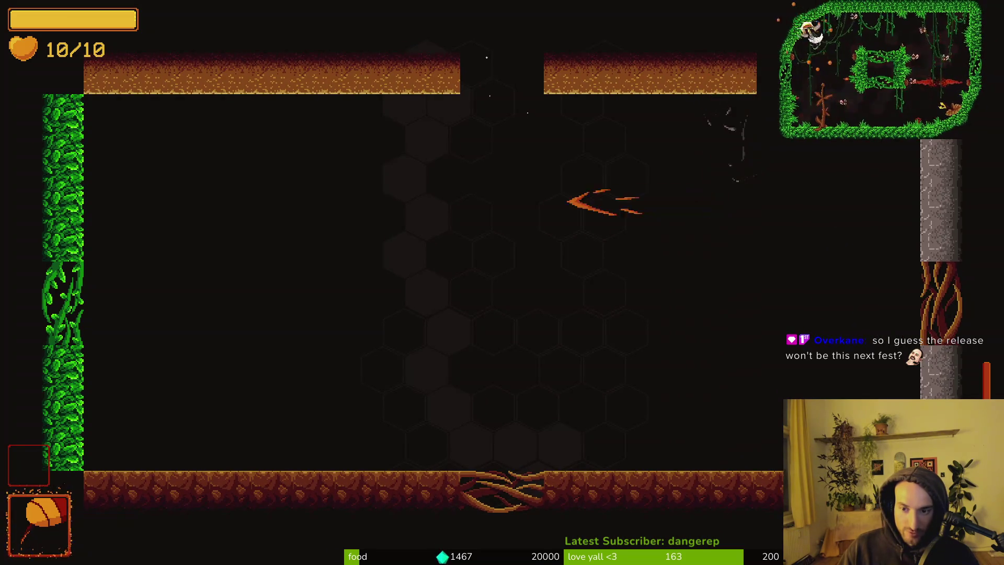
{"action": "key", "text": "Right"}
{"action": "key", "text": "Right"}
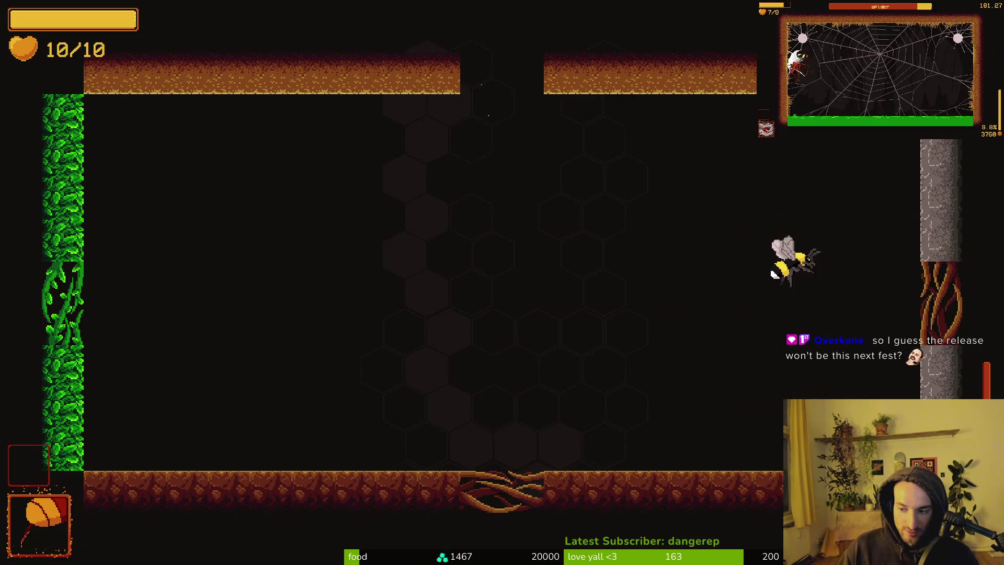
{"action": "key", "text": "Left"}
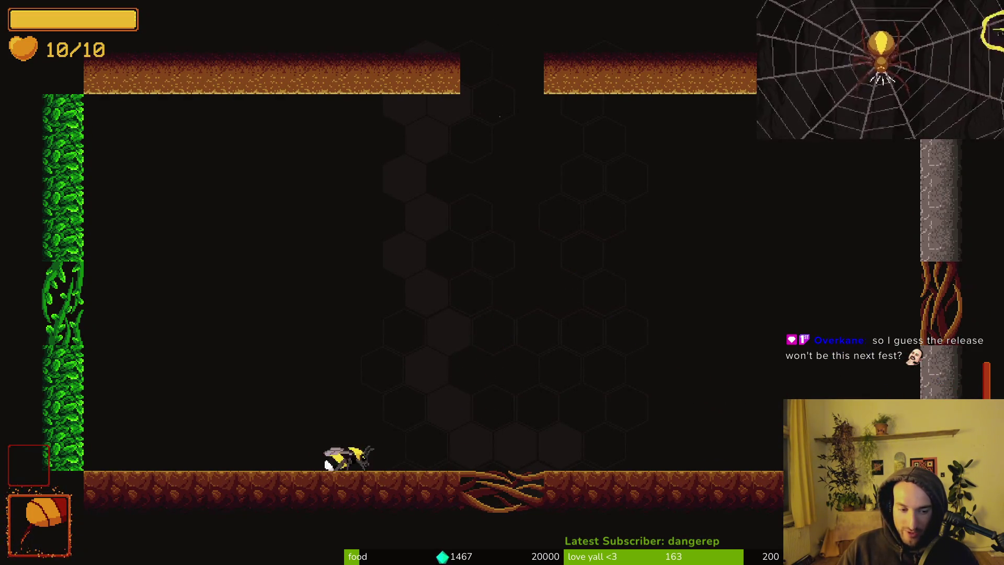
{"action": "key", "text": "Escape"}
{"action": "key", "text": "Escape"}
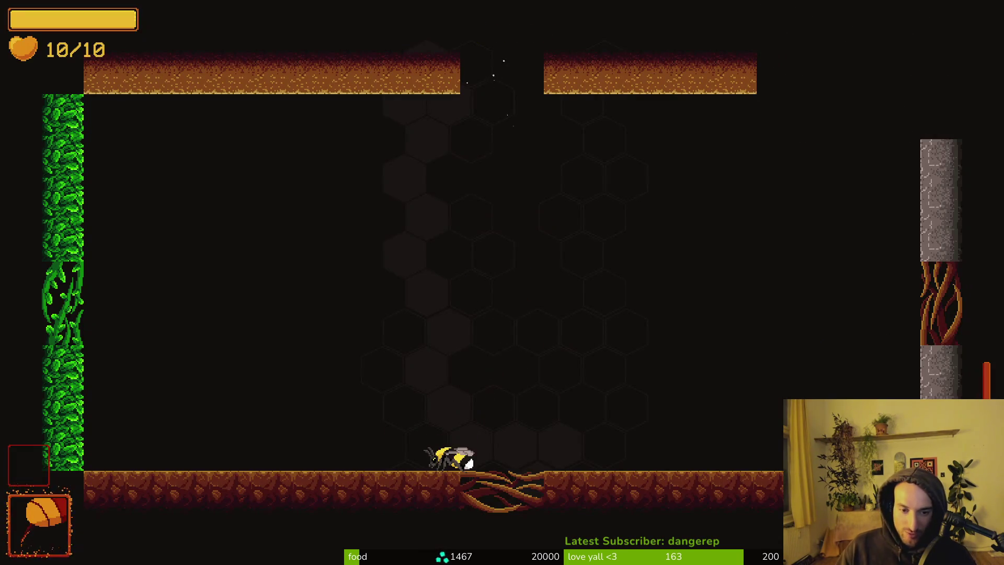
{"action": "key", "text": "Down"}
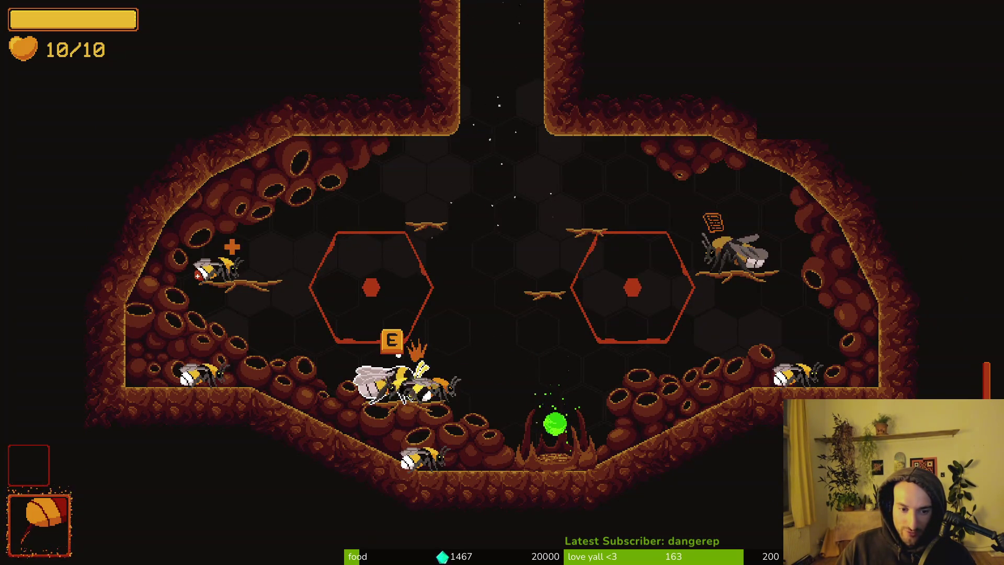
Browse the inventory's Species grid: Bombus pascuorum, Bombus ardens and Amegilla cingulata.
{"action": "key", "text": "Tab"}
{"action": "key", "text": "Tab"}
{"action": "key", "text": "Down"}
{"action": "key", "text": "Right"}
{"action": "key", "text": "Down"}
{"action": "key", "text": "Left"}
{"action": "key", "text": "Up"}
{"action": "key", "text": "Up"}
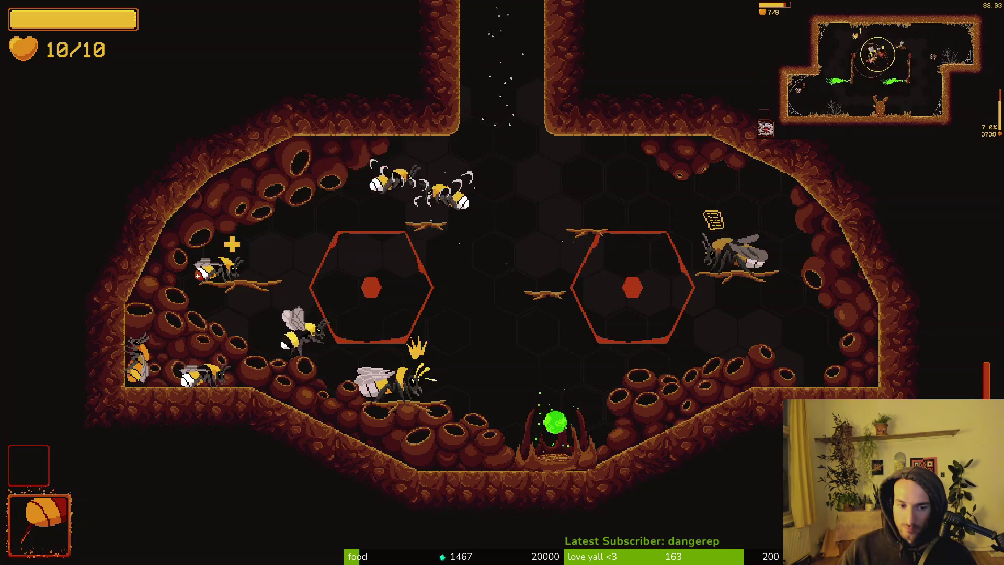
Pause the game and confirm Quit to main menu.
{"action": "key", "text": "Escape"}
{"action": "key", "text": "Down"}
{"action": "key", "text": "Down"}
{"action": "key", "text": "Down"}
{"action": "key", "text": "Return"}
Switch to Neovim and save dying.gd with :w.
{"action": "key", "text": "Return"}
{"action": "key", "text": "Return"}
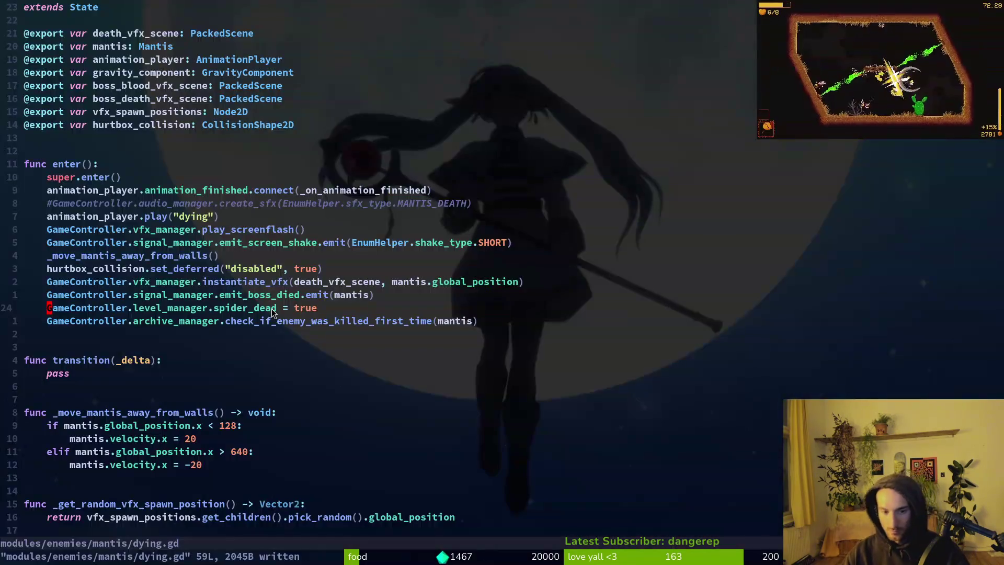
{"action": "type", "text": ":write"}
{"action": "key", "text": "Return"}
{"action": "type", "text": ":w"}
{"action": "key", "text": "Return"}
On line 24, change the level_manager property from spider_dead to mantis_dead with ciw.
{"action": "key", "text": "l"}
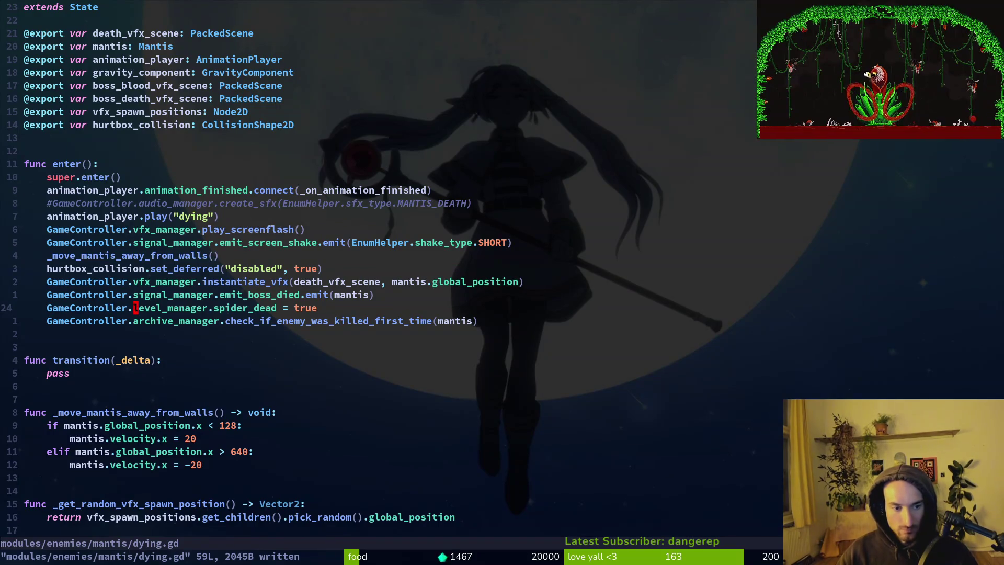
{"action": "type", "text": "ciwspider_dead"}
{"action": "key", "text": "Escape"}
{"action": "type", "text": "ciwmantis_dead"}
{"action": "key", "text": "Escape"}
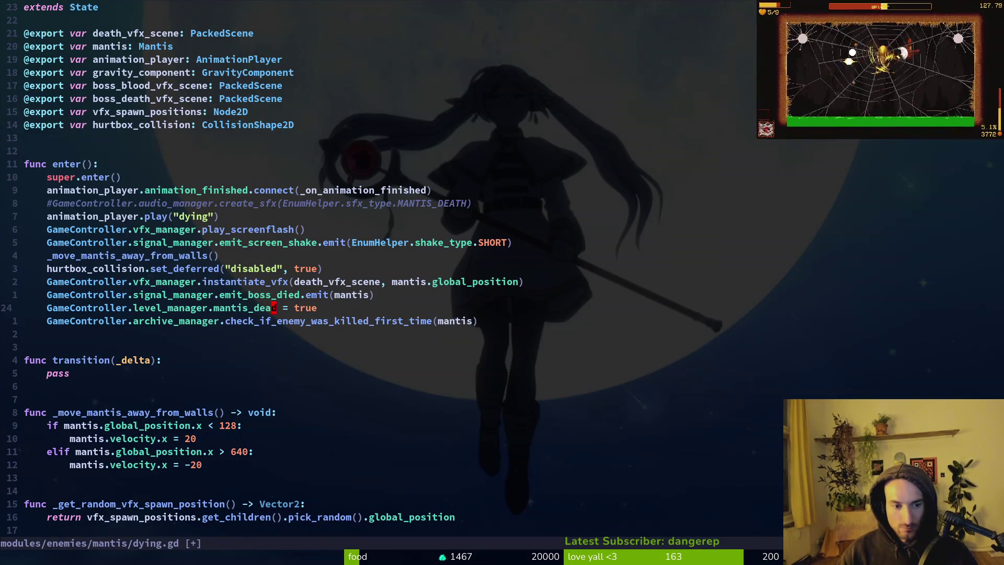
{"action": "key", "text": "space"}
Open crossroads.gd from the file finder and move below _setup_level_gates.
{"action": "key", "text": "f"}
{"action": "key", "text": "f"}
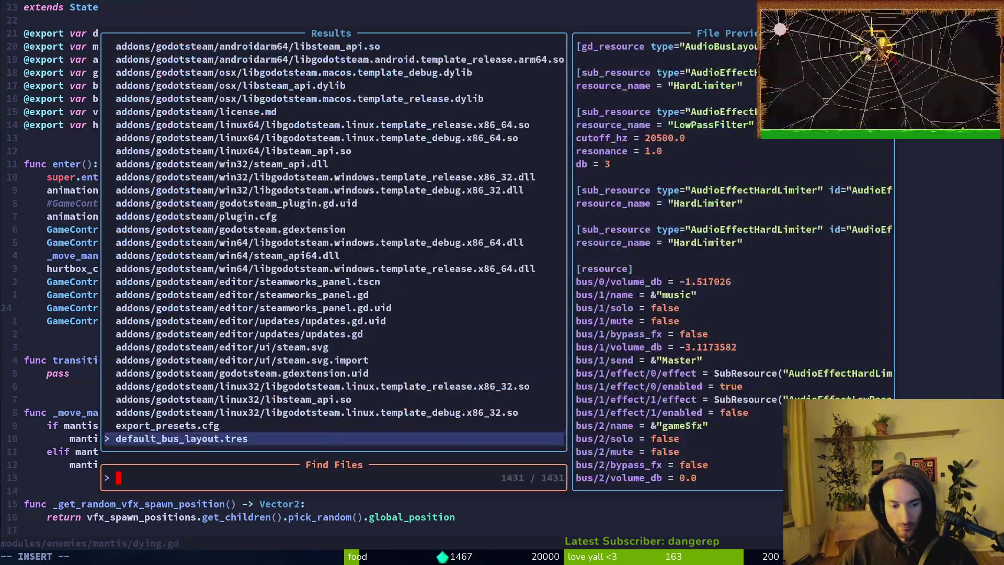
{"action": "type", "text": "cros"}
{"action": "key", "text": "Return"}
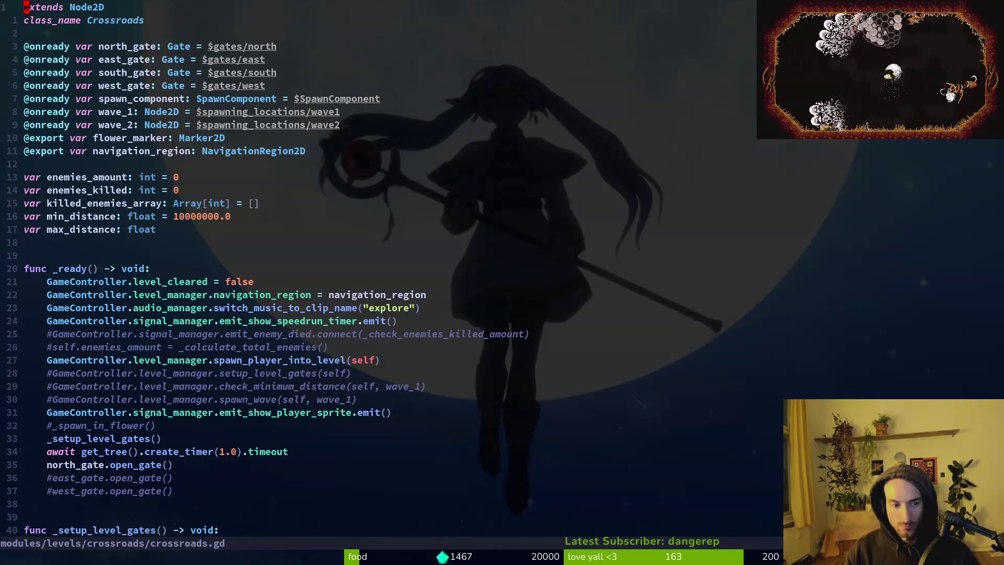
{"action": "key", "text": "ctrl+s"}
{"action": "key", "text": "j"}
{"action": "key", "text": "j"}
{"action": "key", "text": "j"}
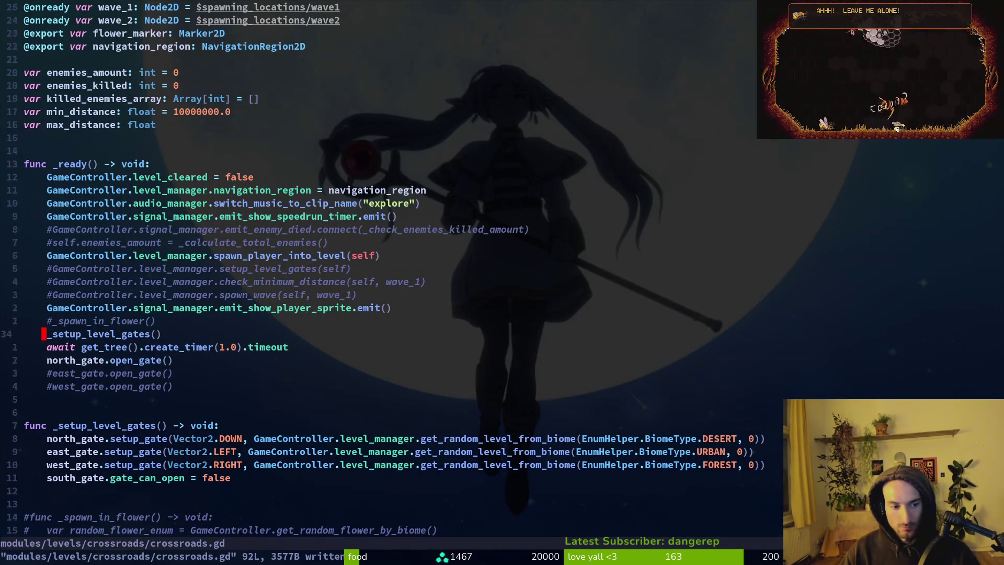
{"action": "key", "text": "j"}
{"action": "key", "text": "j"}
{"action": "key", "text": "j"}
Add a new function declared as func _open_gate_by_progress() -> void:.
{"action": "type", "text": "ofunc_open_gates_depending"}
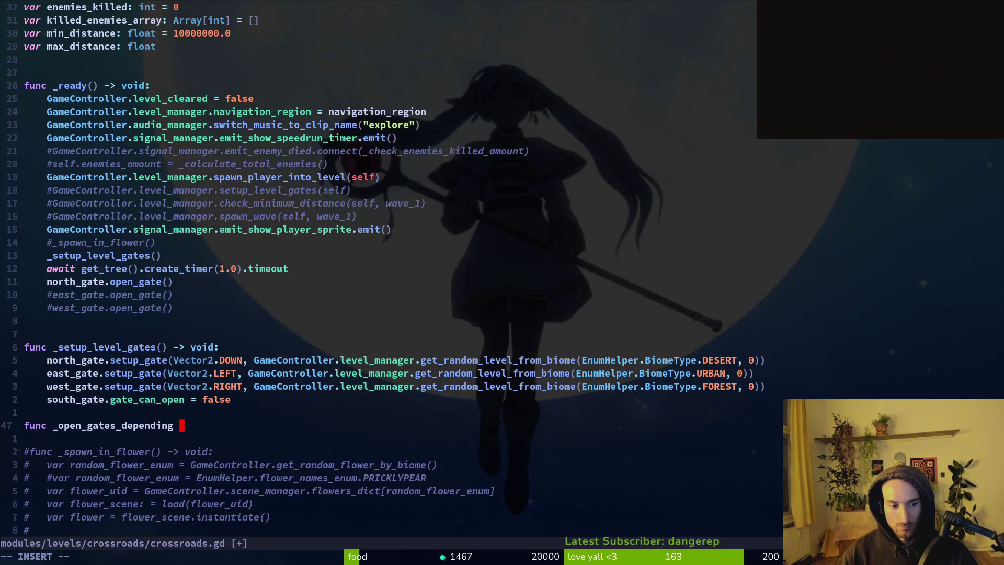
{"action": "key", "text": "BackSpace"}
{"action": "type", "text": "_on_progr"}
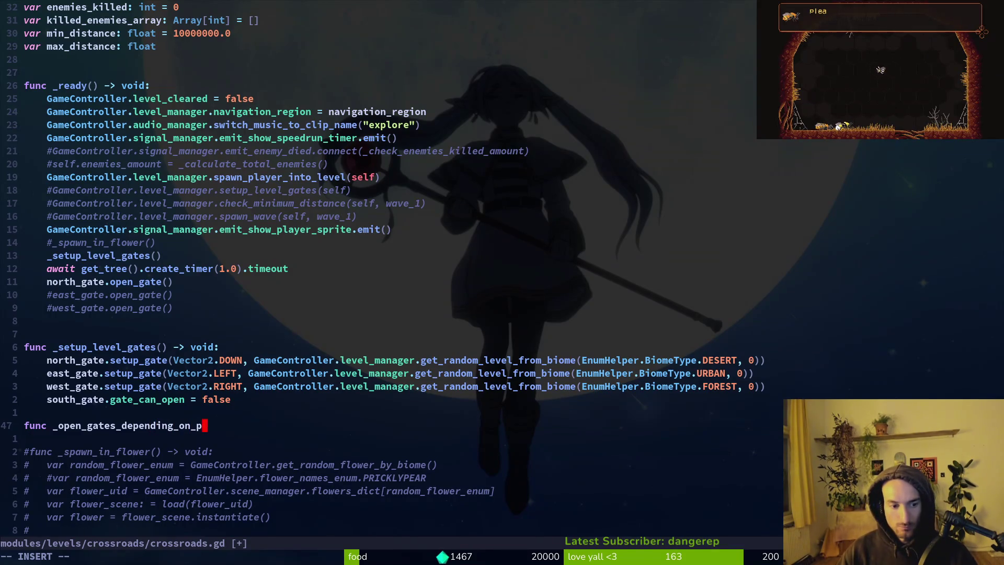
{"action": "type", "text": "ess("}
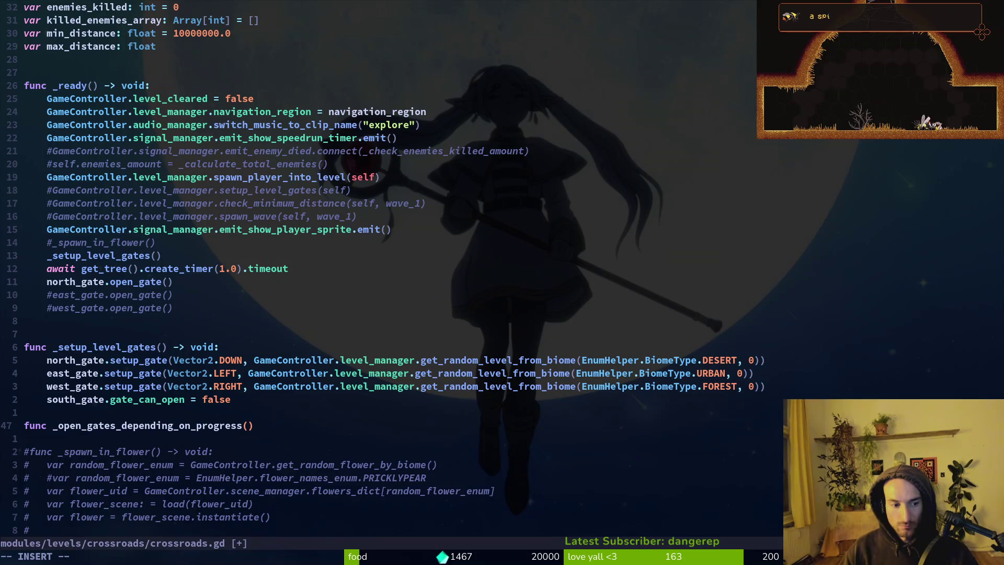
{"action": "key", "text": "Escape"}
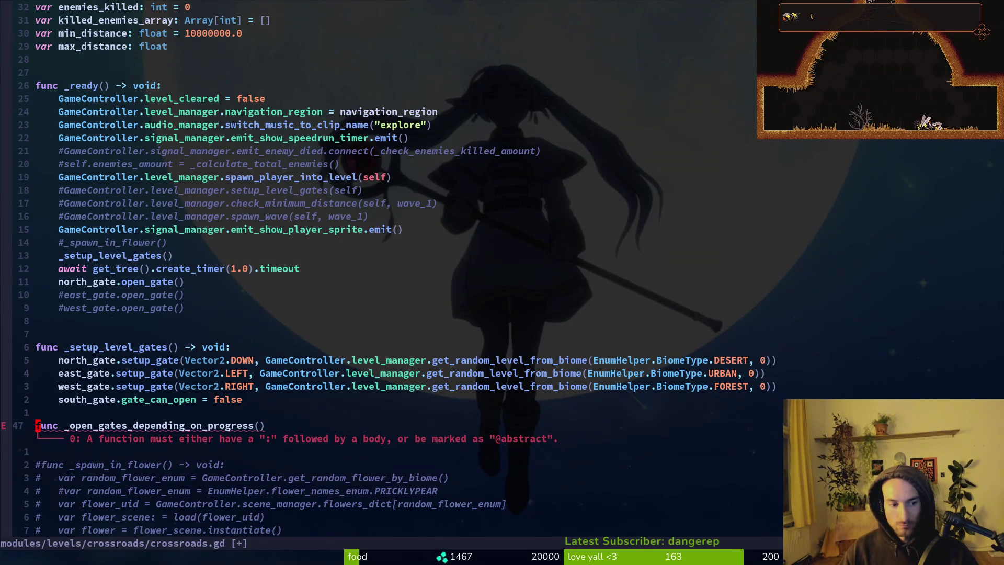
{"action": "key", "text": "f"}
{"action": "key", "text": "parenleft"}
{"action": "type", "text": "cw_open_gat"}
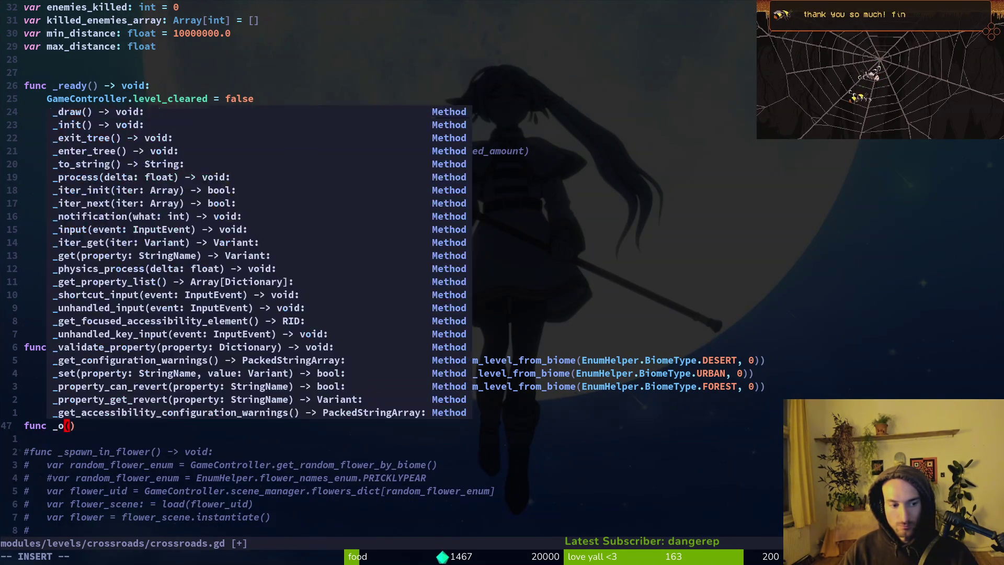
{"action": "type", "text": "e_"}
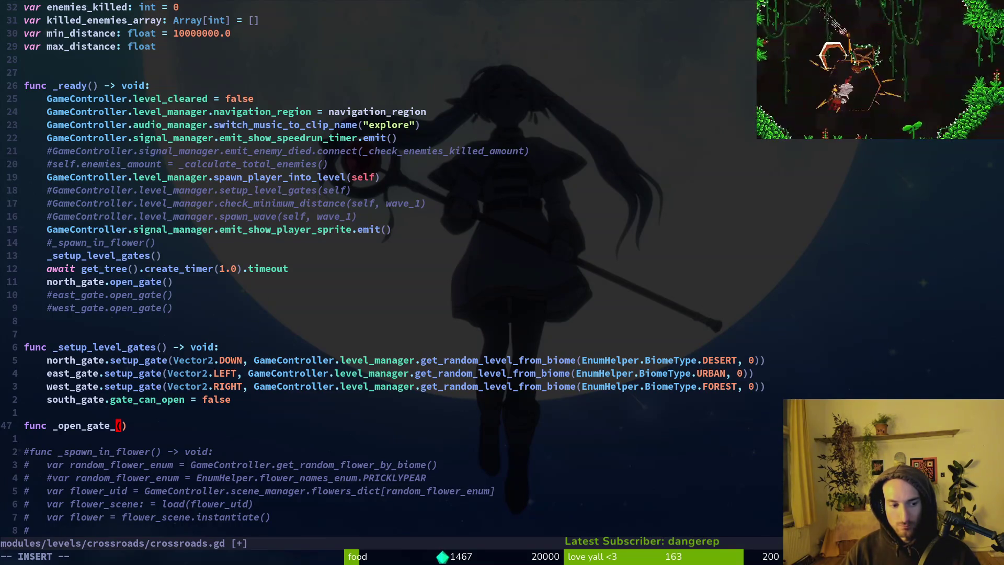
{"action": "type", "text": "by"}
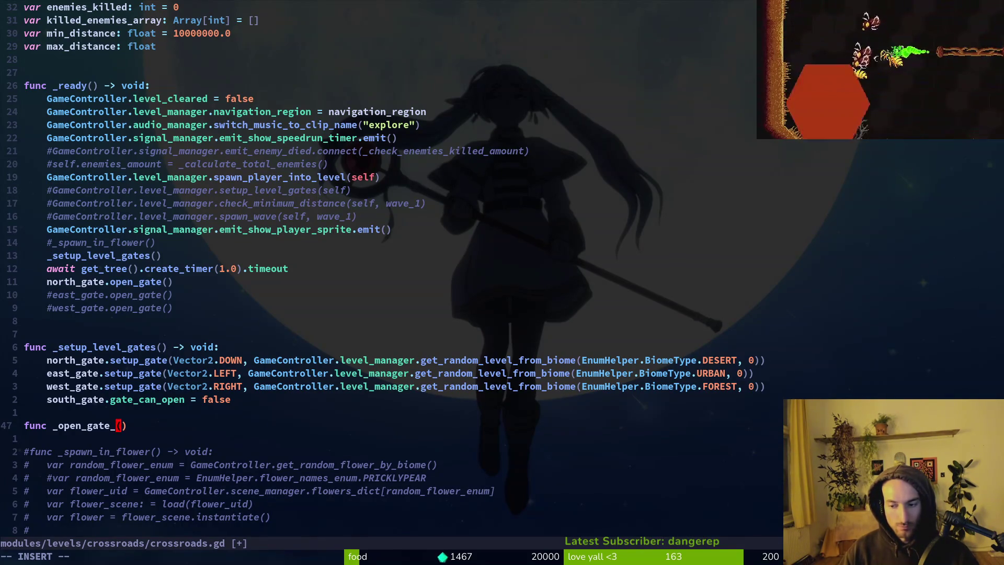
{"action": "type", "text": "_progress"}
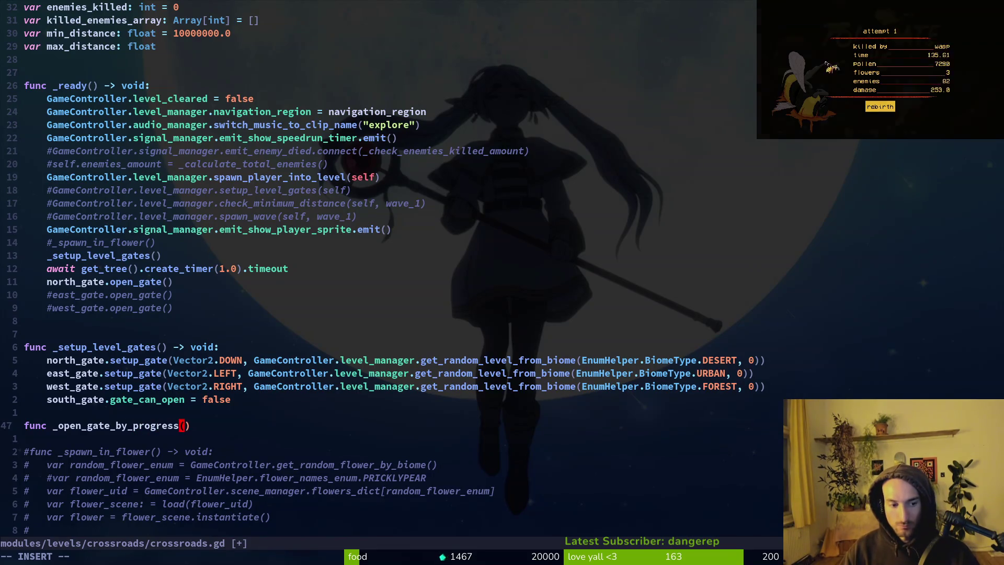
{"action": "key", "text": "ctrl+s"}
{"action": "type", "text": ") -> "}
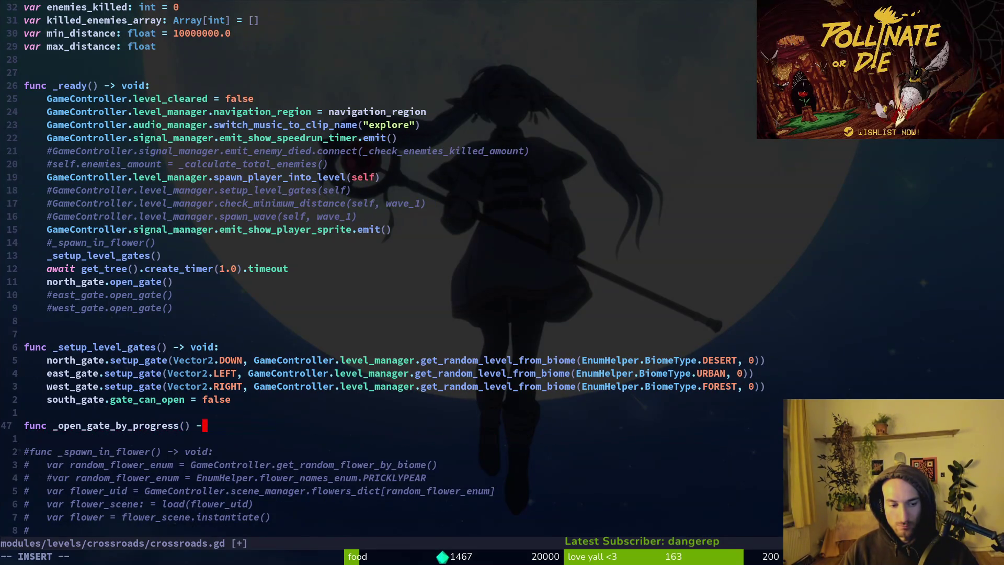
{"action": "type", "text": "void:"}
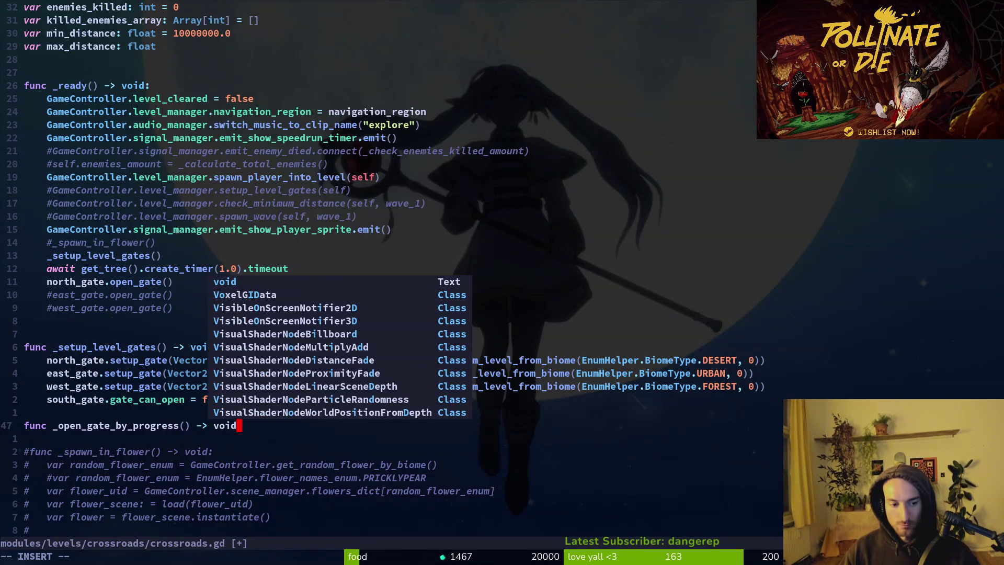
{"action": "key", "text": "Return"}
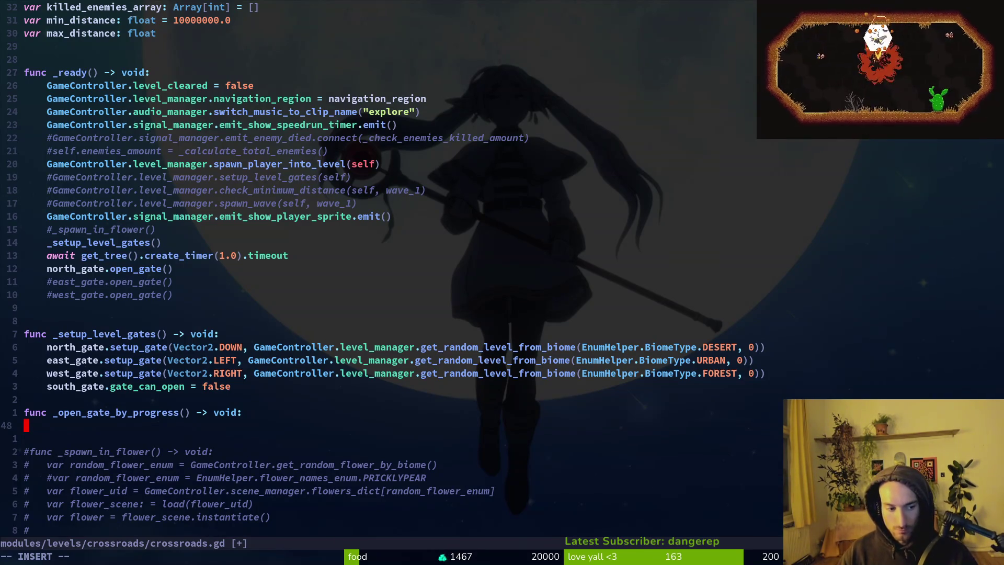
Write the body: if GameController.level_manager.spider_dead: west_gate.open_gate(), then begin an elif branch.
{"action": "key", "text": "i"}
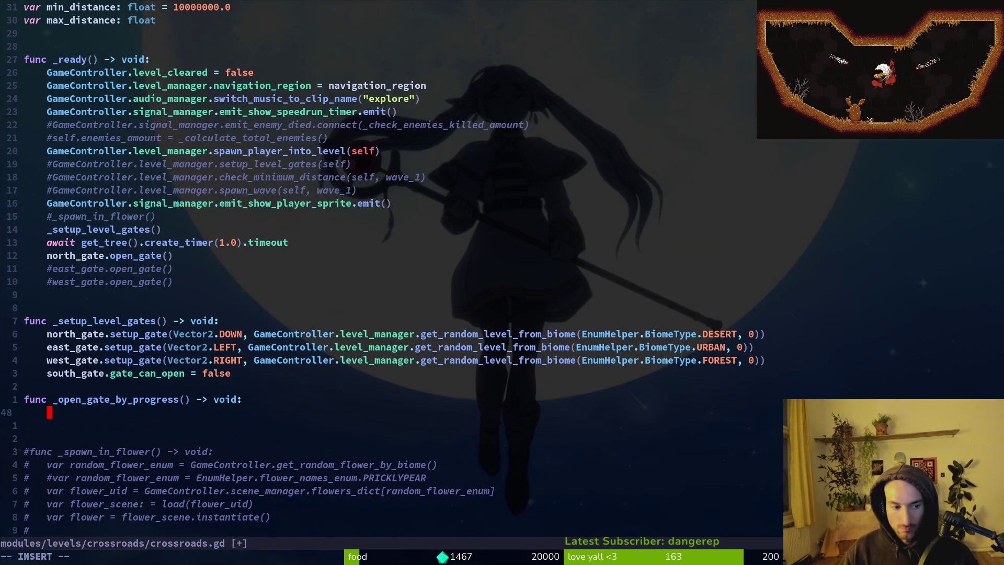
{"action": "type", "text": "if s"}
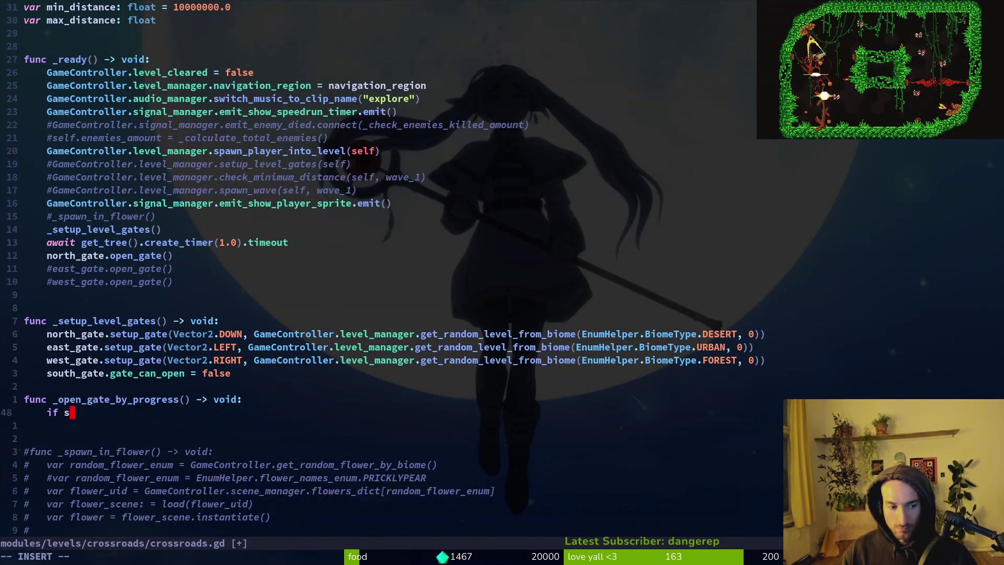
{"action": "type", "text": "p"}
{"action": "key", "text": "BackSpace"}
{"action": "key", "text": "BackSpace"}
{"action": "type", "text": "Ga"}
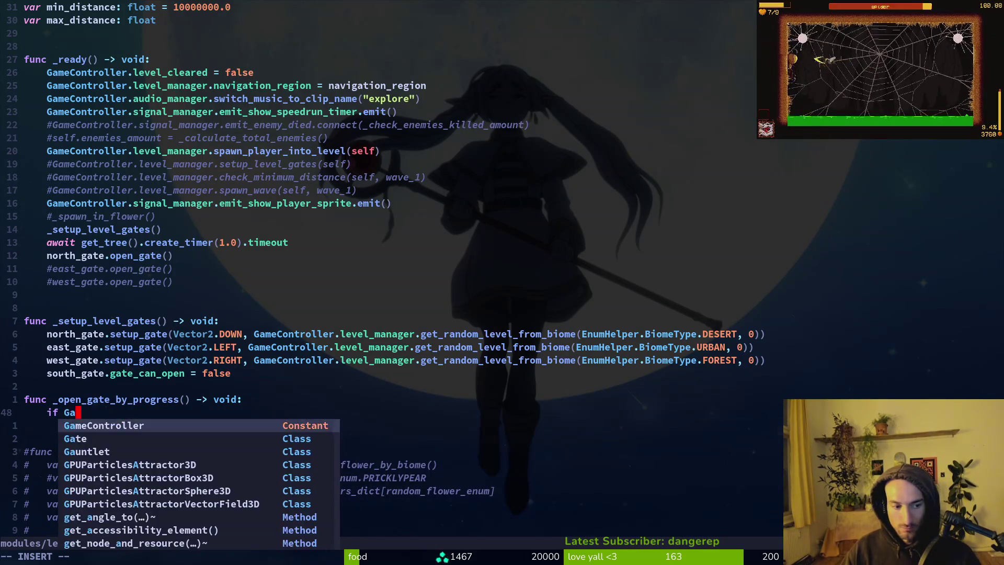
{"action": "type", "text": "meController.level_manager.spider_dead"}
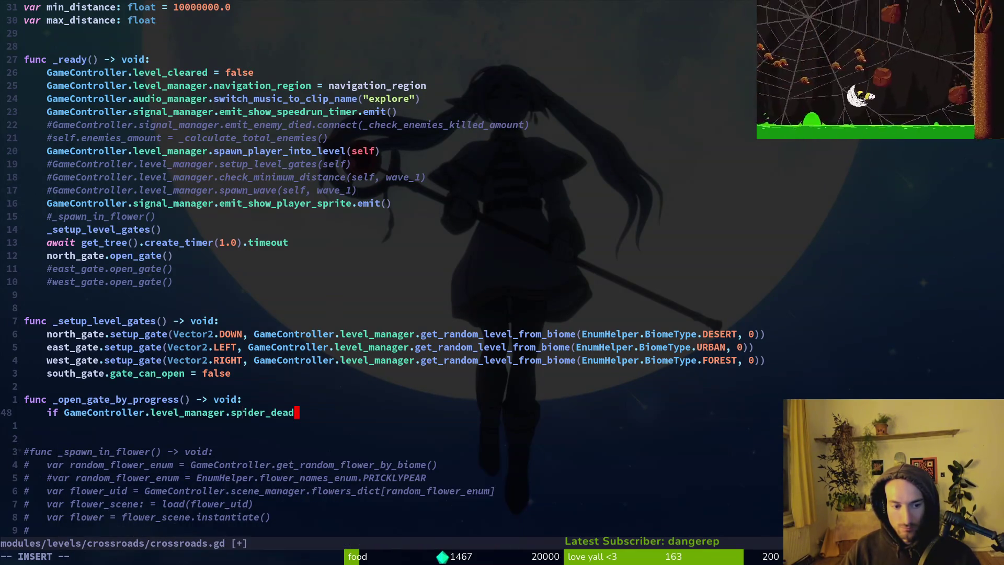
{"action": "type", "text": ":"}
{"action": "key", "text": "Return"}
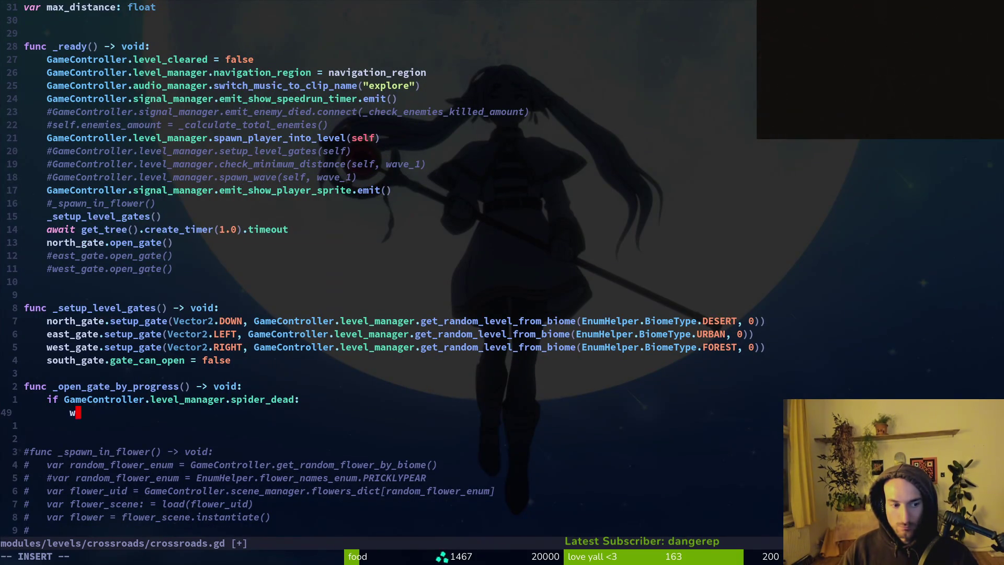
{"action": "type", "text": "est_gate.open_gate("}
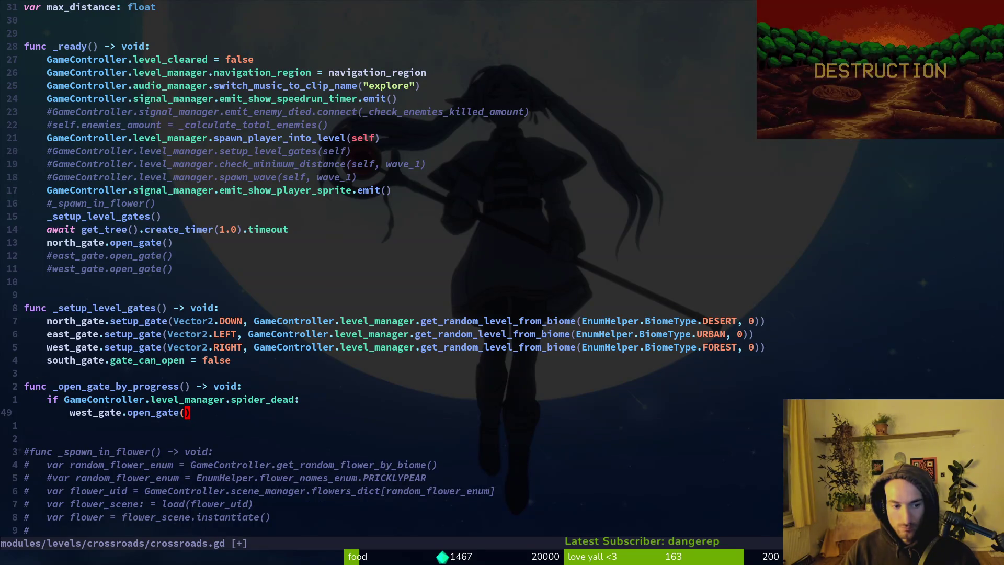
{"action": "type", "text": "oelif "}
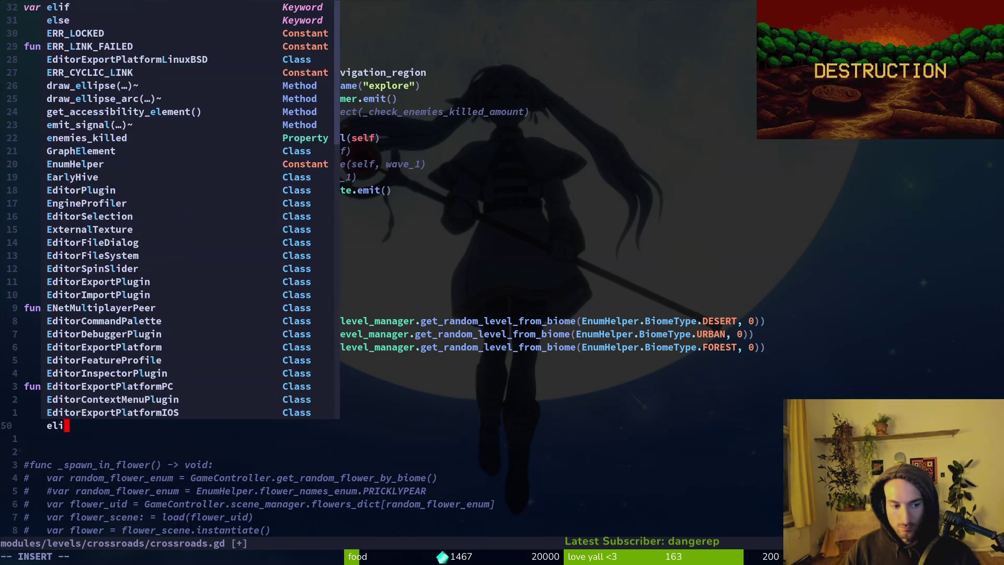
{"action": "type", "text": "GameController.leve"}
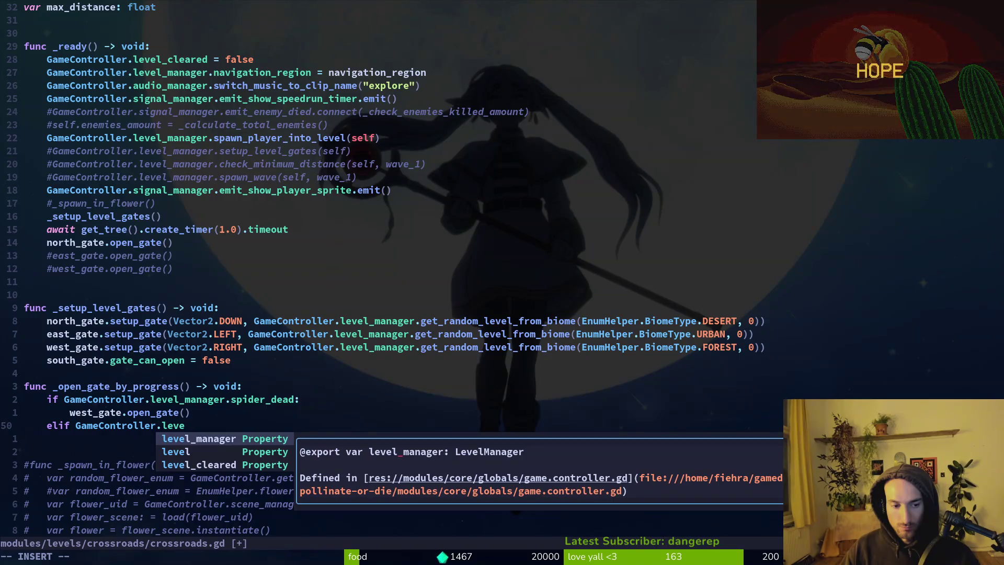
{"action": "key", "text": "Return"}
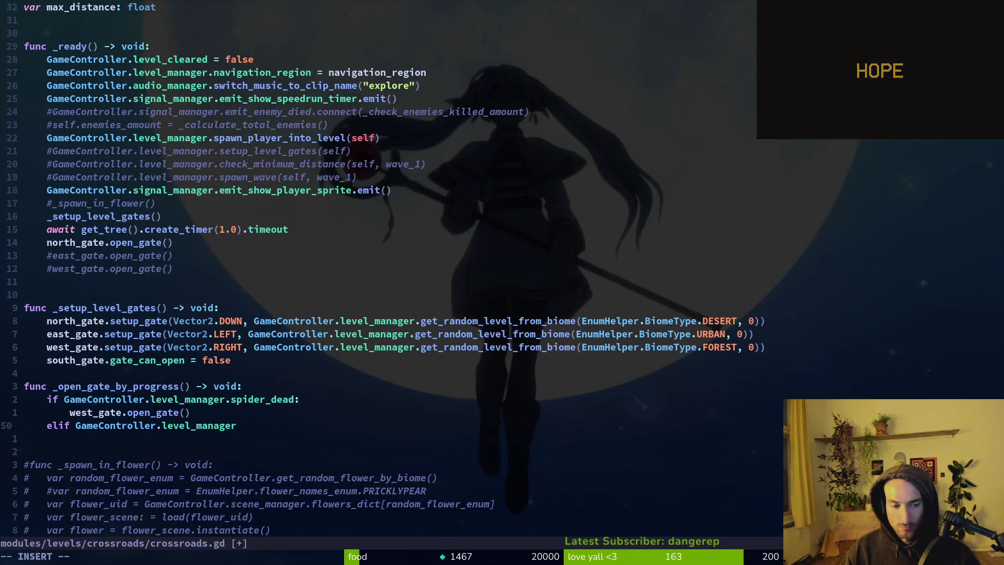
{"action": "key", "text": "Escape"}
{"action": "key", "text": "k"}
{"action": "key", "text": "k"}
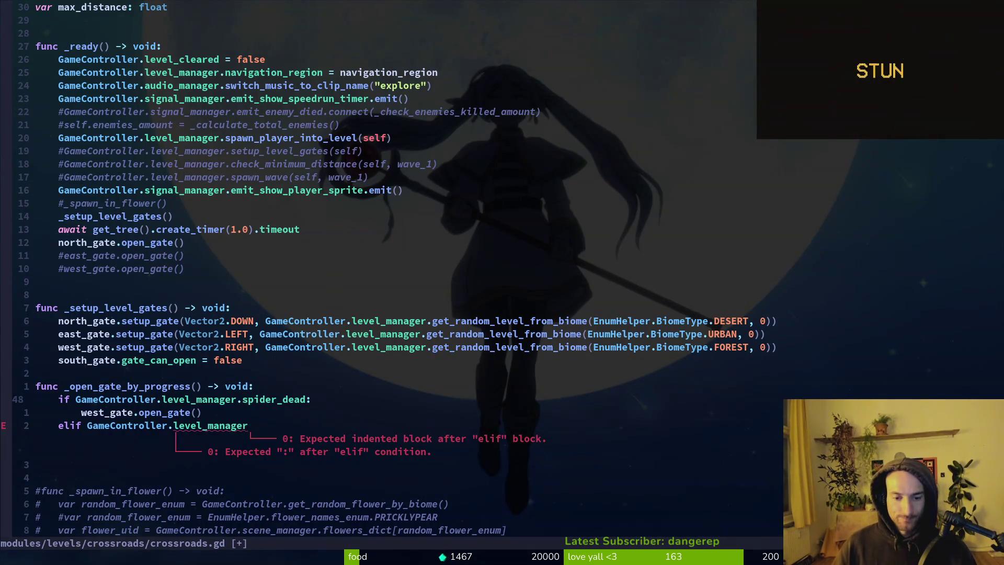
{"action": "key", "text": "space"}
In level.manager.gd, rename the spider_dead flag to last_boss_killed: Boss.
{"action": "key", "text": "f"}
{"action": "key", "text": "f"}
{"action": "type", "text": "lemana"}
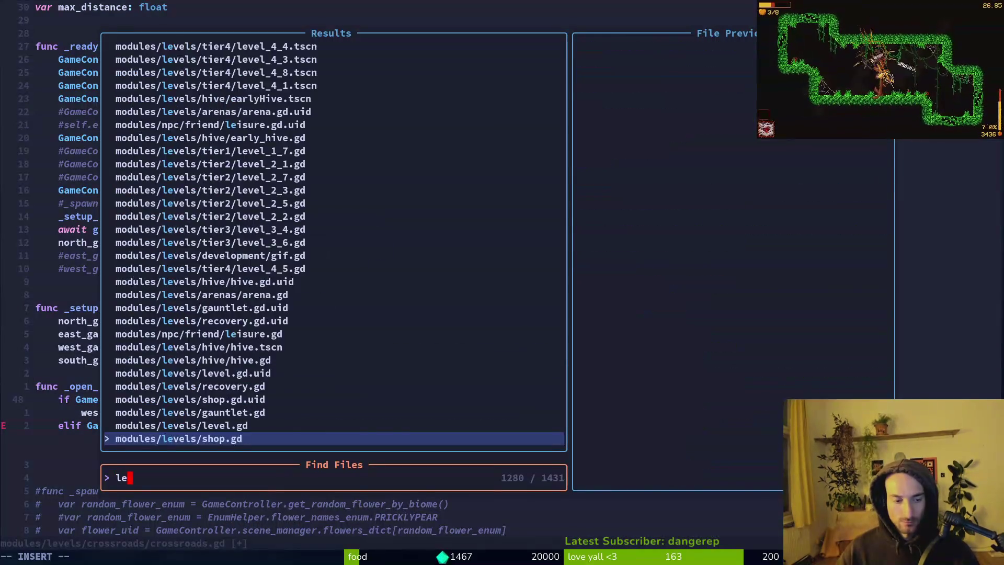
{"action": "key", "text": "Return"}
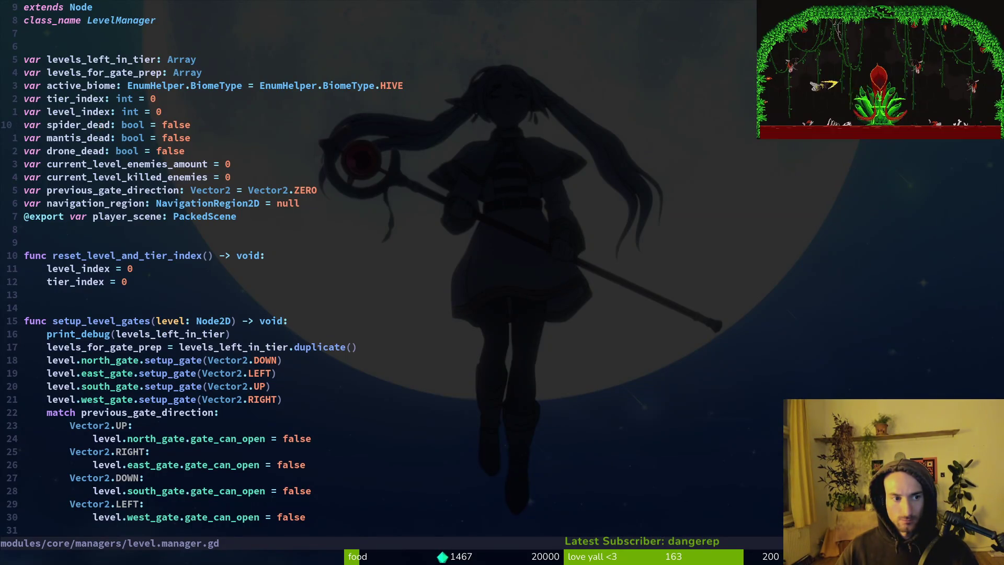
{"action": "type", "text": "boss_killed: "}
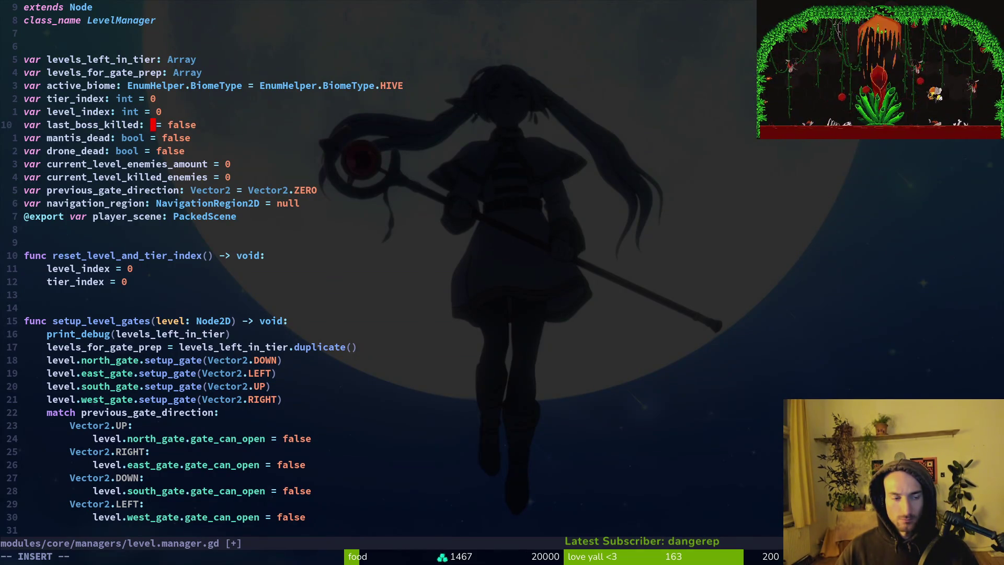
{"action": "type", "text": "Boss"}
{"action": "key", "text": "Escape"}
Delete the mantis_dead and drone_dead flags, drop the = false default, and save level.manager.gd.
{"action": "key", "text": "j"}
{"action": "key", "text": "d"}
{"action": "key", "text": "d"}
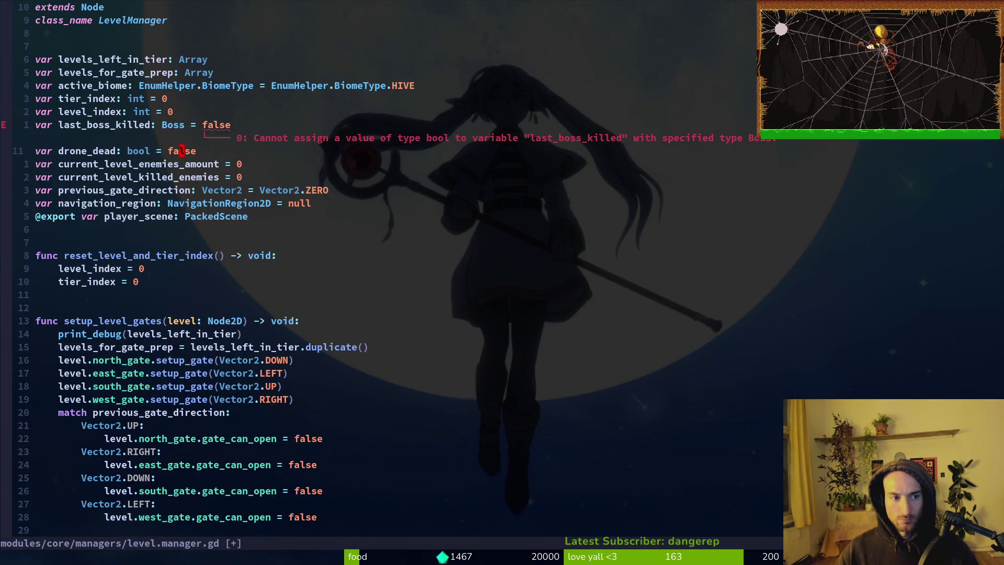
{"action": "key", "text": "d"}
{"action": "key", "text": "d"}
{"action": "key", "text": "k"}
{"action": "key", "text": "shift+f"}
{"action": "key", "text": "equal"}
{"action": "key", "text": "shift+c"}
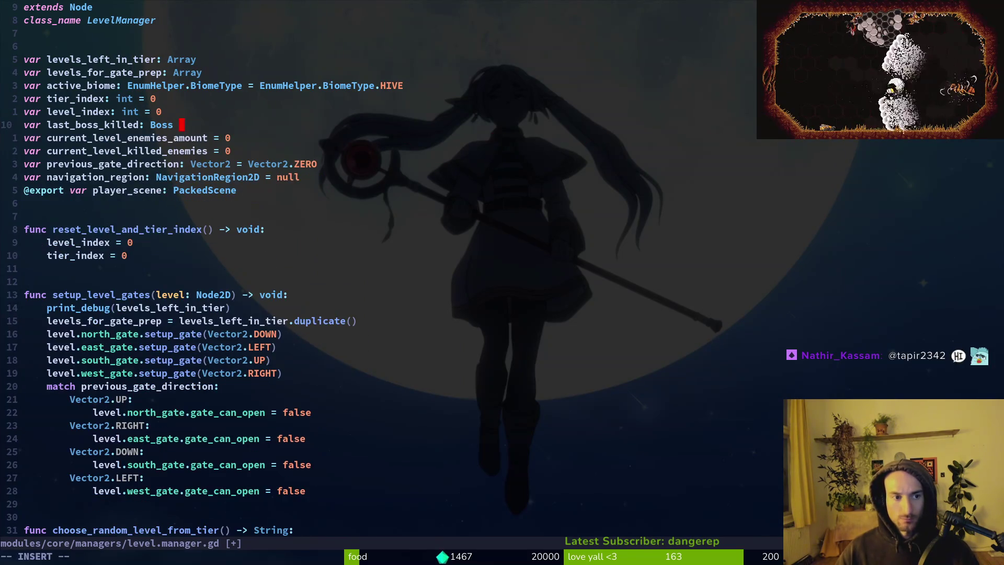
{"action": "key", "text": "Escape"}
{"action": "type", "text": ":w"}
{"action": "key", "text": "Return"}
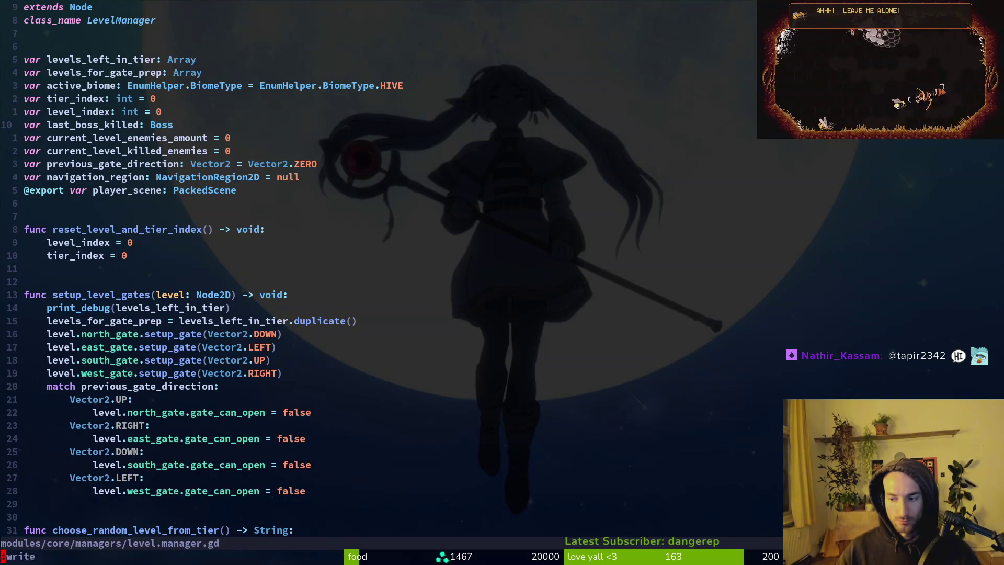
In the spider's dying.gd, set level_manager.last_boss_killed = spider and save.
{"action": "key", "text": "ctrl+6"}
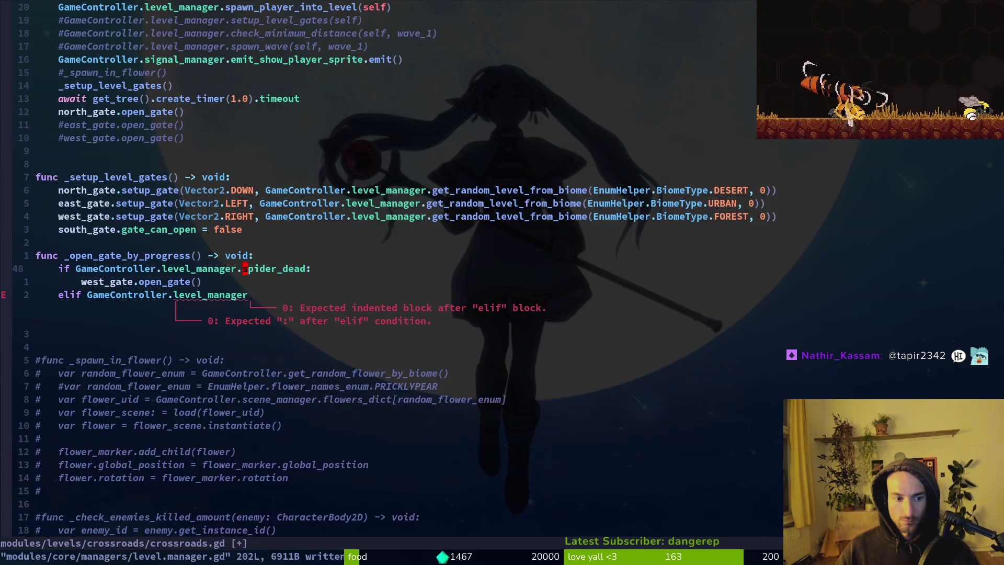
{"action": "key", "text": "space"}
{"action": "key", "text": "f"}
{"action": "key", "text": "f"}
{"action": "type", "text": "spdy"}
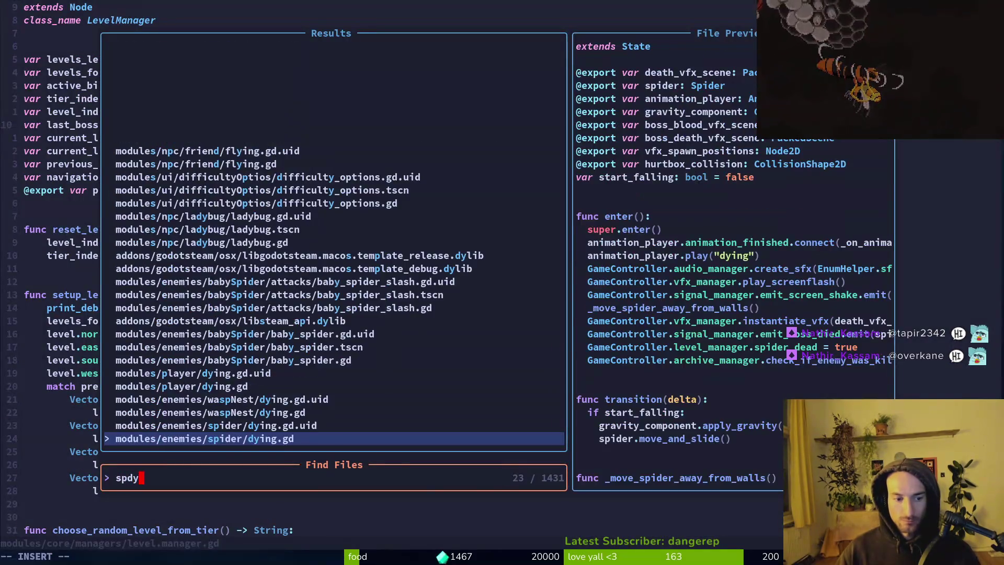
{"action": "key", "text": "Return"}
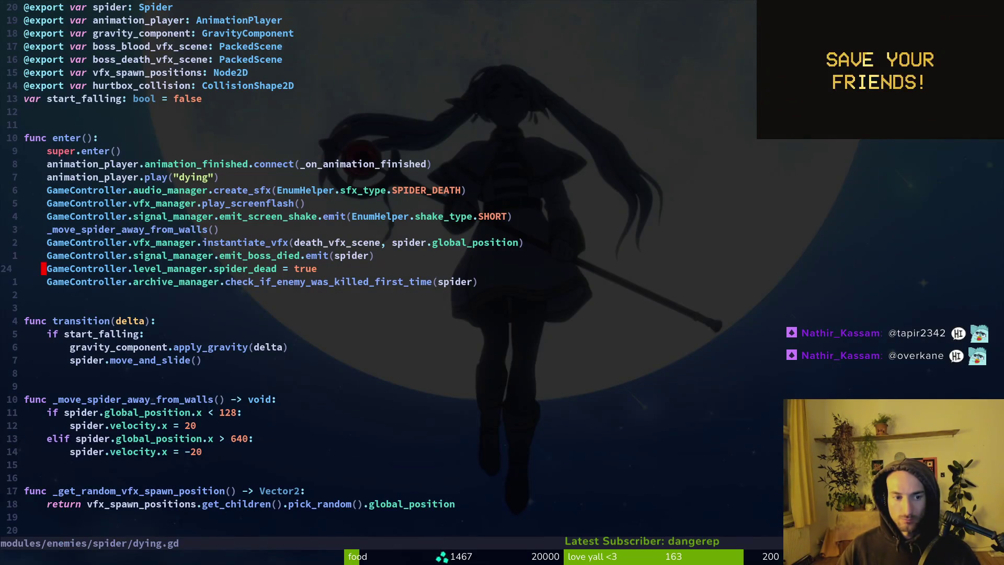
{"action": "type", "text": "bciwlast_boss_killed"}
{"action": "key", "text": "Escape"}
{"action": "type", "text": "ciw"}
{"action": "type", "text": "spider"}
{"action": "key", "text": "Escape"}
{"action": "type", "text": ":w"}
{"action": "key", "text": "Return"}
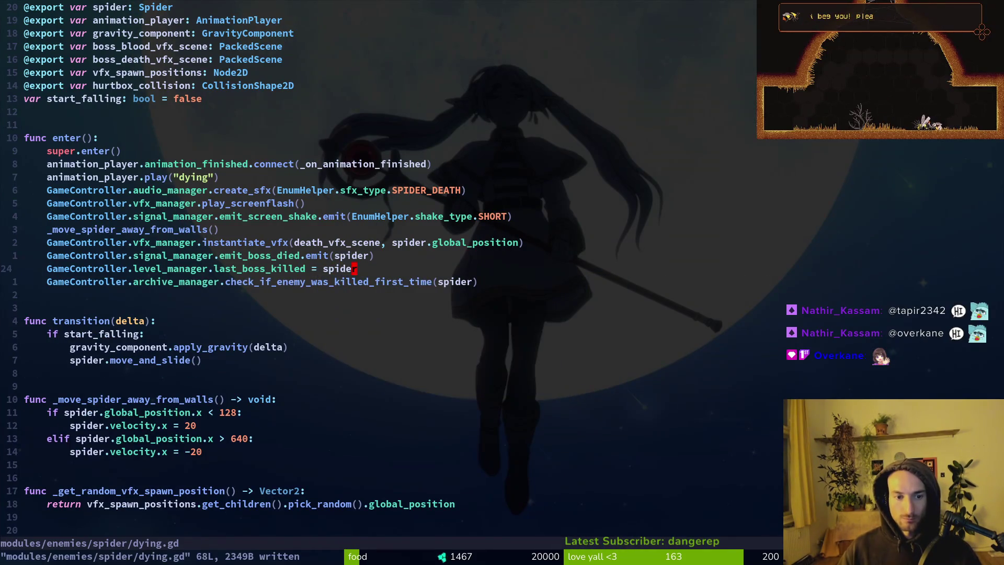
In the mantis's dying.gd, set last_boss_killed = mantis instead of true and save.
{"action": "key", "text": "space"}
{"action": "key", "text": "f"}
{"action": "key", "text": "f"}
{"action": "type", "text": "mady"}
{"action": "key", "text": "Return"}
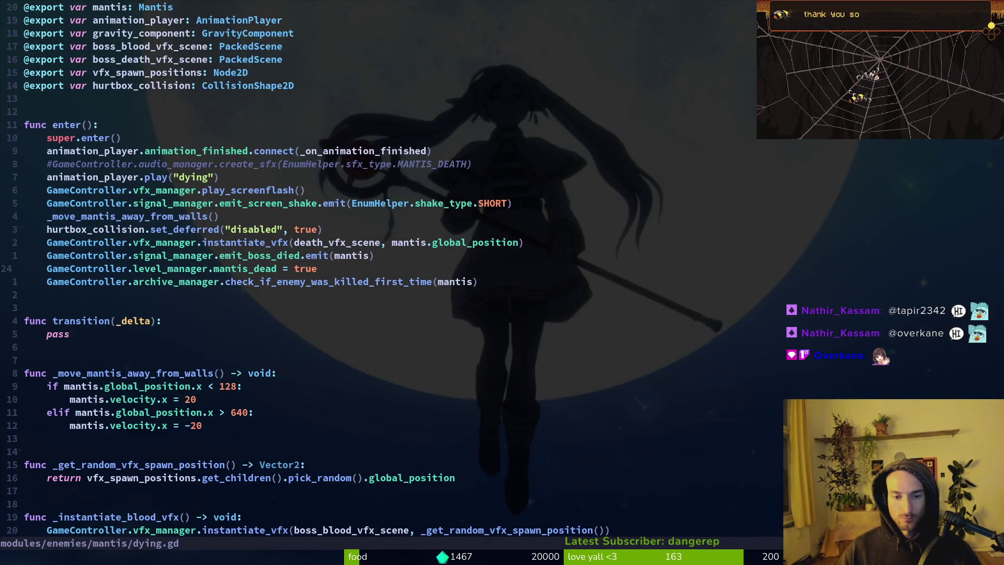
{"action": "type", "text": "kciw"}
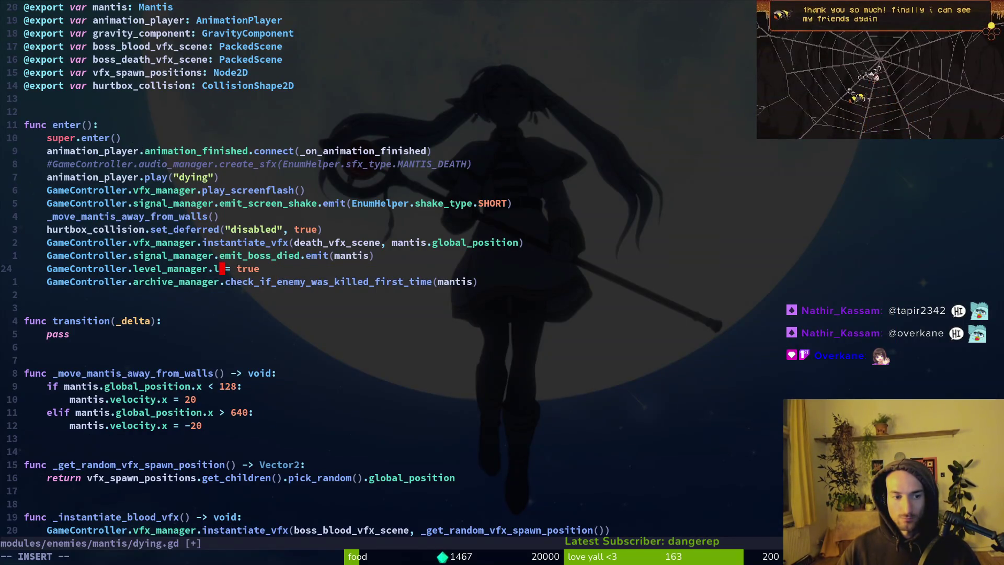
{"action": "type", "text": "ast_boss_killed"}
{"action": "key", "text": "End"}
{"action": "key", "text": "ctrl+w"}
{"action": "type", "text": "mantis"}
{"action": "key", "text": "Escape"}
{"action": "type", "text": ":w"}
{"action": "key", "text": "Return"}
{"action": "key", "text": "space"}
{"action": "key", "text": "f"}
{"action": "key", "text": "f"}
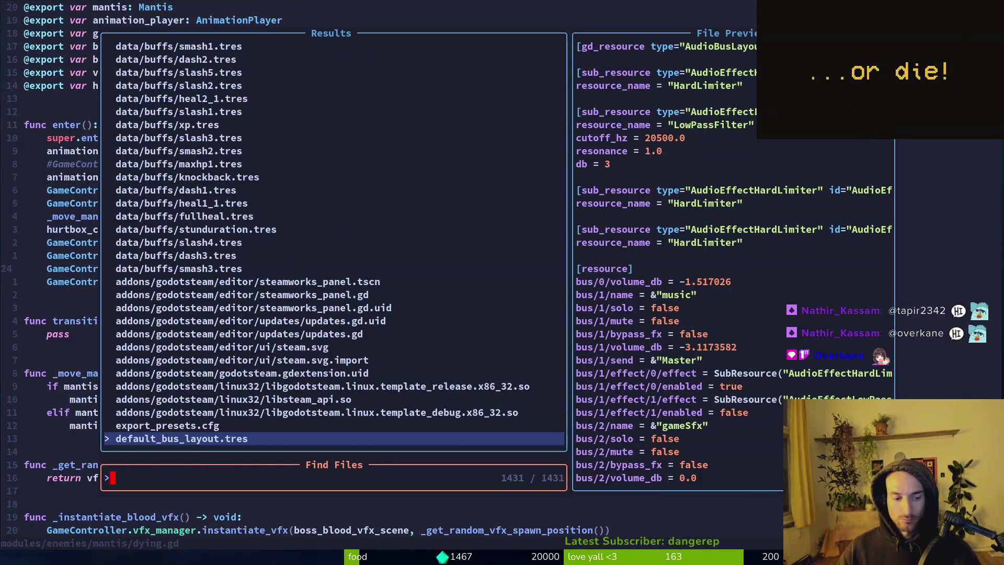
In crossroads.gd, change the spider_dead gate condition to 'last_boss_killed is Mantis'.
{"action": "type", "text": "cros"}
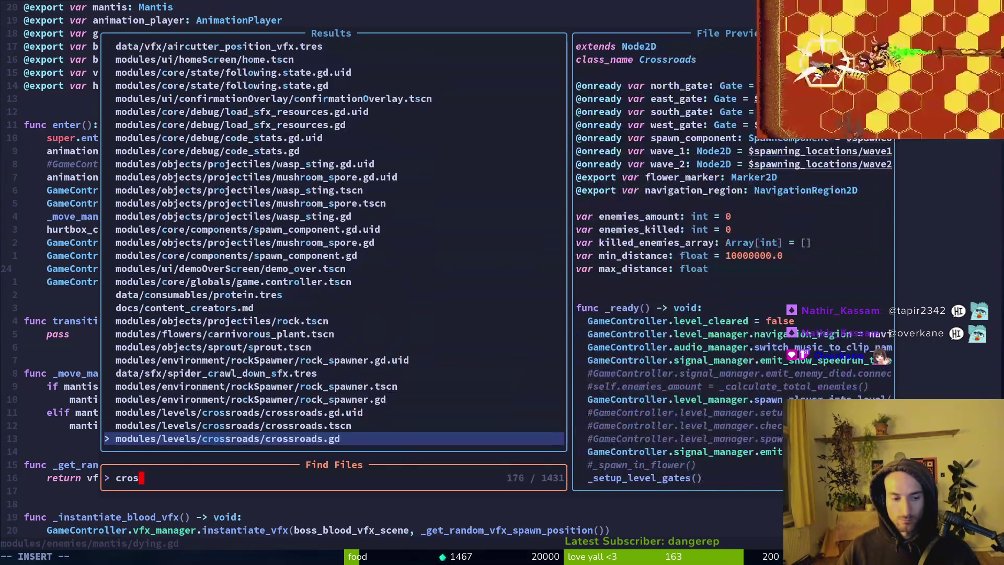
{"action": "key", "text": "Return"}
{"action": "type", "text": "cw"}
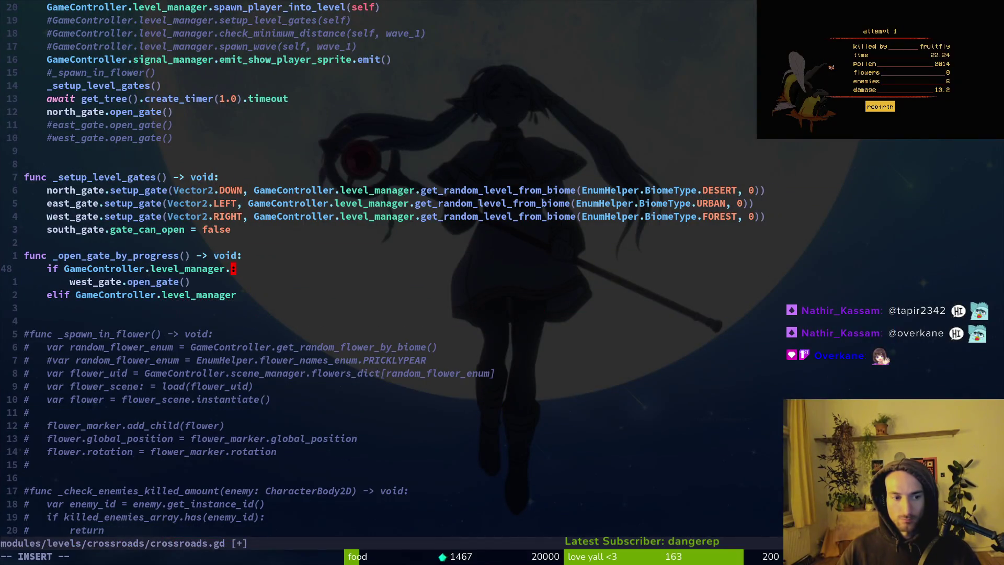
{"action": "type", "text": "last_boss_killed ="}
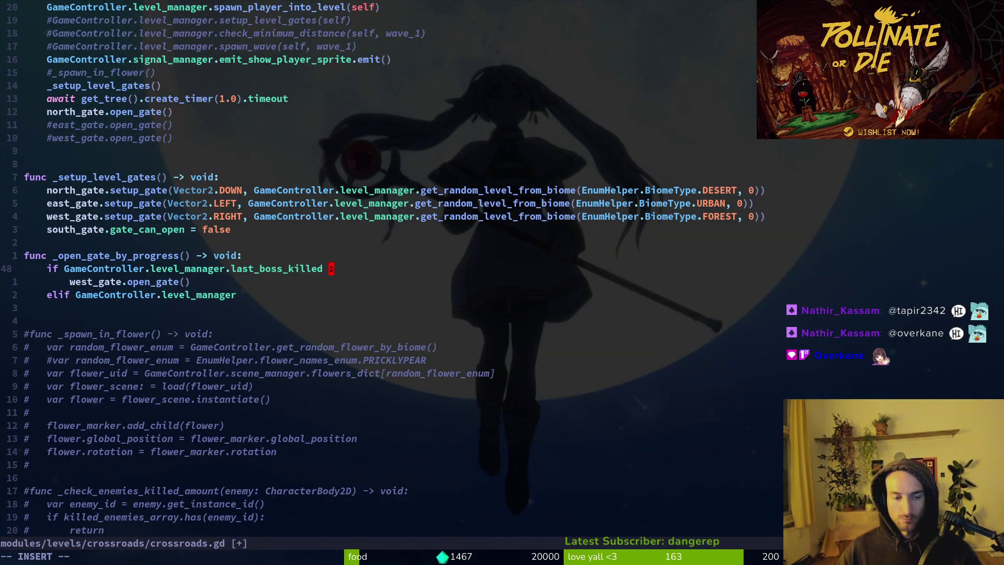
{"action": "type", "text": "Mant"}
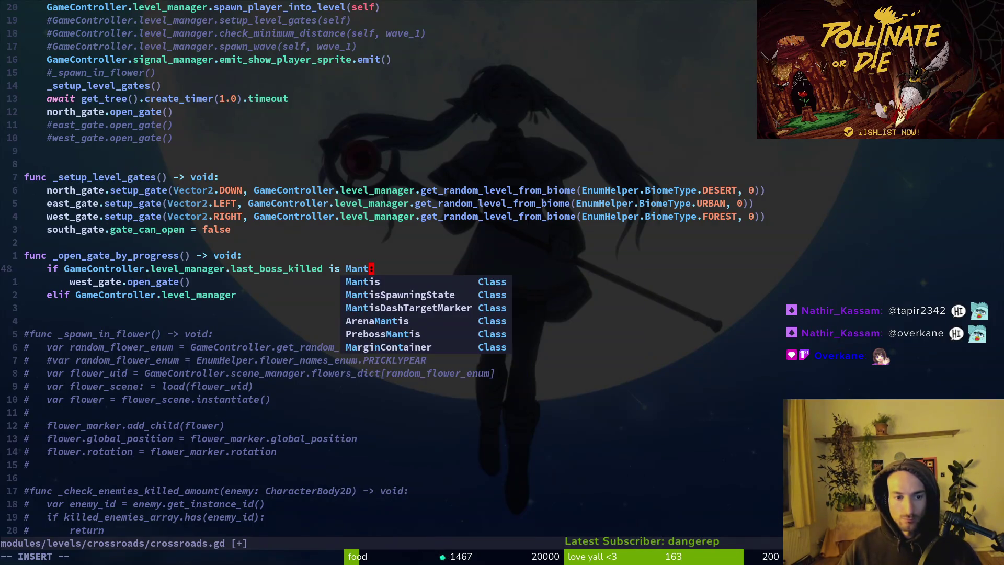
{"action": "type", "text": "is"}
{"action": "key", "text": "Escape"}
Move the Mantis condition line below the west gate call and duplicate it.
{"action": "key", "text": "shift+v"}
{"action": "key", "text": "shift+j"}
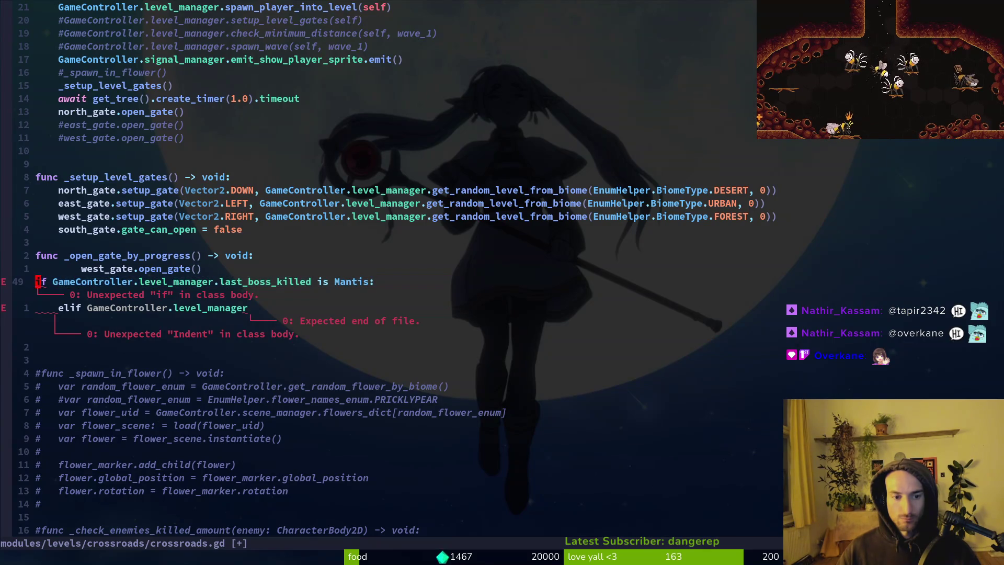
{"action": "key", "text": "y"}
{"action": "key", "text": "y"}
{"action": "key", "text": "p"}
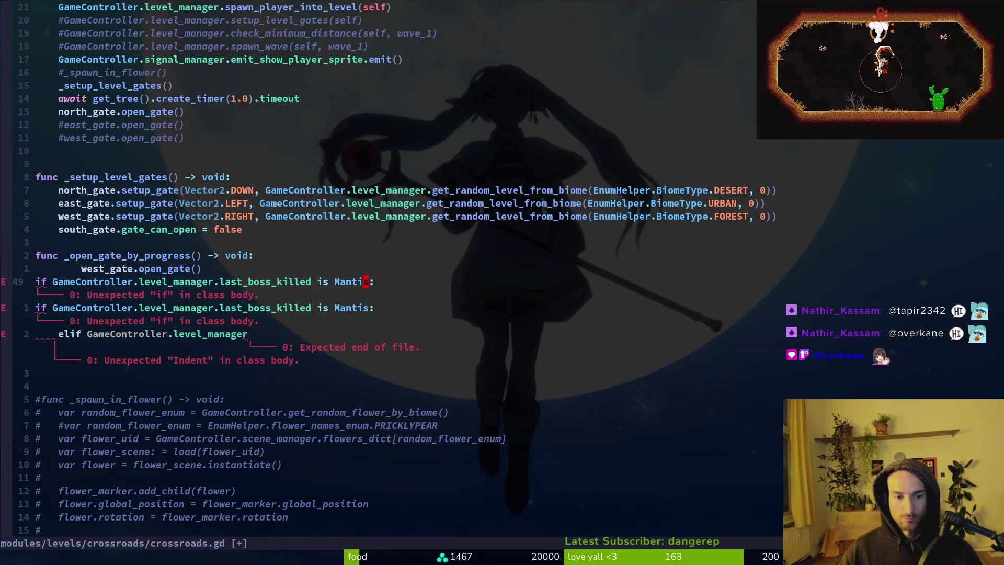